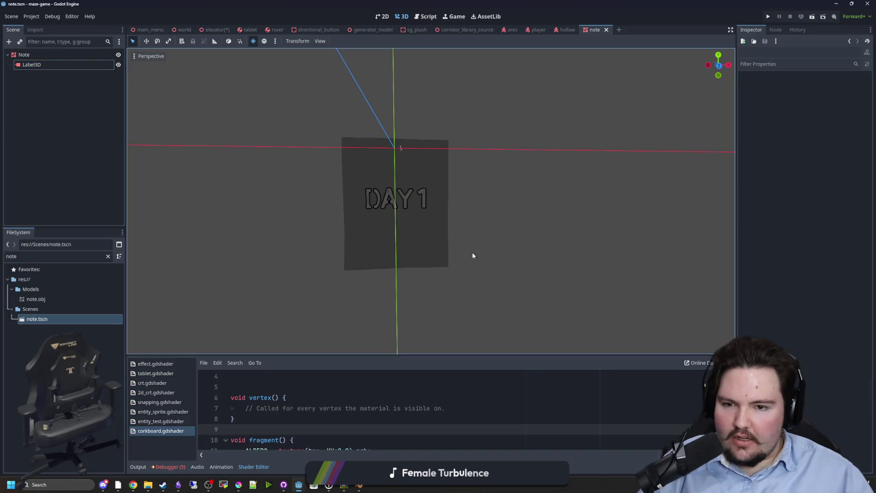
# Step: Orbit around the pinned Note mesh and reveal its Surface Material Override slot
pyautogui.click(398, 248)
pyautogui.moveTo(397, 249); pyautogui.dragTo(538, 273)
pyautogui.click(539, 272)
pyautogui.click(377, 209)
pyautogui.click(776, 115)
pyautogui.moveTo(714, 150)
pyautogui.mouseDown()
pyautogui.moveTo(506, 229)
pyautogui.moveTo(562, 242)
pyautogui.moveTo(472, 227)
pyautogui.mouseUp()
pyautogui.click(506, 229)
pyautogui.scroll(1, 472, 227)
pyautogui.click(412, 208)
pyautogui.click(540, 231)
pyautogui.scroll(3, 479, 221)
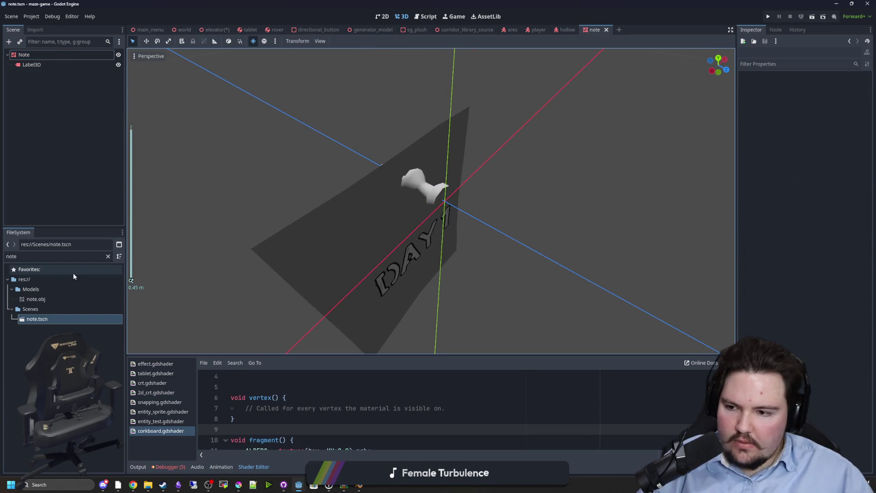
# Step: Clear the FileSystem filter, reselect the Note mesh, and save note.tscn with Ctrl+S
pyautogui.click(108, 256)
pyautogui.click(344, 231)
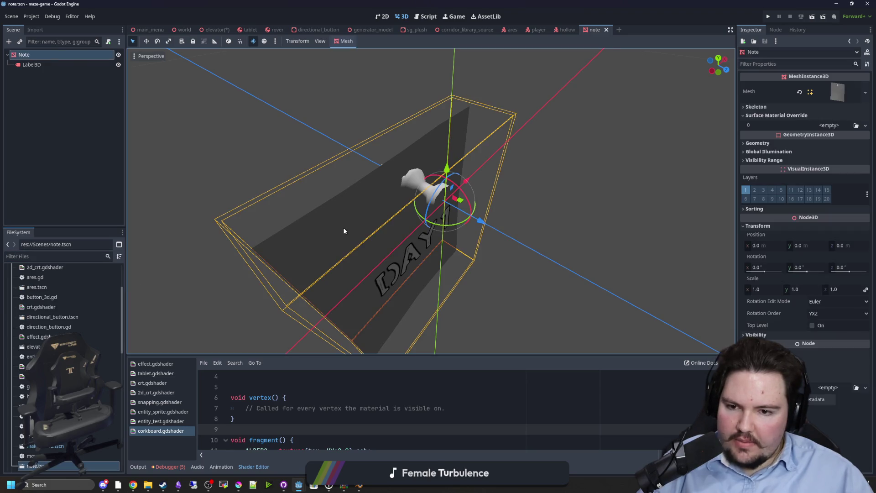
pyautogui.click(295, 188)
pyautogui.click(391, 237)
pyautogui.click(305, 181)
pyautogui.click(387, 237)
pyautogui.hotkey('ctrl', 's')
pyautogui.click(282, 155)
pyautogui.hotkey('ctrl', 's')
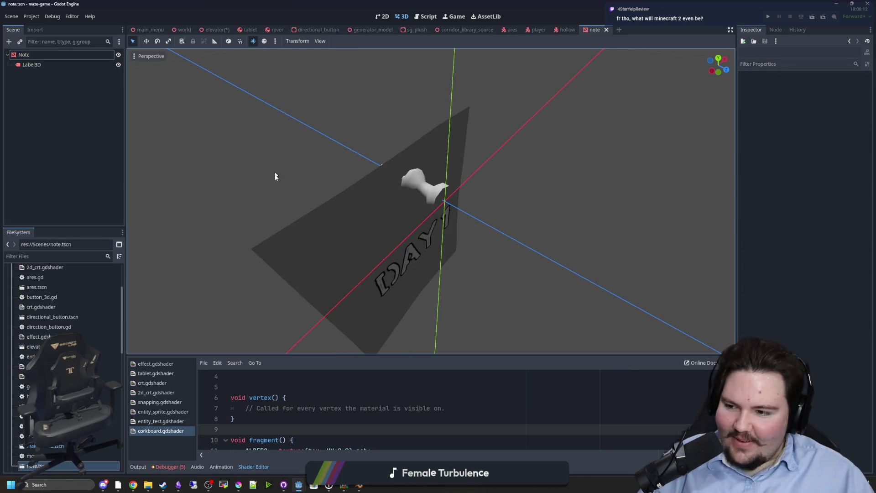
pyautogui.moveTo(359, 488)
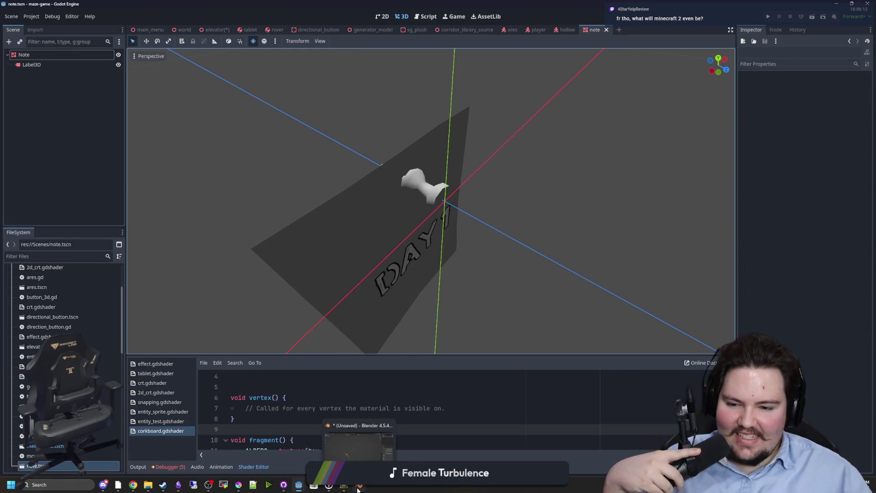
pyautogui.moveTo(369, 455)
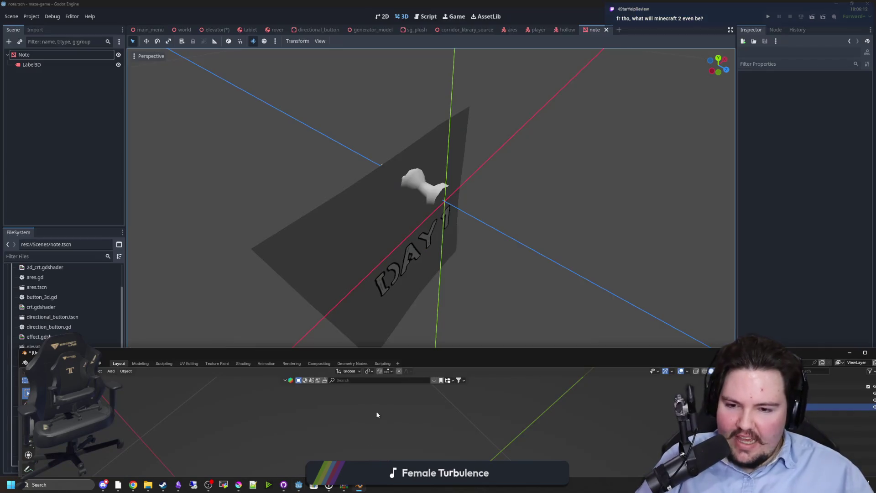
# Step: Maximize Blender and orbit to a front view of the paper plane
pyautogui.doubleClick(477, 358)
pyautogui.moveTo(289, 247)
pyautogui.mouseDown()
pyautogui.moveTo(406, 313)
pyautogui.moveTo(459, 282)
pyautogui.mouseUp()
pyautogui.click(459, 282)
pyautogui.click(352, 220)
# Step: Save the model as note.blend in the Models folder and return to Godot
pyautogui.hotkey('ctrl', 's')
pyautogui.write('note.blend')
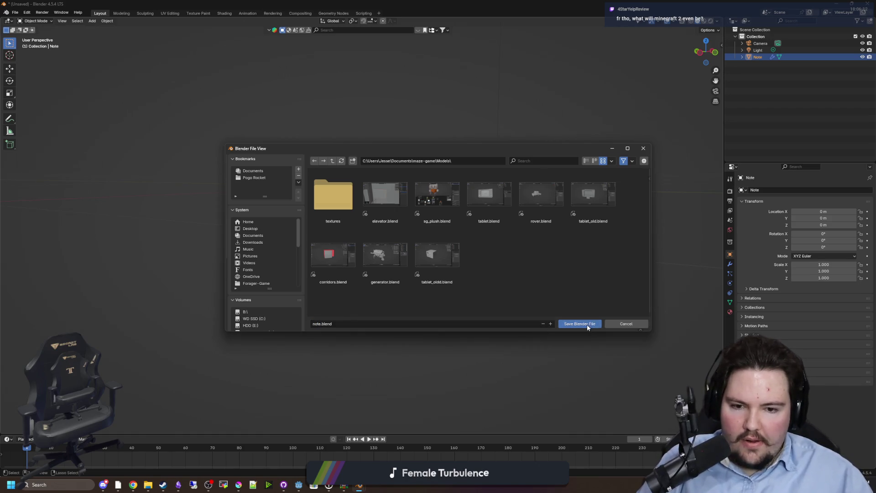
pyautogui.click(588, 325)
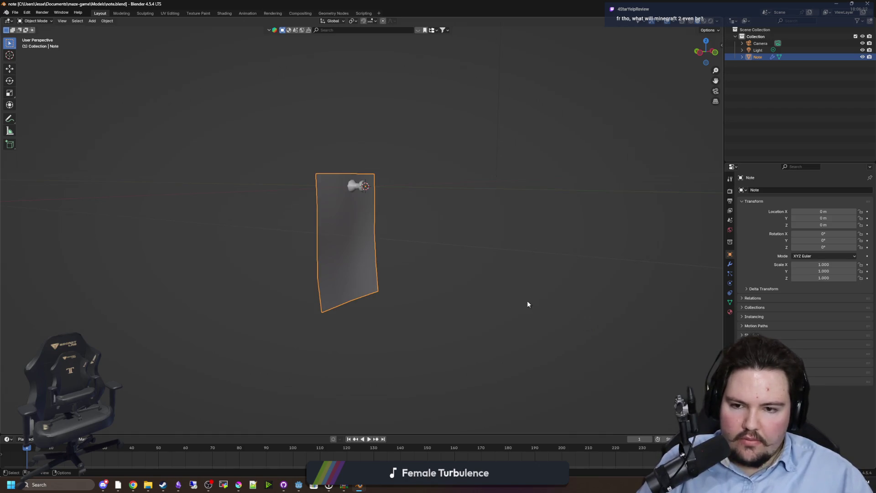
pyautogui.hotkey('alt', 'Tab')
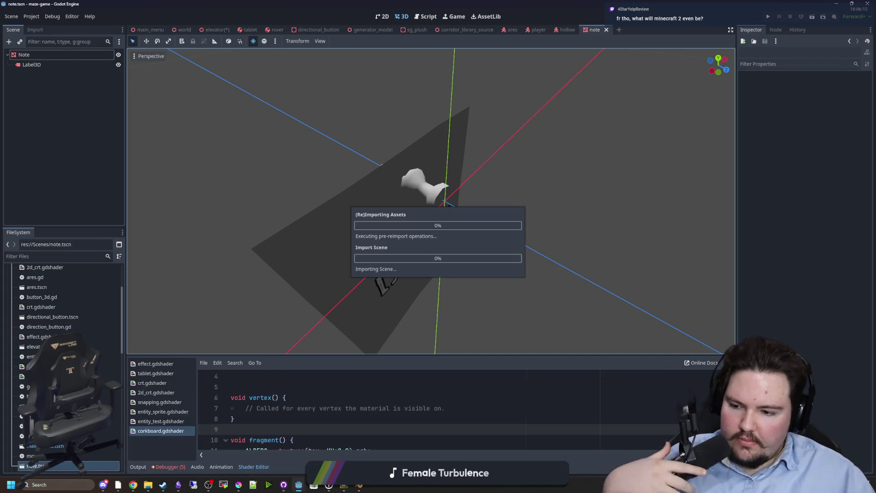
# Step: Cut the Label3D node from the Note scene and delete note.tscn from the project
pyautogui.click(24, 54)
pyautogui.click(31, 64)
pyautogui.rightClick(32, 64)
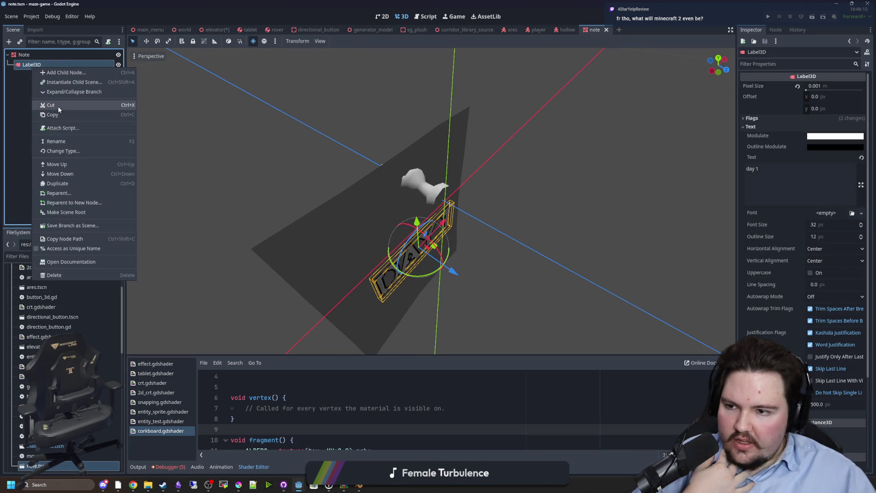
pyautogui.click(51, 105)
pyautogui.rightClick(40, 466)
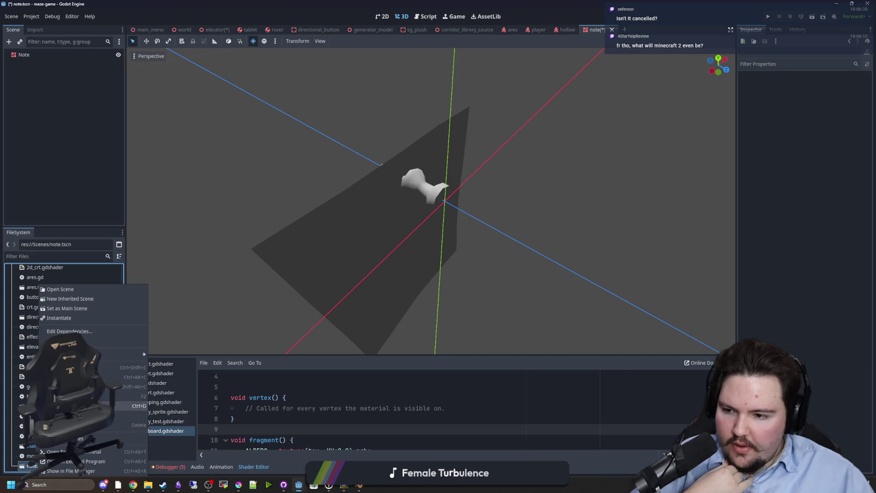
pyautogui.click(135, 425)
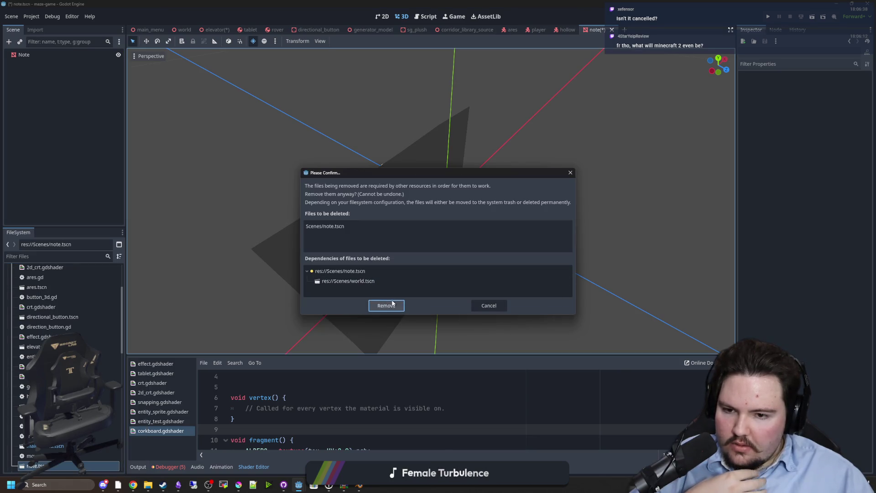
pyautogui.click(386, 305)
# Step: Filter files for 'note', reimport note.blend, and drag it into the world scene
pyautogui.click(69, 256)
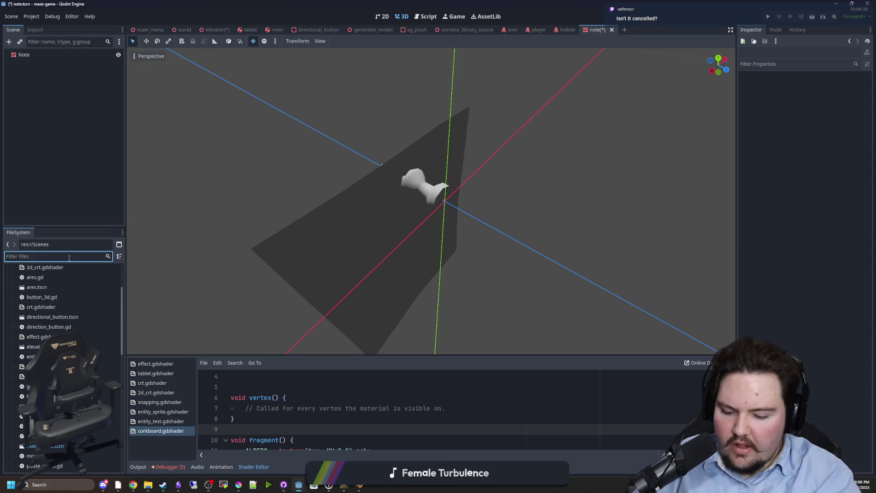
pyautogui.write('note')
pyautogui.doubleClick(39, 300)
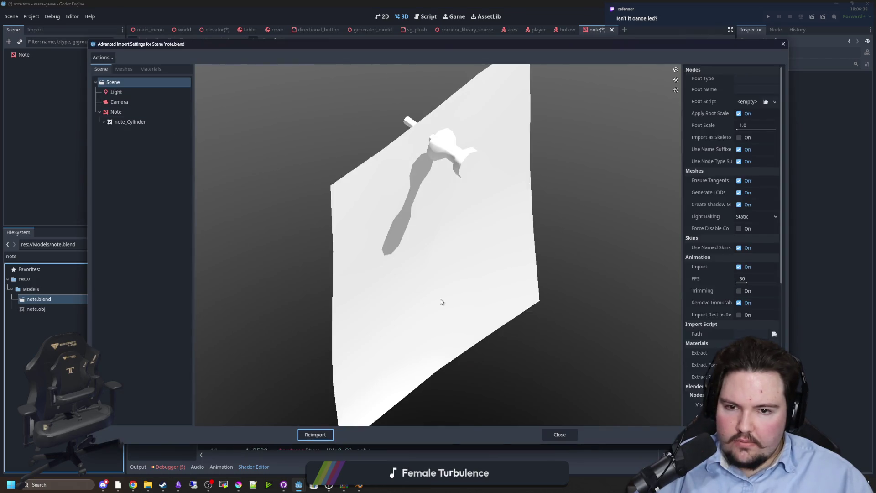
pyautogui.scroll(-3, 420, 303)
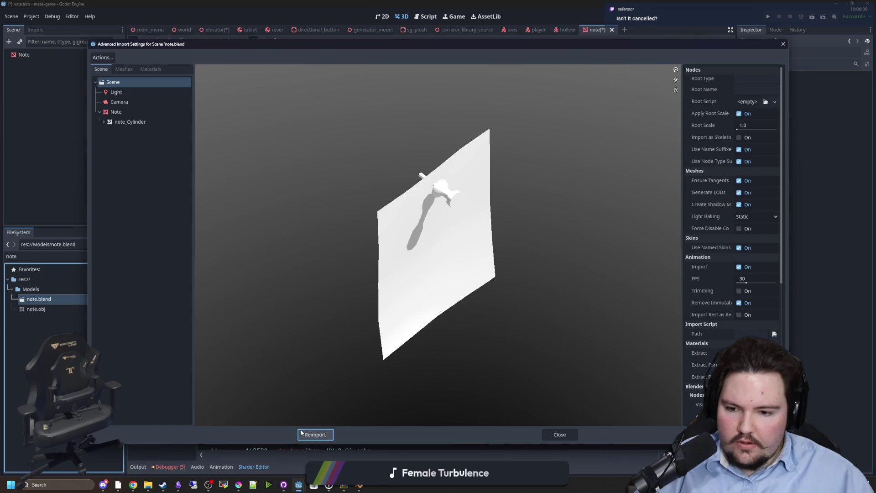
pyautogui.click(561, 434)
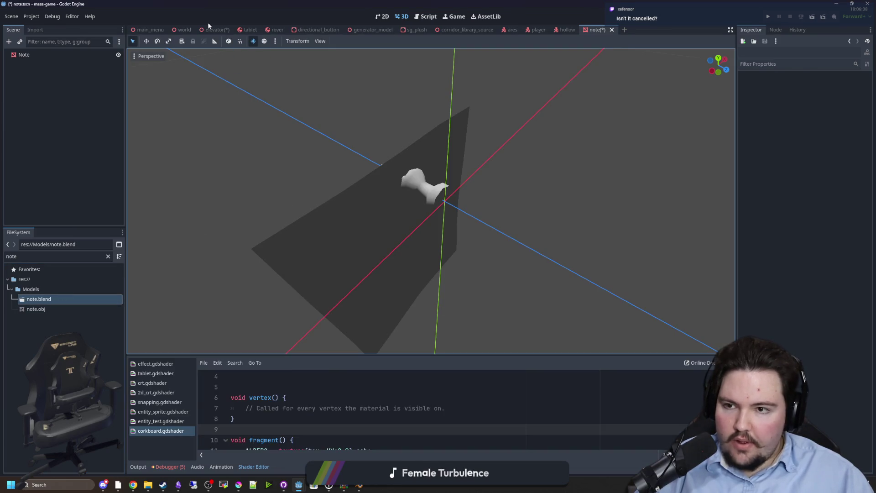
pyautogui.click(184, 29)
pyautogui.moveTo(45, 300)
pyautogui.mouseDown()
pyautogui.moveTo(431, 235)
pyautogui.moveTo(410, 235)
pyautogui.mouseUp()
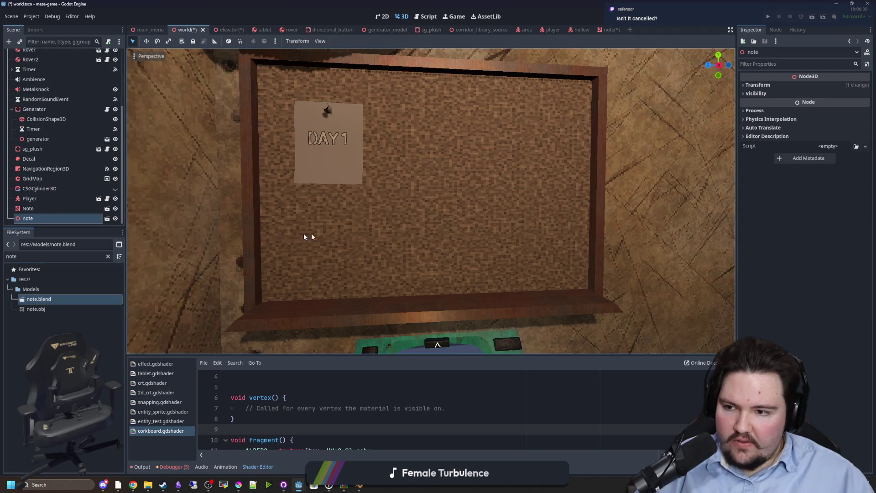
# Step: Create a new inherited scene from note.blend and save it as Scenes/note.tscn, overwriting the old file
pyautogui.click(109, 219)
pyautogui.click(388, 257)
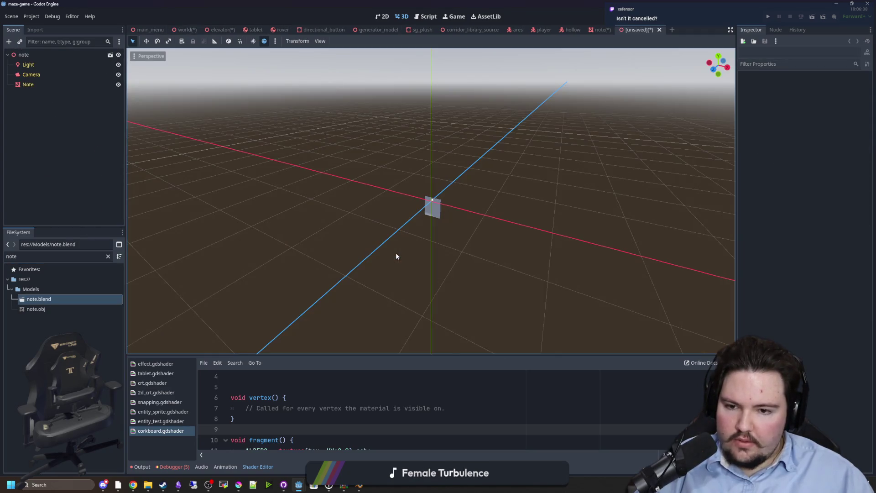
pyautogui.hotkey('ctrl', 's')
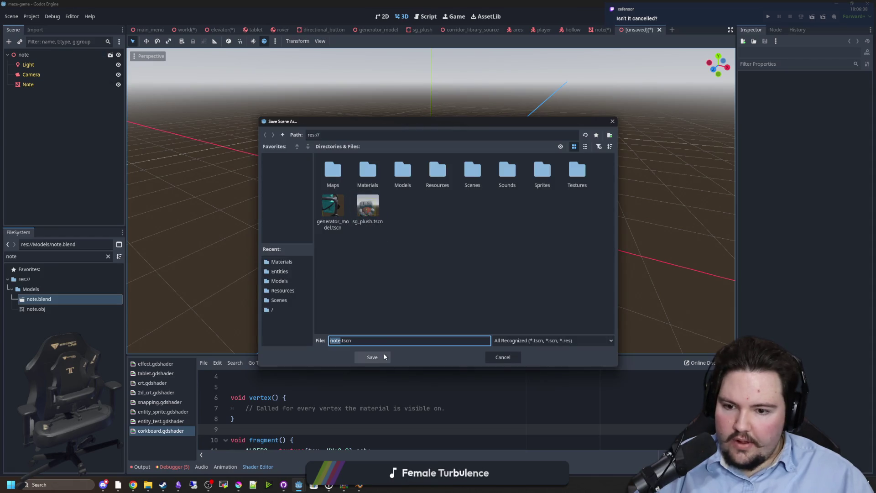
pyautogui.doubleClick(470, 173)
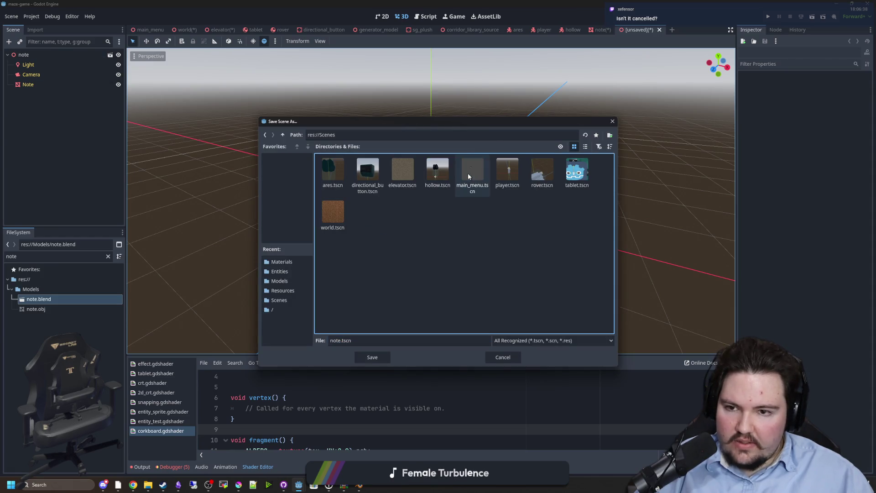
pyautogui.click(357, 356)
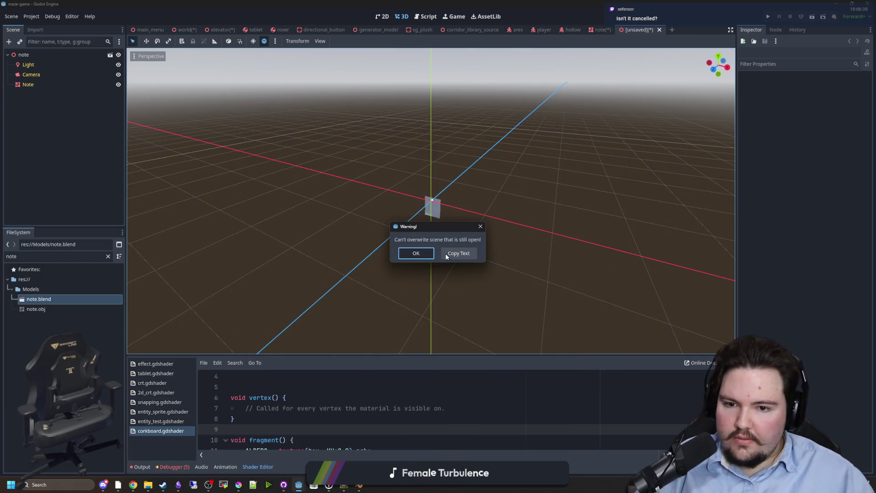
pyautogui.click(429, 254)
# Step: Close the old note scene unsaved, paste Label3D under the new note root, and save note.tscn
pyautogui.click(602, 30)
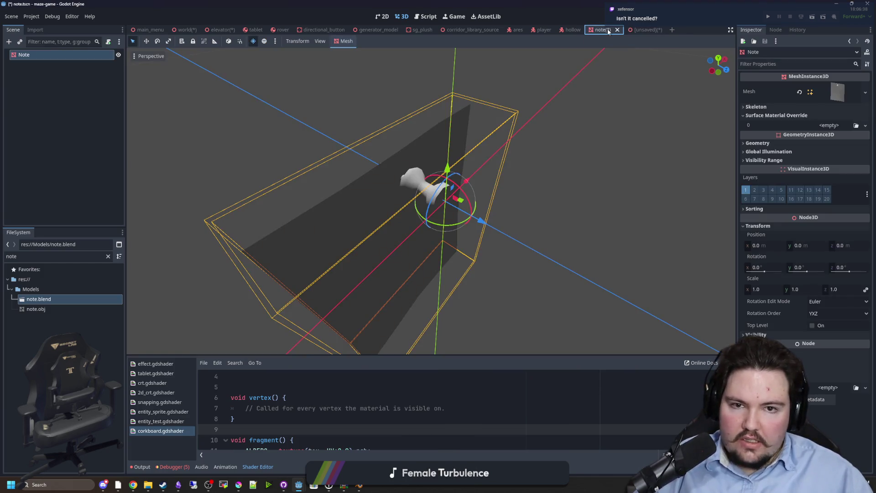
pyautogui.click(617, 29)
pyautogui.click(472, 265)
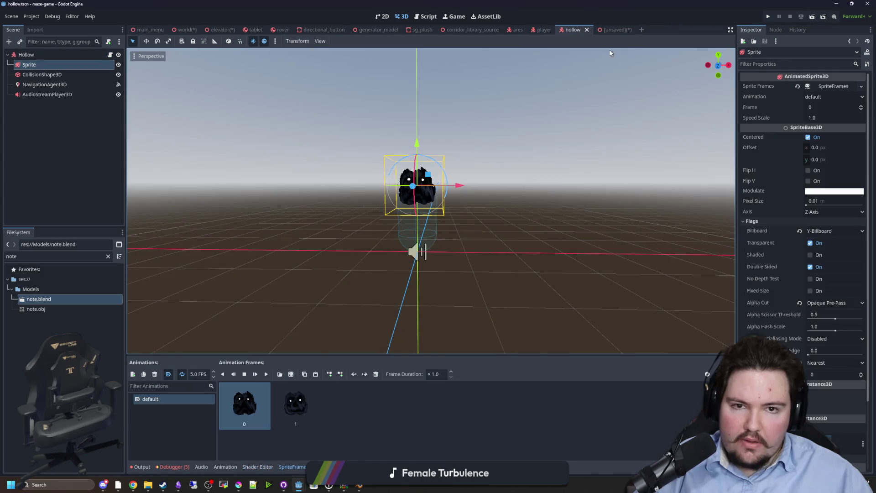
pyautogui.rightClick(48, 54)
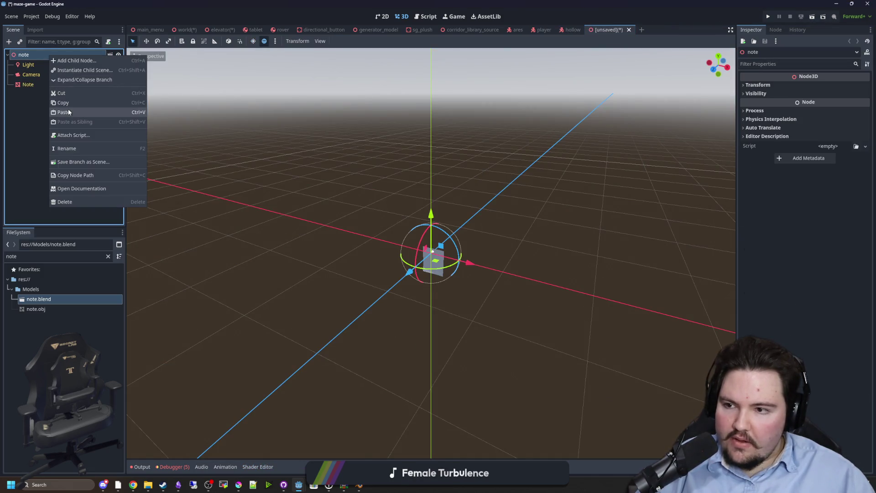
pyautogui.click(67, 109)
pyautogui.hotkey('ctrl', 's')
pyautogui.click(368, 358)
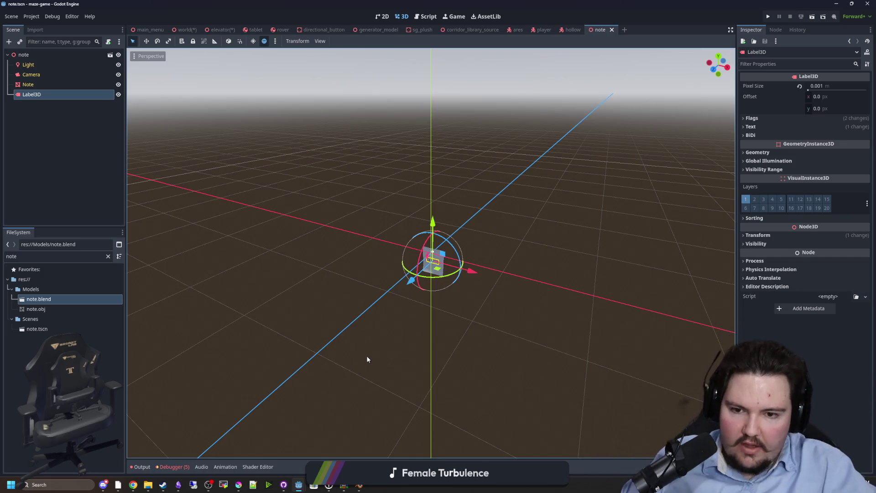
# Step: Orbit around the DAY1 label and Note mesh, collapsing the surface material override details
pyautogui.scroll(5, 360, 337)
pyautogui.moveTo(333, 328)
pyautogui.mouseDown()
pyautogui.moveTo(333, 292)
pyautogui.moveTo(284, 272)
pyautogui.moveTo(446, 219)
pyautogui.moveTo(404, 247)
pyautogui.moveTo(423, 244)
pyautogui.moveTo(374, 237)
pyautogui.moveTo(456, 250)
pyautogui.moveTo(377, 292)
pyautogui.mouseUp()
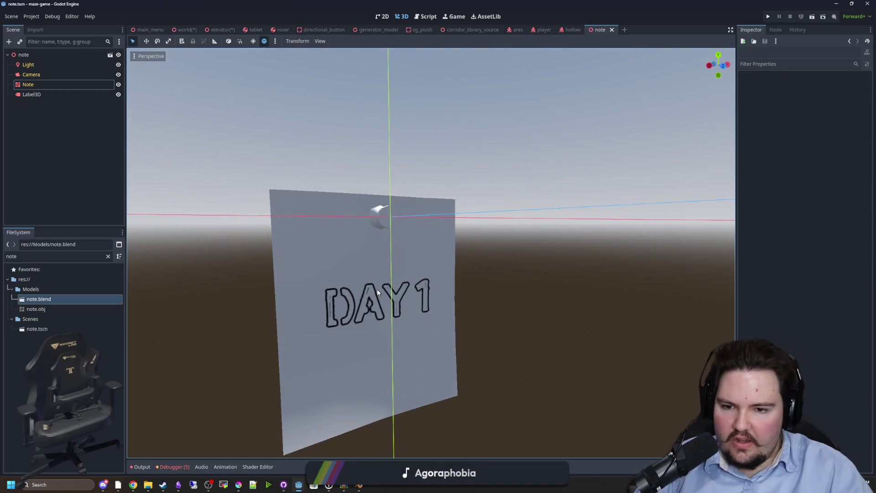
pyautogui.click(377, 291)
pyautogui.click(319, 160)
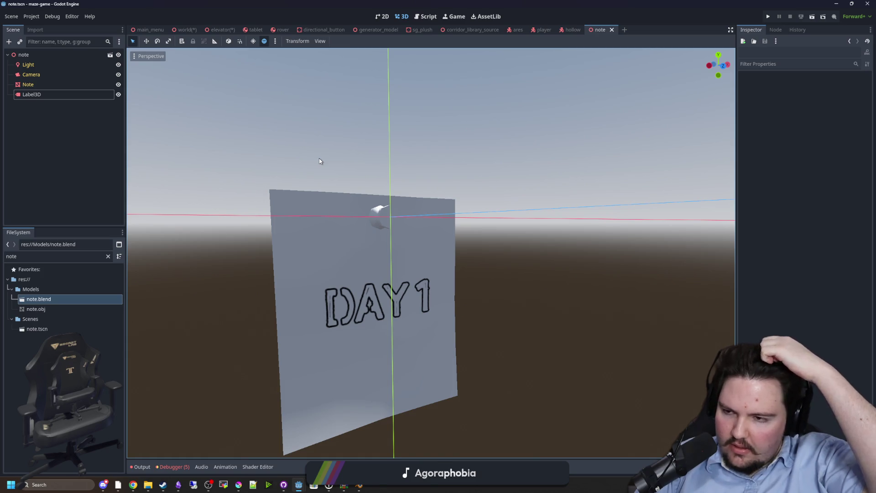
pyautogui.moveTo(320, 146)
pyautogui.mouseDown()
pyautogui.moveTo(432, 259)
pyautogui.moveTo(409, 268)
pyautogui.moveTo(389, 238)
pyautogui.moveTo(450, 242)
pyautogui.moveTo(455, 255)
pyautogui.moveTo(375, 236)
pyautogui.mouseUp()
pyautogui.scroll(5, 416, 278)
pyautogui.scroll(-3, 389, 239)
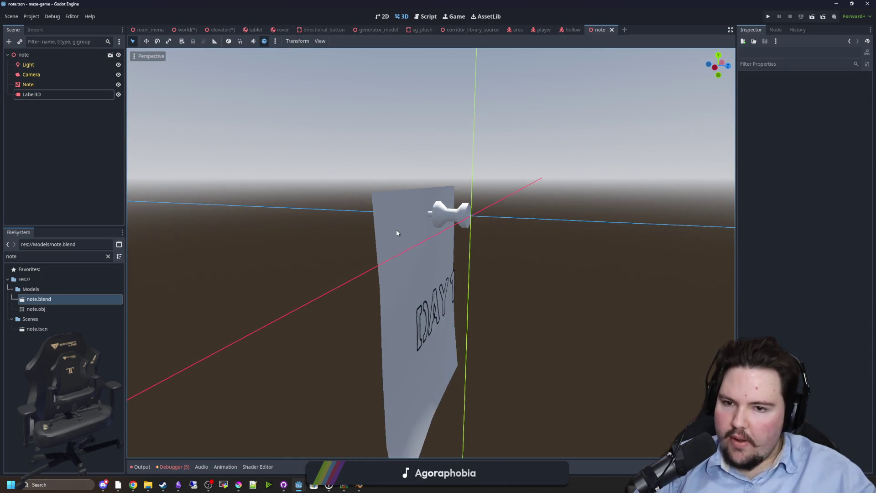
pyautogui.click(396, 233)
pyautogui.click(779, 115)
# Step: Glance at the world and elevator scenes, then bring note.blend up in Blender
pyautogui.click(360, 485)
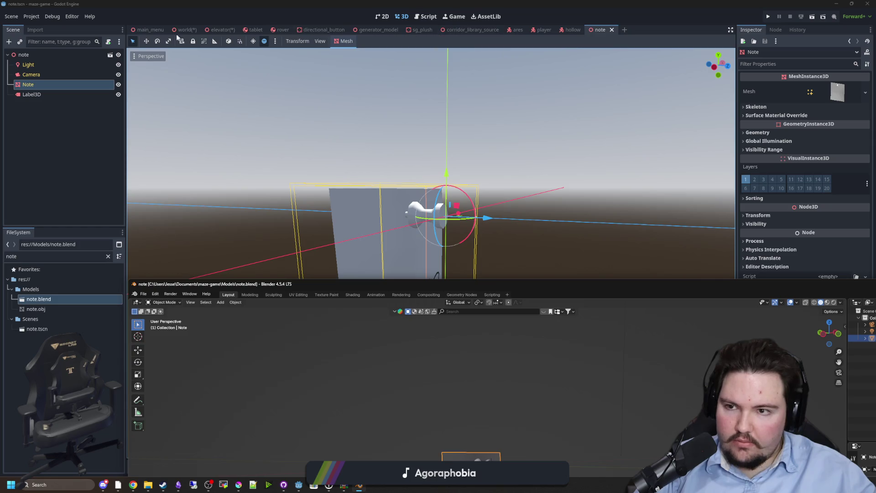
pyautogui.click(185, 29)
pyautogui.scroll(-5, 204, 108)
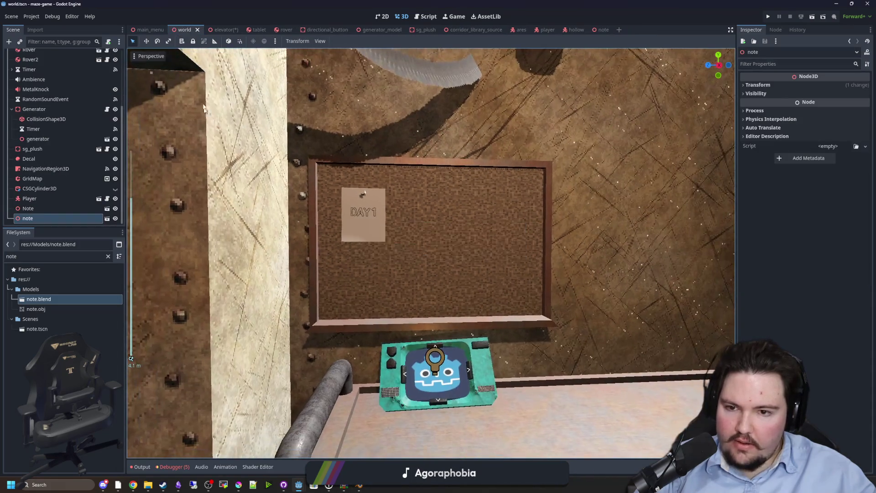
pyautogui.click(222, 29)
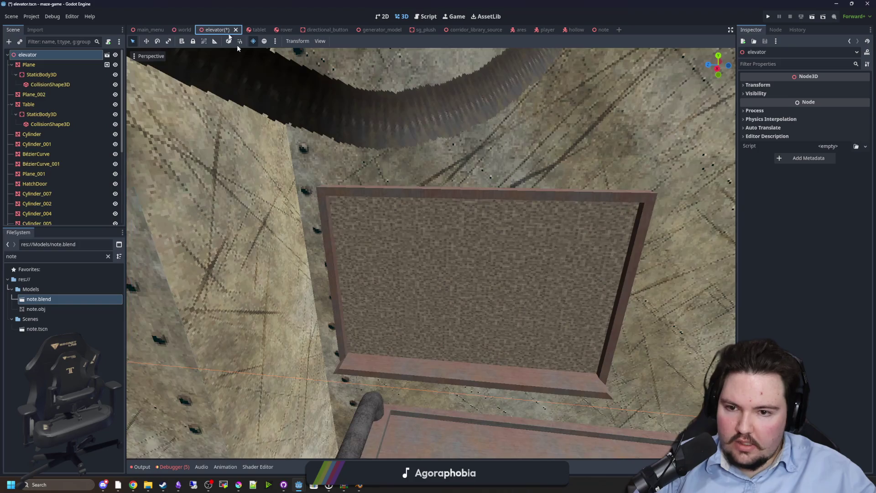
pyautogui.click(369, 484)
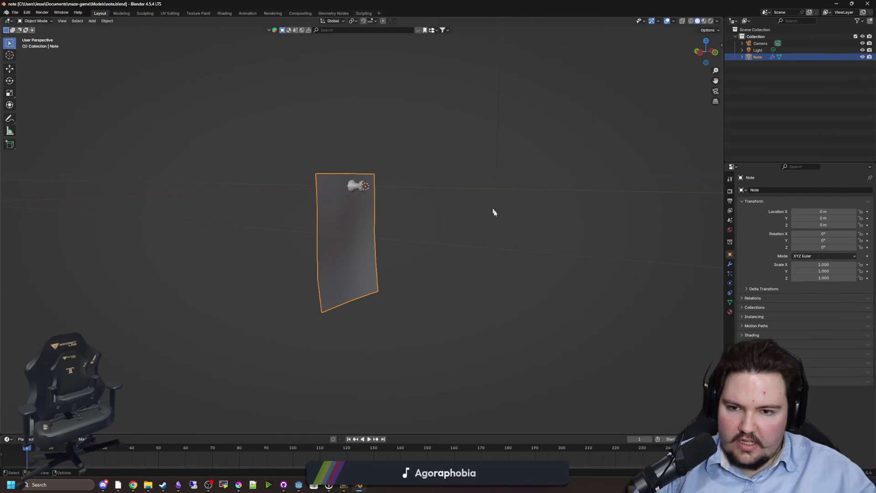
# Step: Enter Edit Mode on the Note and try selecting faces with Select Similar, then clear it
pyautogui.click(369, 237)
pyautogui.press('Tab')
pyautogui.scroll(2, 327, 236)
pyautogui.click(405, 229)
pyautogui.click(327, 222)
pyautogui.hotkey('shift', 'g')
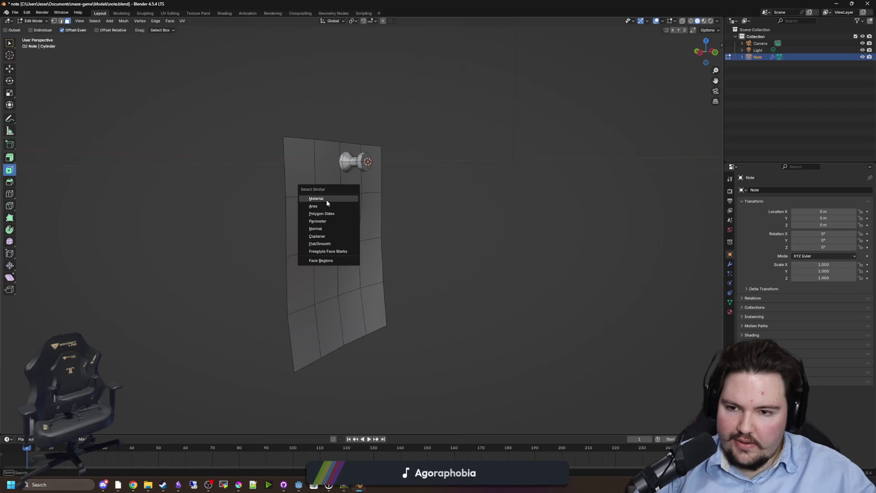
pyautogui.click(330, 242)
pyautogui.hotkey('ctrl', 'z')
pyautogui.hotkey('shift', 'g')
pyautogui.hotkey('alt', 'a')
# Step: Circle-select the sheet, extend to linked geometry, view material slots, then deselect everything
pyautogui.click(96, 21)
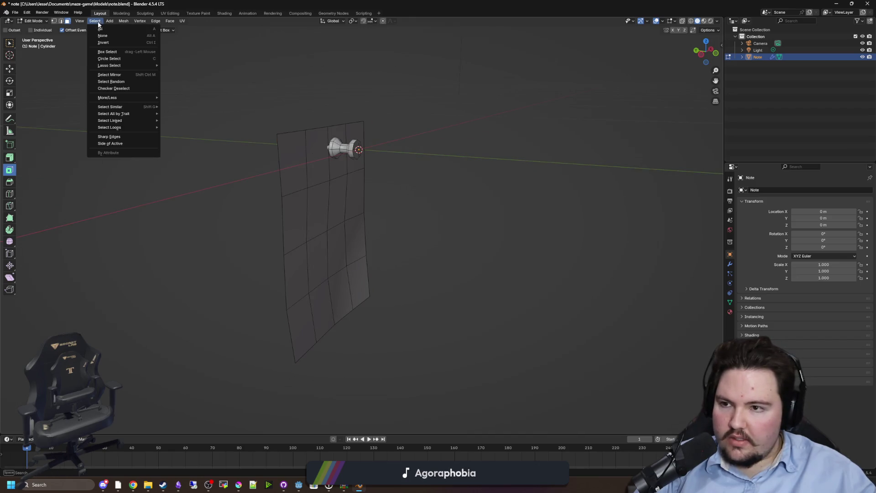
pyautogui.moveTo(146, 121)
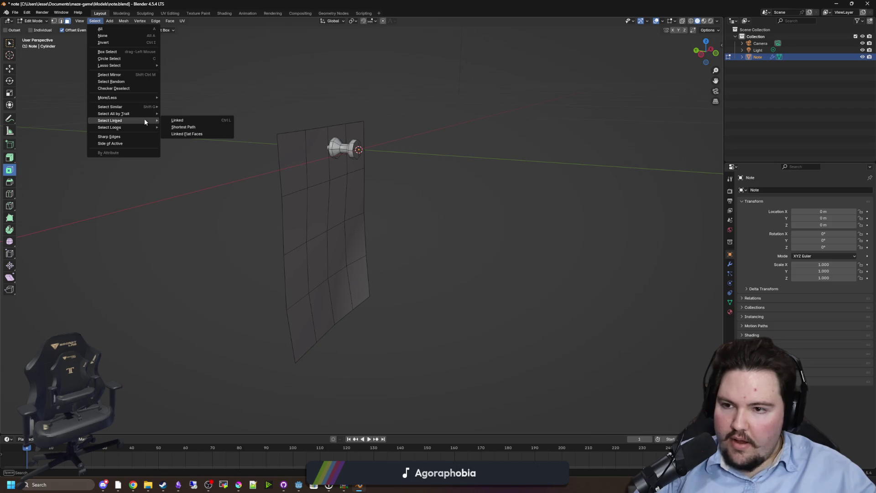
pyautogui.press('c')
pyautogui.click(319, 207)
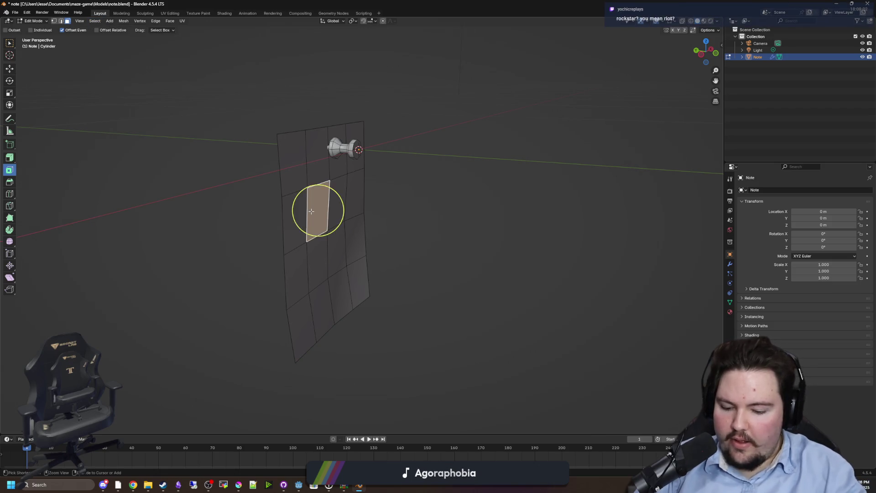
pyautogui.hotkey('ctrl', 'l')
pyautogui.scroll(3, 714, 306)
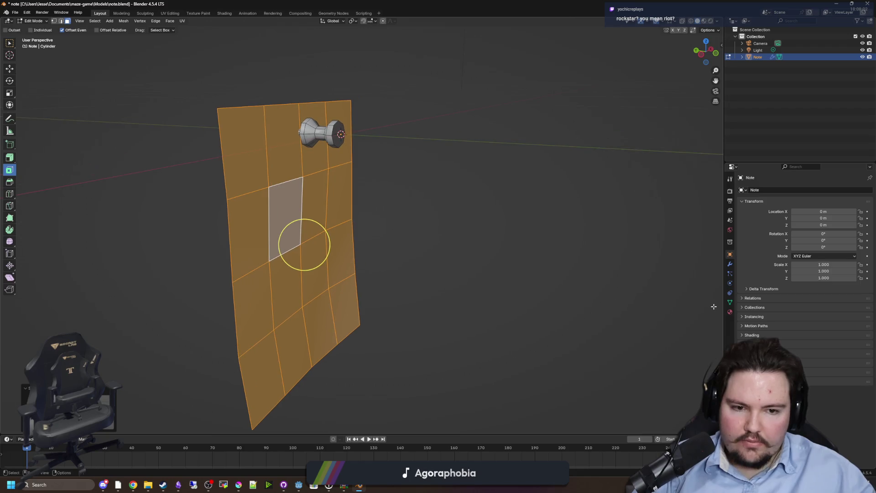
pyautogui.click(730, 312)
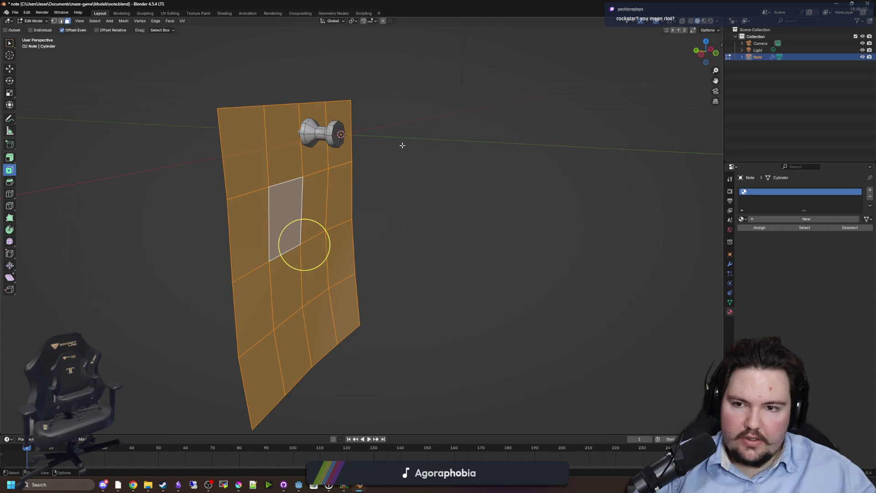
pyautogui.hotkey('alt', 'a')
# Step: Assign a new second material slot to the knob's faces and save note.blend
pyautogui.moveTo(327, 133); pyautogui.dragTo(319, 132)
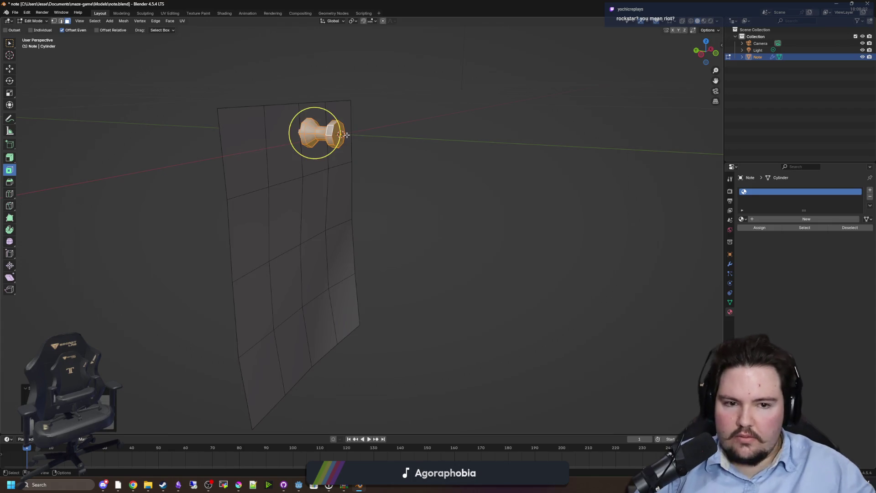
pyautogui.click(873, 190)
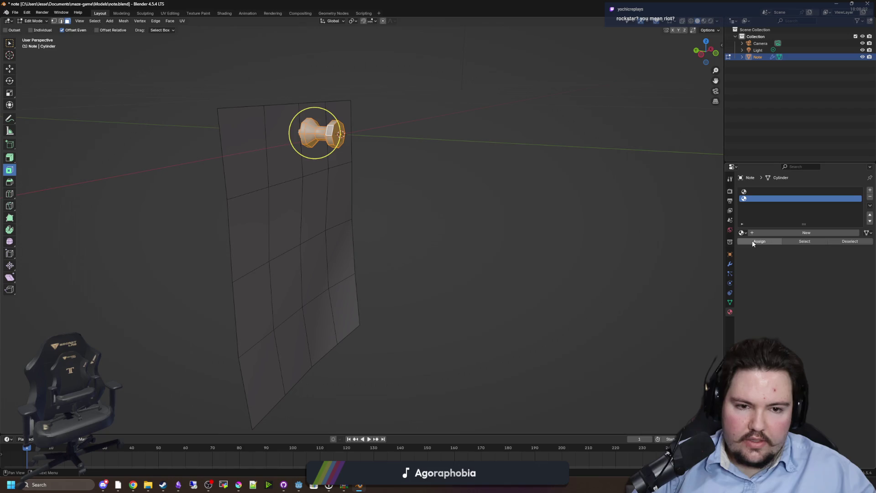
pyautogui.click(752, 243)
pyautogui.hotkey('ctrl', 's')
pyautogui.hotkey('alt', 'Tab')
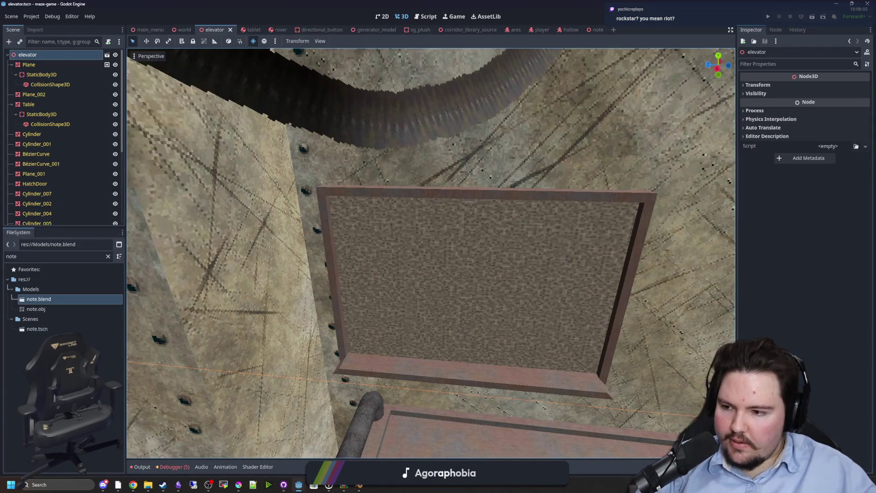
# Step: Open note.tscn and select the Note mesh to see its two empty surface material slots
pyautogui.doubleClick(42, 330)
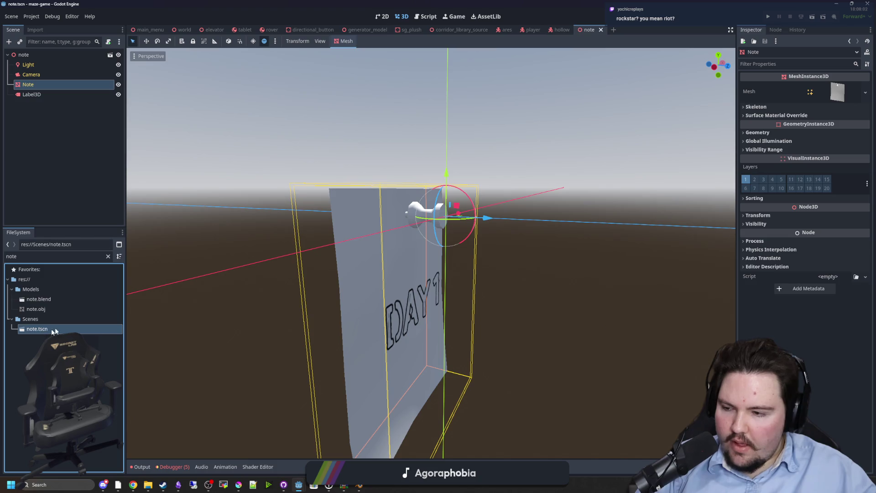
pyautogui.scroll(5, 230, 322)
pyautogui.click(361, 221)
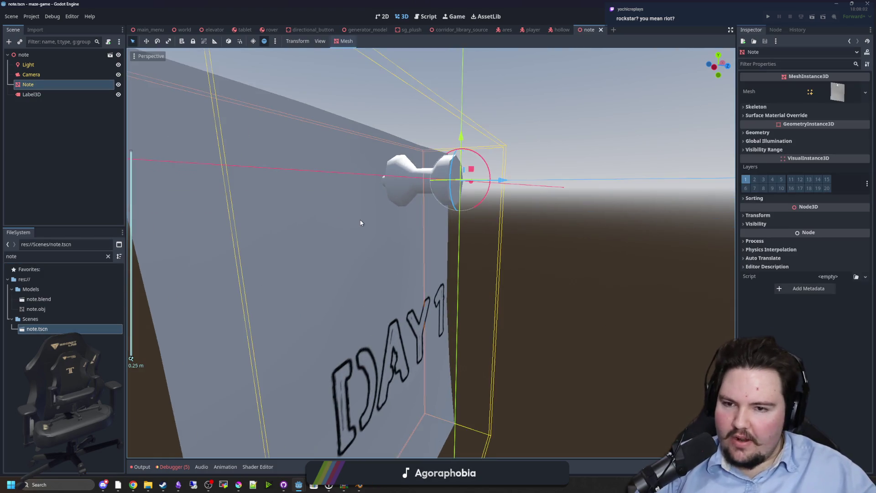
pyautogui.scroll(-5, 319, 134)
pyautogui.click(320, 134)
pyautogui.click(365, 237)
pyautogui.scroll(3, 394, 244)
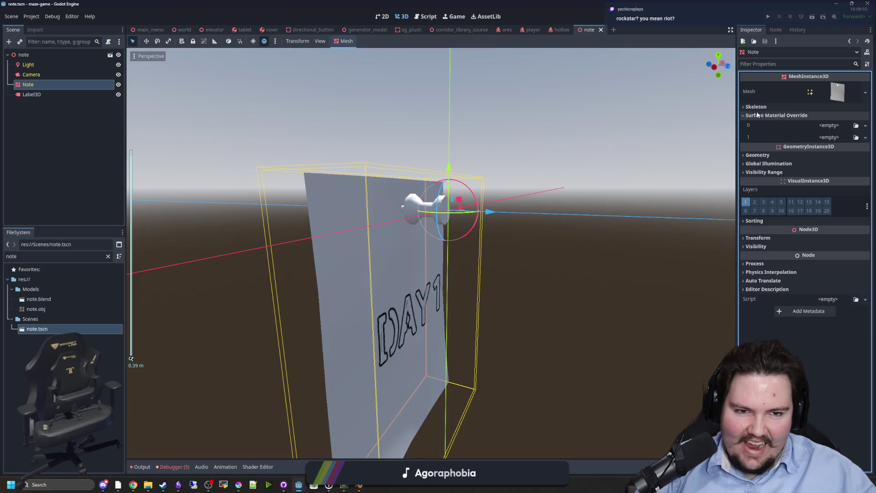
pyautogui.moveTo(576, 233); pyautogui.dragTo(548, 231)
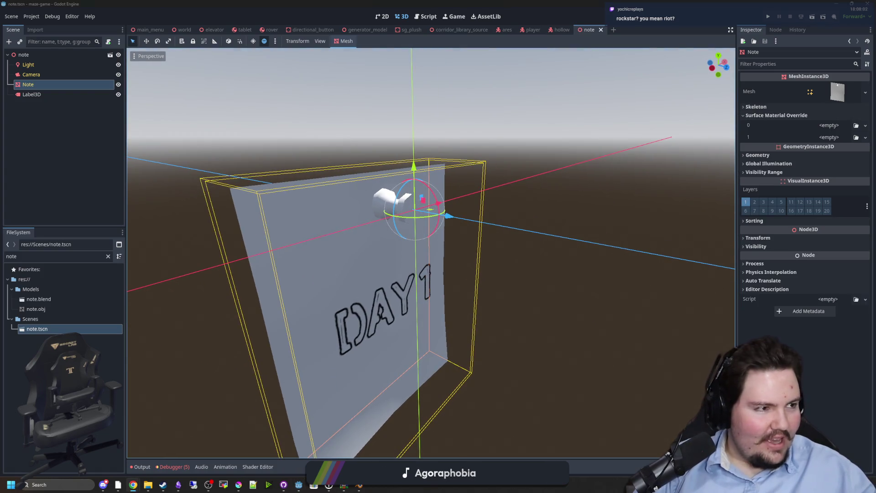
pyautogui.press('super+3')
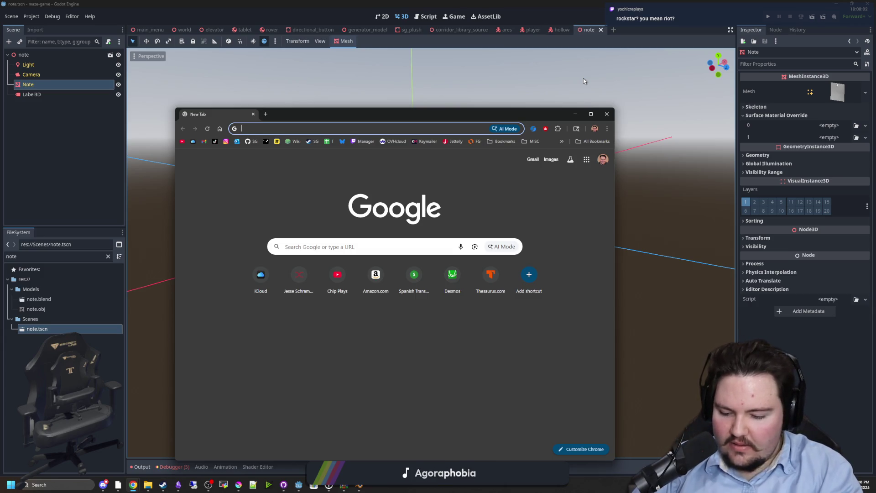
# Step: Search Google for 'hytale', browse the News results, and close the browser
pyautogui.write('hytale')
pyautogui.press('Return')
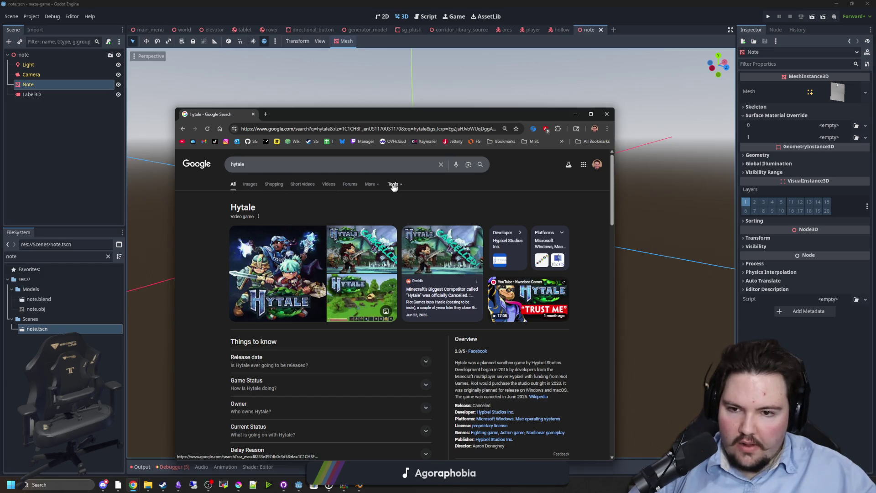
pyautogui.click(376, 188)
pyautogui.click(374, 201)
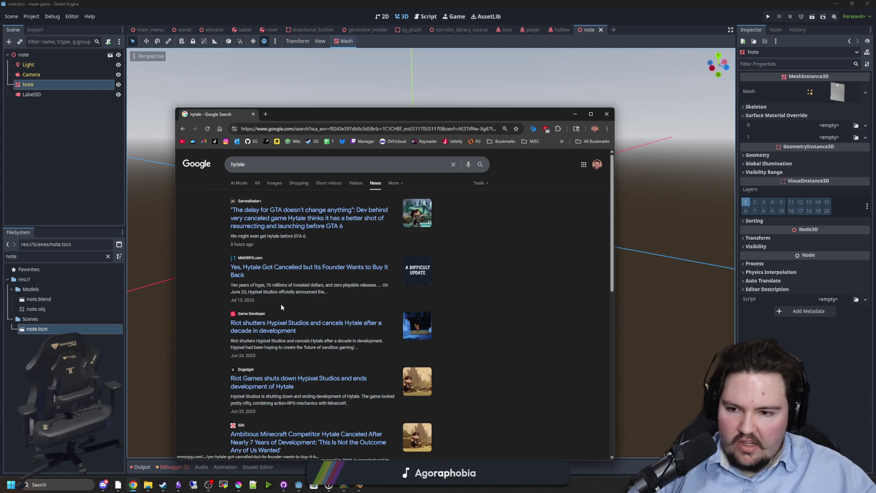
pyautogui.scroll(-3, 292, 337)
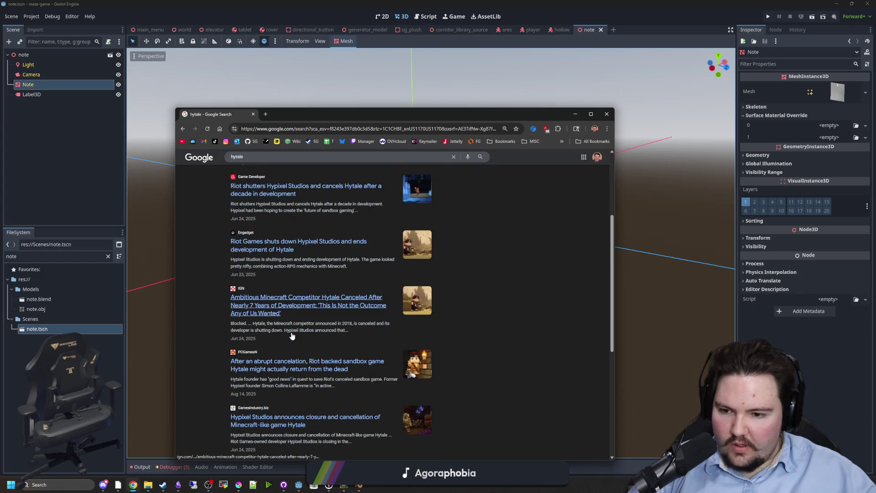
pyautogui.scroll(-4, 292, 336)
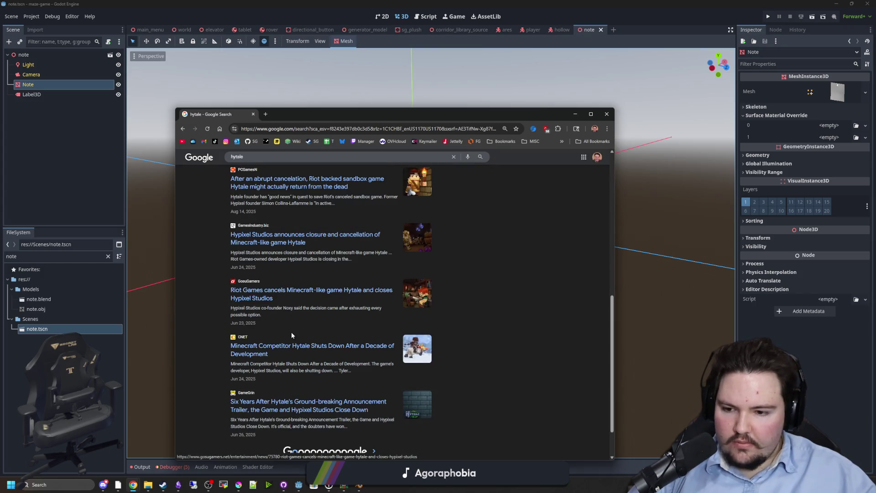
pyautogui.click(253, 114)
pyautogui.click(524, 271)
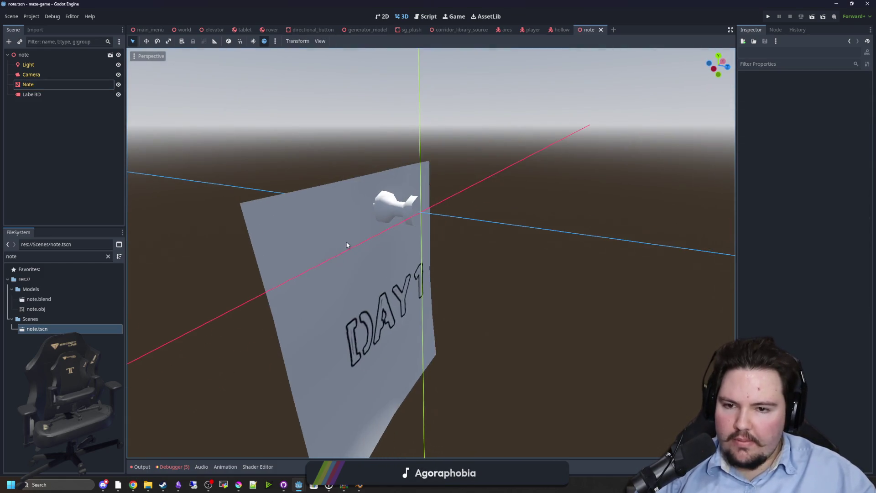
# Step: Give Note's surface slots 0 and 1 each a new StandardMaterial3D
pyautogui.click(349, 269)
pyautogui.click(28, 85)
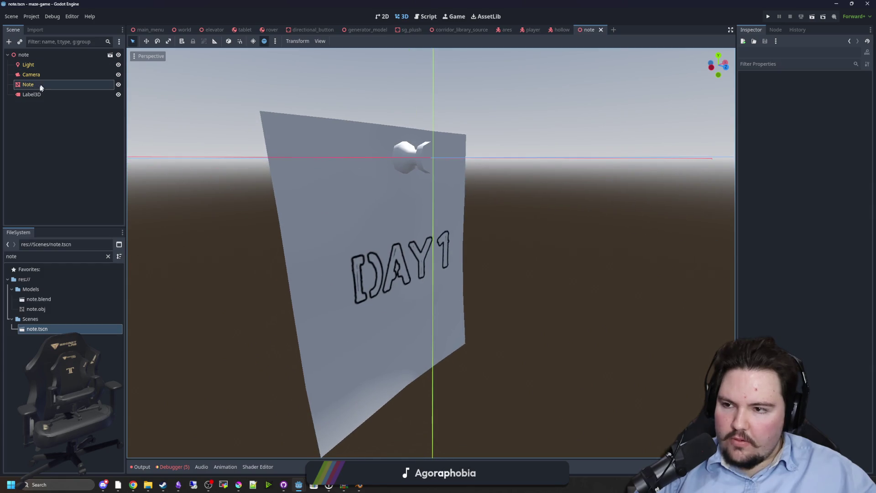
pyautogui.click(835, 136)
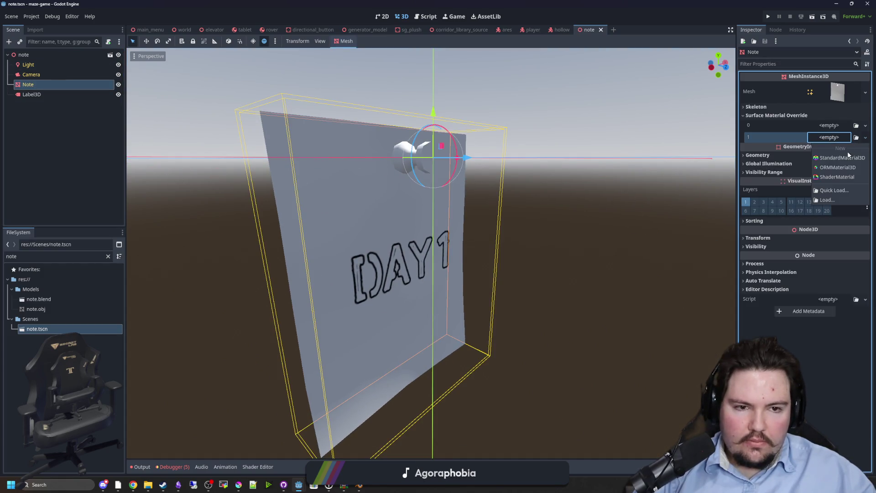
pyautogui.click(842, 157)
pyautogui.click(830, 125)
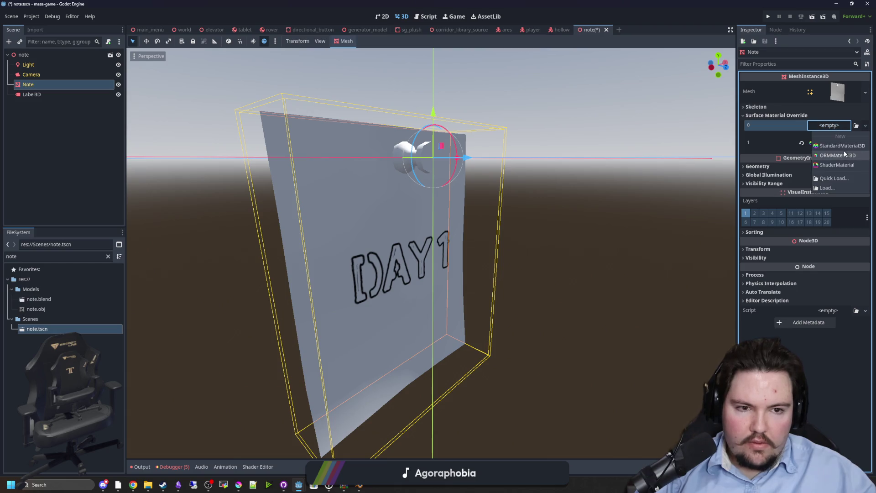
pyautogui.click(842, 146)
# Step: Set slot 1's Albedo Color to red so the knob turns red
pyautogui.click(838, 154)
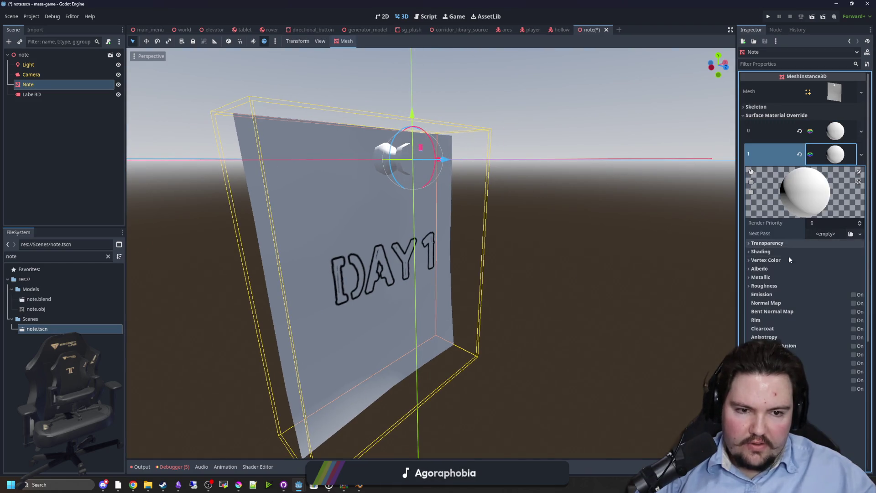
pyautogui.click(760, 268)
pyautogui.click(835, 278)
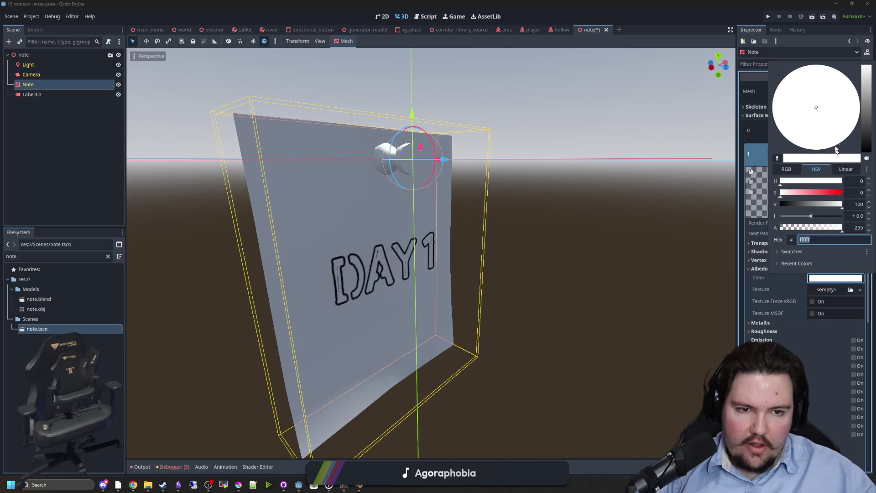
pyautogui.moveTo(829, 193); pyautogui.dragTo(842, 192)
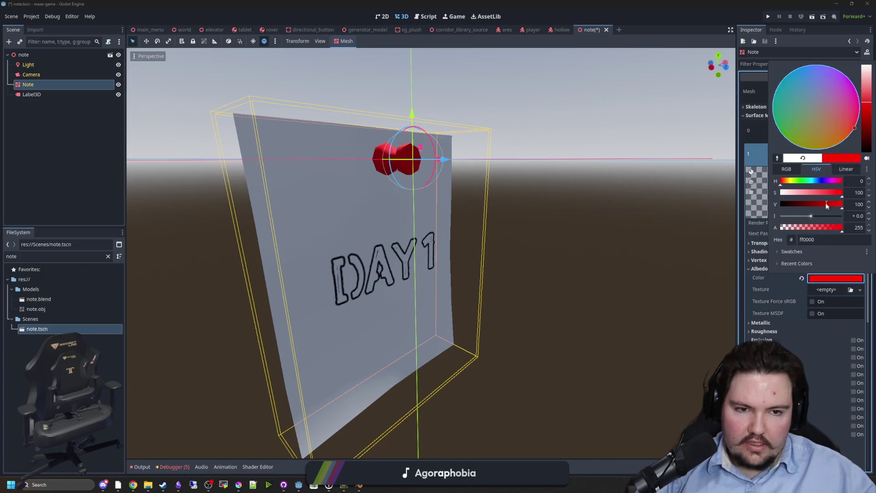
pyautogui.click(567, 214)
pyautogui.moveTo(566, 214); pyautogui.dragTo(599, 225)
pyautogui.click(598, 226)
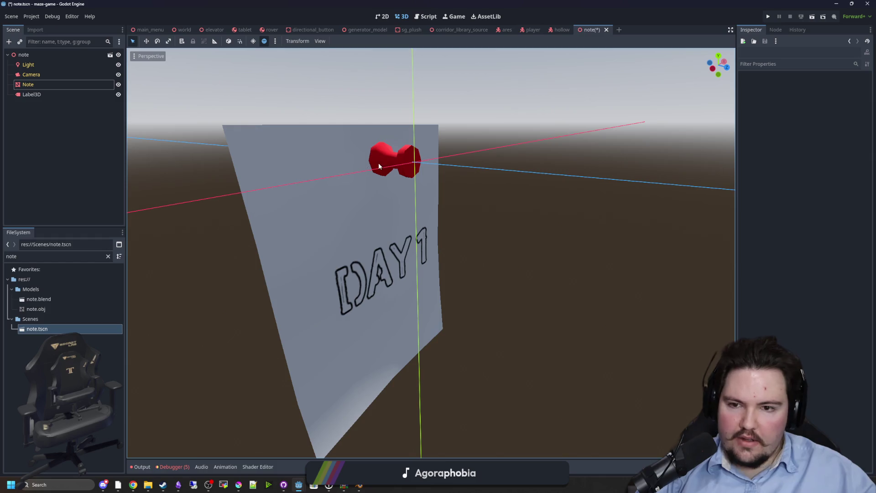
# Step: Expand slot 0's Albedo settings and open its colour picker for the paper sheet
pyautogui.click(379, 167)
pyautogui.click(841, 134)
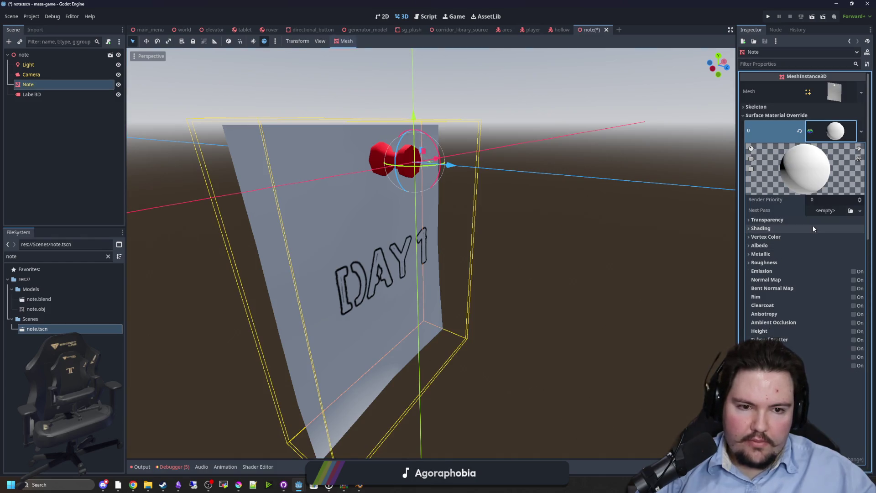
pyautogui.click(760, 245)
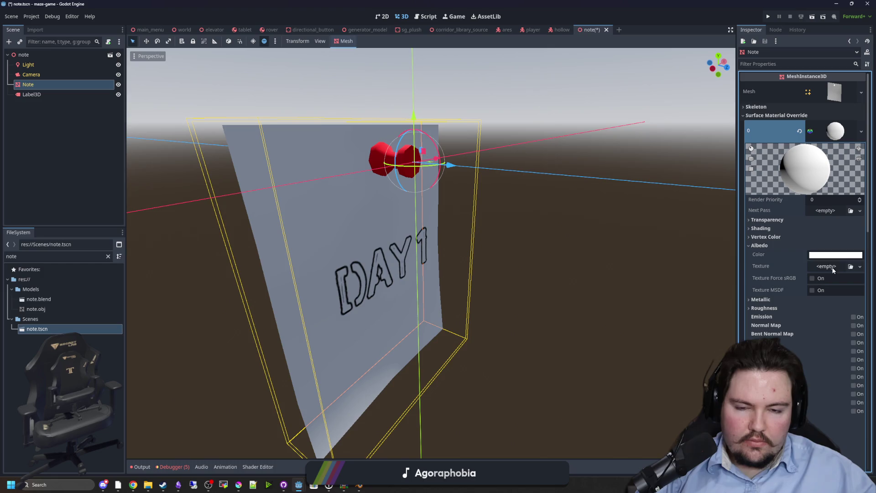
pyautogui.scroll(3, 441, 197)
pyautogui.scroll(-4, 636, 231)
pyautogui.click(833, 254)
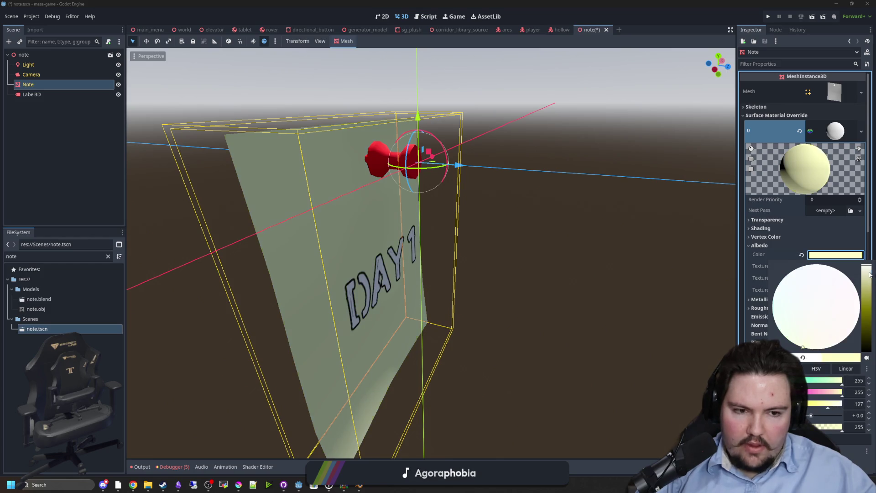
# Step: Tint the note paper's albedo colour in material slot 0 a pale yellow
pyautogui.moveTo(869, 274); pyautogui.dragTo(867, 289)
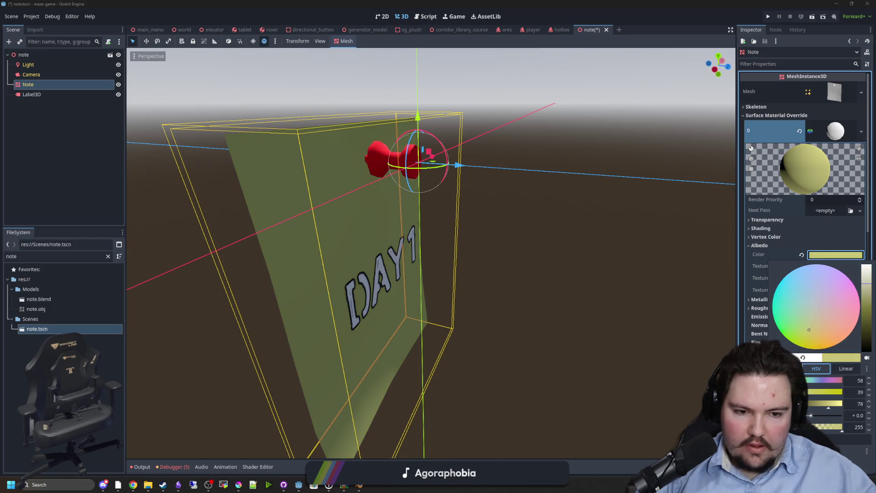
pyautogui.moveTo(548, 305)
pyautogui.mouseDown()
pyautogui.moveTo(442, 284)
pyautogui.moveTo(614, 292)
pyautogui.mouseUp()
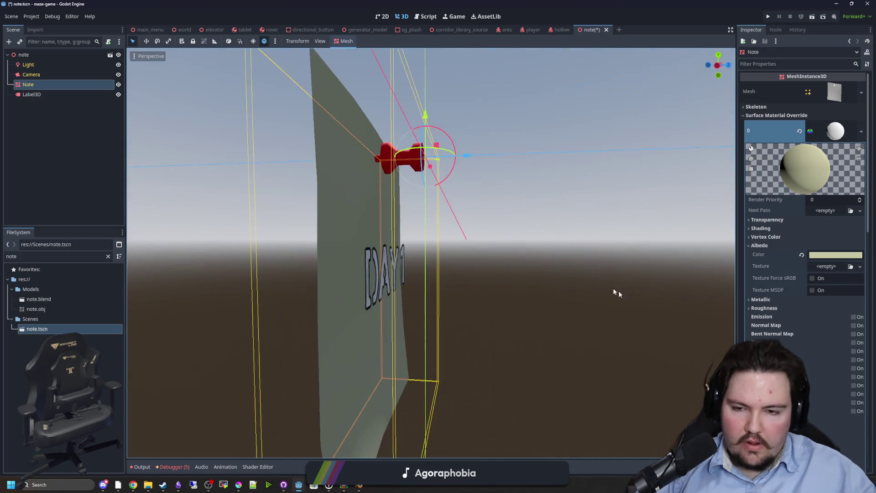
pyautogui.moveTo(539, 214)
pyautogui.mouseDown()
pyautogui.moveTo(658, 225)
pyautogui.moveTo(468, 143)
pyautogui.mouseUp()
pyautogui.scroll(4, 361, 128)
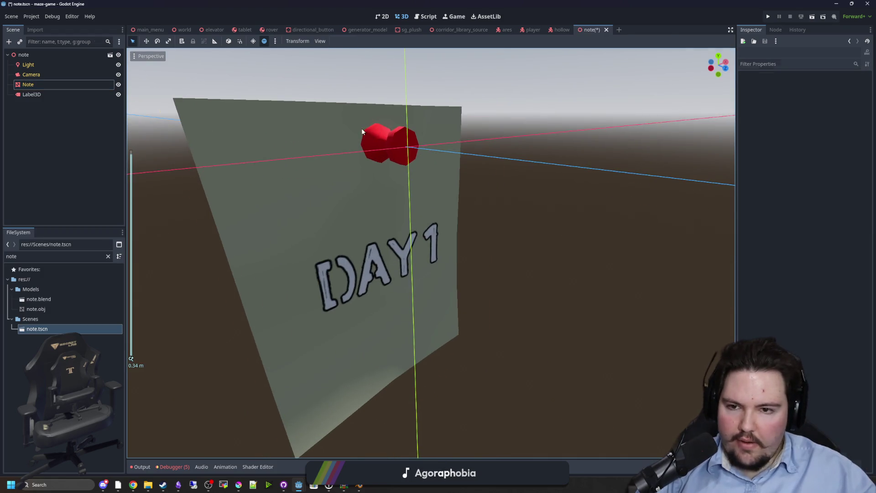
# Step: Give the pin's material in slot 1 a deeper red albedo and roughness 0.42
pyautogui.click(835, 131)
pyautogui.click(834, 153)
pyautogui.click(834, 154)
pyautogui.click(834, 154)
pyautogui.click(836, 278)
pyautogui.moveTo(831, 210)
pyautogui.mouseDown()
pyautogui.moveTo(804, 204)
pyautogui.moveTo(817, 206)
pyautogui.moveTo(826, 193)
pyautogui.mouseUp()
pyautogui.click(636, 240)
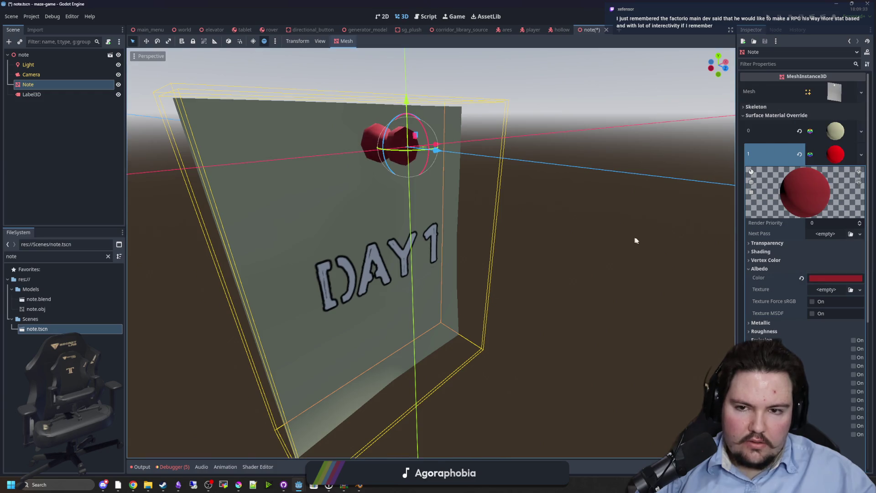
pyautogui.click(761, 269)
pyautogui.click(765, 286)
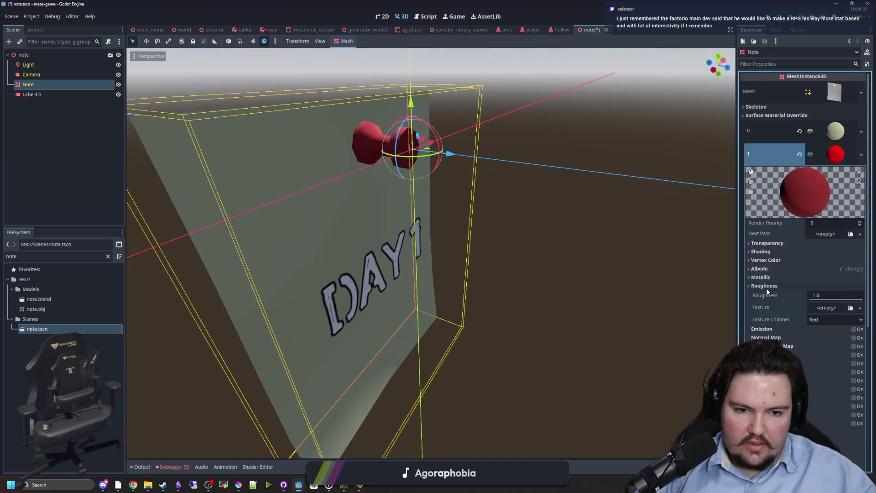
pyautogui.moveTo(862, 299)
pyautogui.mouseDown()
pyautogui.moveTo(819, 297)
pyautogui.moveTo(831, 297)
pyautogui.mouseUp()
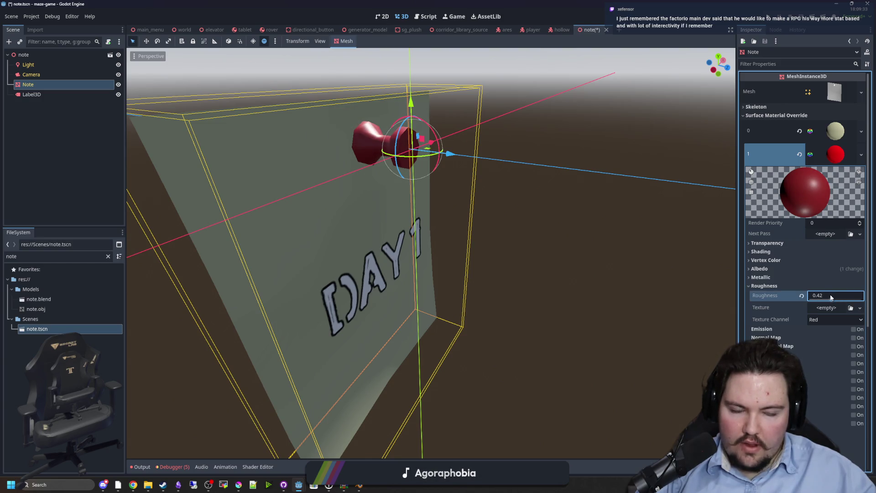
# Step: Reselect the note mesh, recheck the paper's material settings, then deselect it
pyautogui.click(560, 272)
pyautogui.click(391, 256)
pyautogui.moveTo(554, 319); pyautogui.dragTo(529, 268)
pyautogui.click(379, 221)
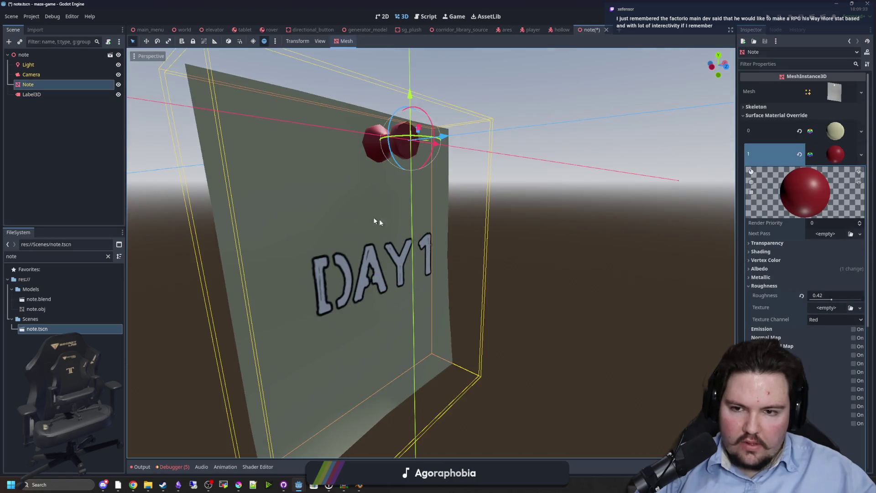
pyautogui.scroll(-5, 380, 221)
pyautogui.click(831, 129)
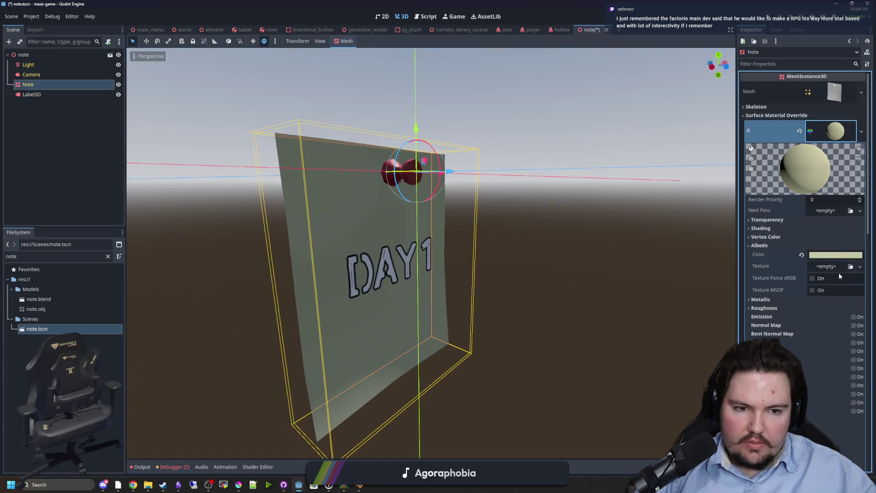
pyautogui.click(842, 135)
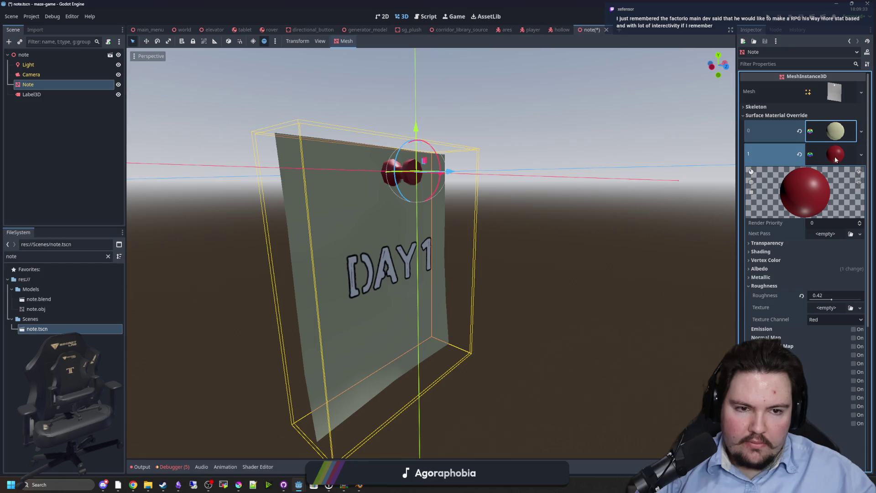
pyautogui.click(505, 226)
# Step: Select the DAY1 Label3D node and save the note scene with Ctrl+S
pyautogui.click(39, 93)
pyautogui.scroll(5, 424, 303)
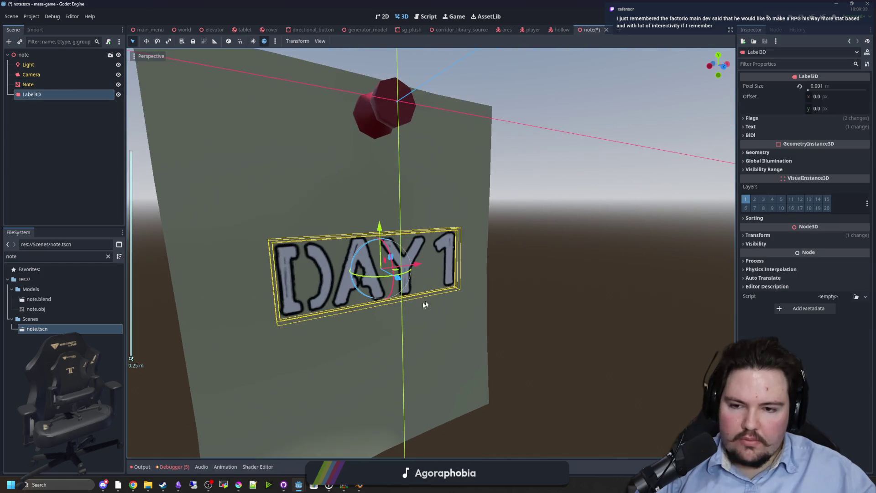
pyautogui.click(296, 278)
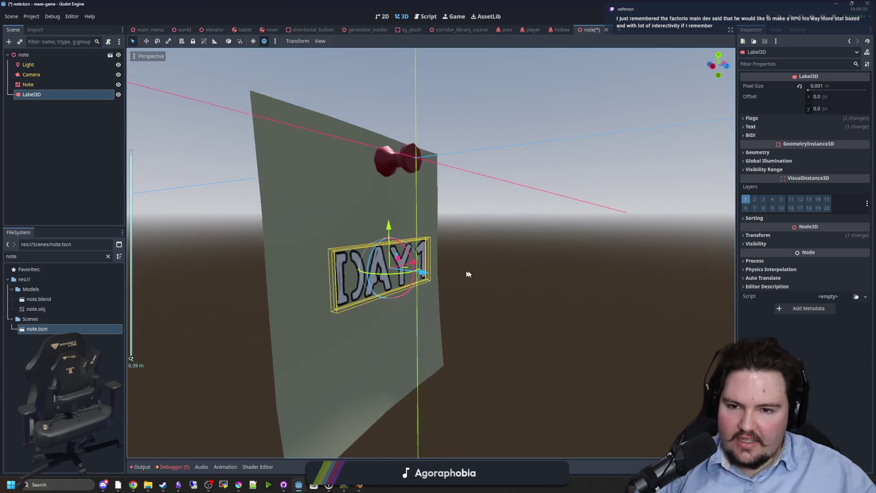
pyautogui.hotkey('ctrl', 's')
# Step: Review the DAY1 label's Text and Flags sections while orbiting to face the note
pyautogui.click(751, 127)
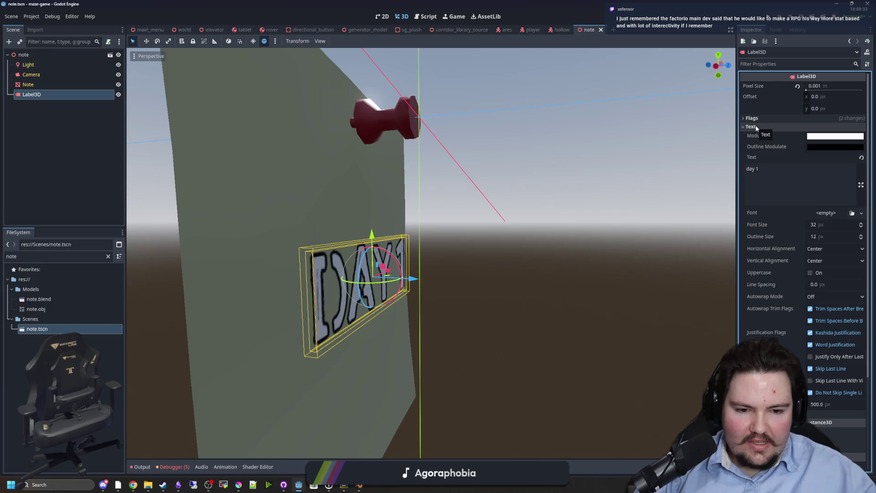
pyautogui.click(756, 128)
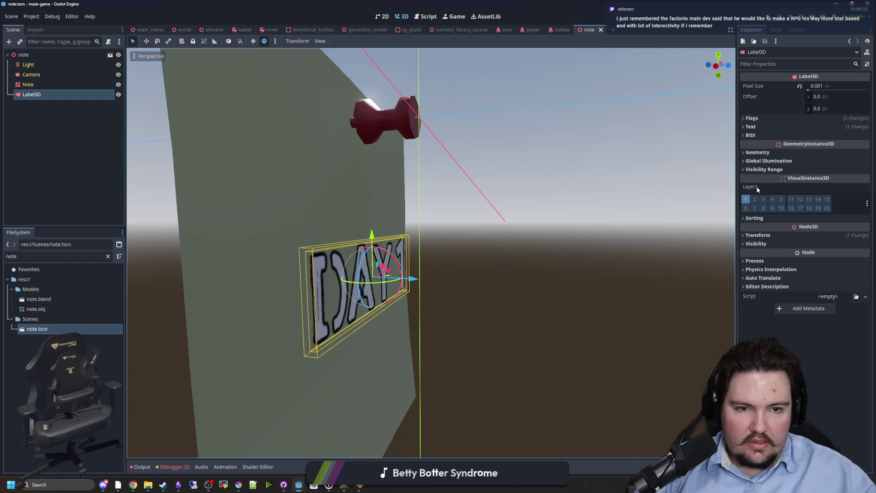
pyautogui.click(758, 118)
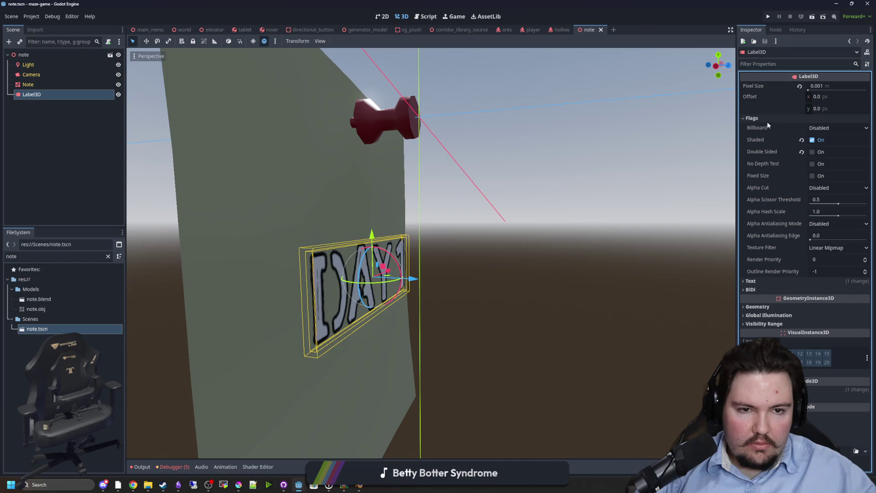
pyautogui.click(764, 120)
pyautogui.click(758, 126)
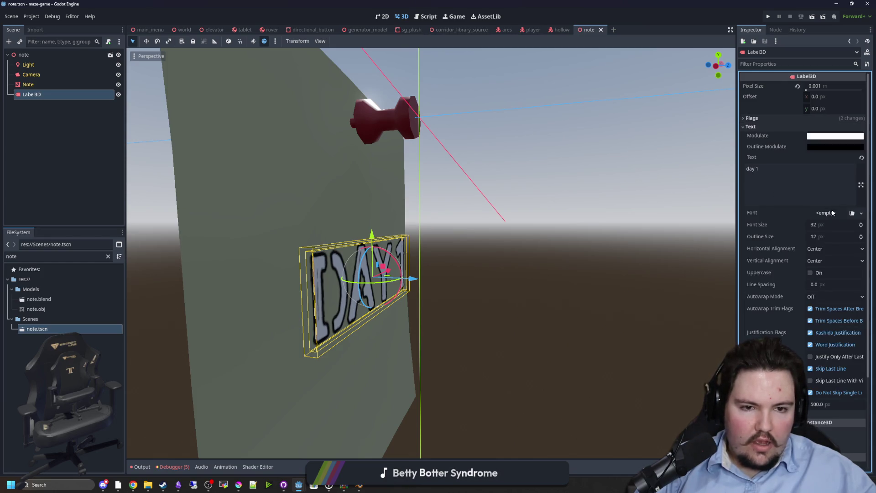
pyautogui.scroll(-3, 458, 249)
pyautogui.moveTo(458, 248)
pyautogui.mouseDown()
pyautogui.moveTo(473, 262)
pyautogui.moveTo(430, 284)
pyautogui.mouseUp()
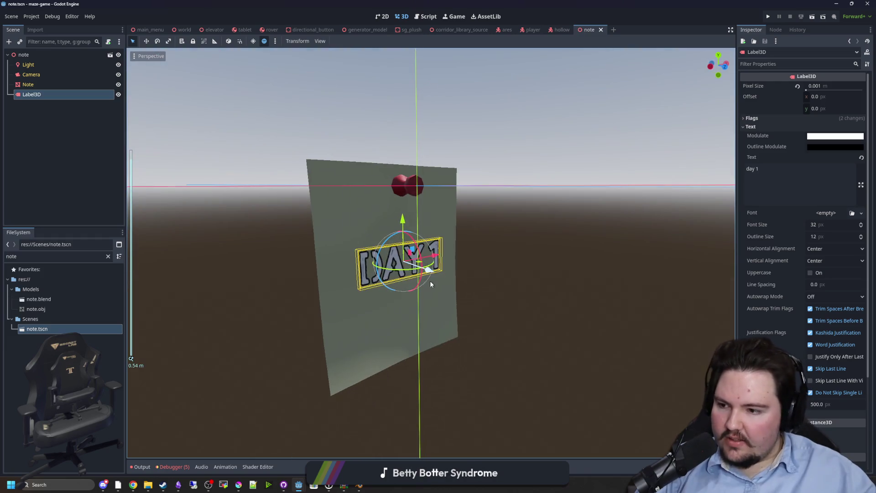
pyautogui.scroll(4, 489, 301)
pyautogui.moveTo(489, 301); pyautogui.dragTo(479, 302)
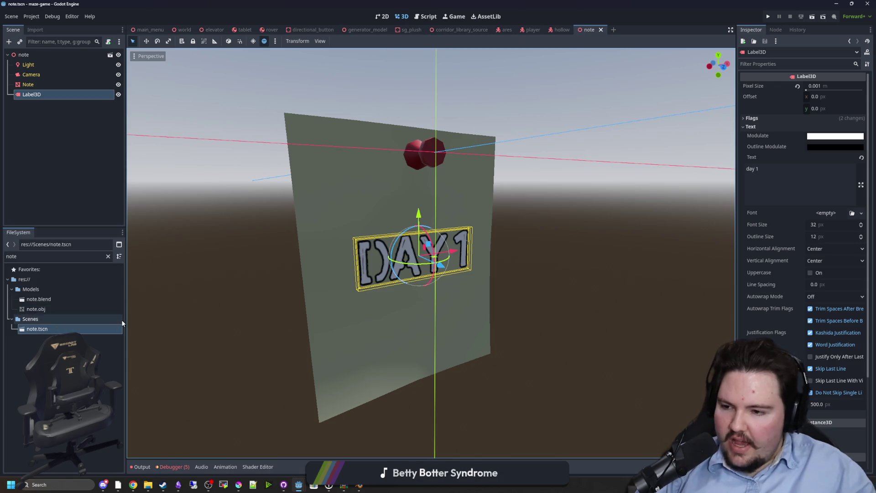
pyautogui.click(108, 257)
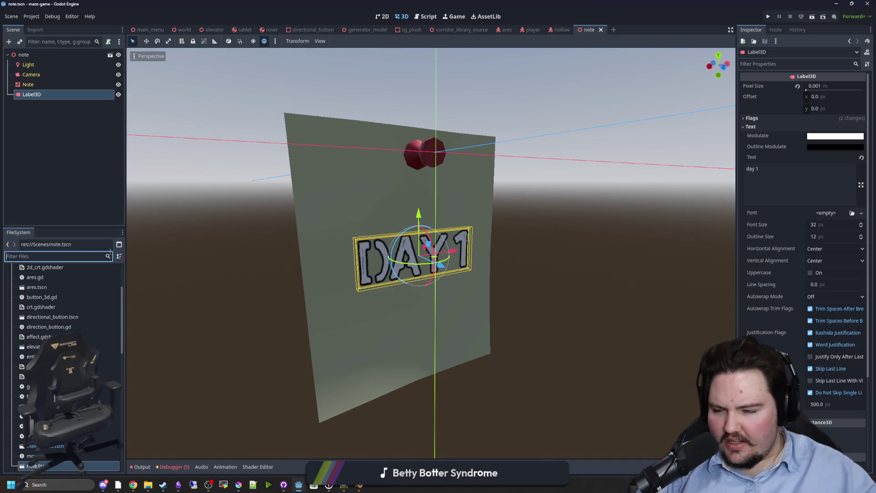
# Step: Save the scene again, scroll the file list, and move a new Chrome window left
pyautogui.hotkey('ctrl', 's')
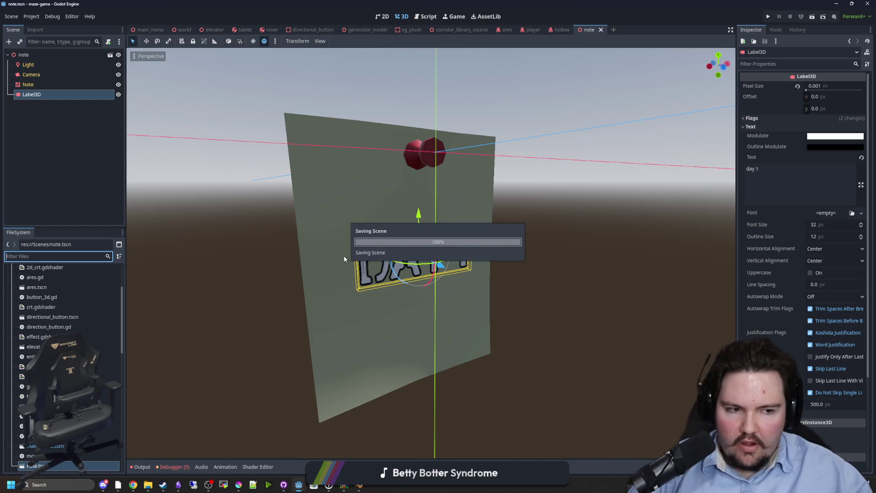
pyautogui.hotkey('ctrl', 's')
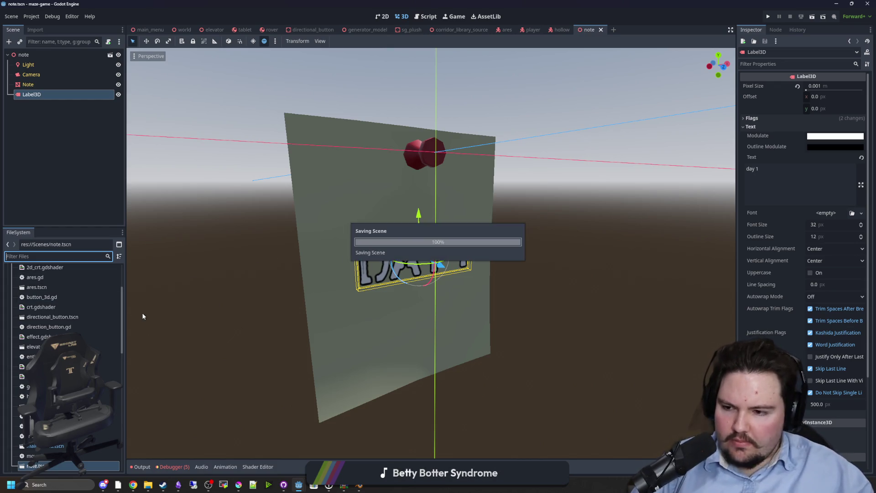
pyautogui.scroll(-10, 64, 322)
pyautogui.scroll(-5, 80, 326)
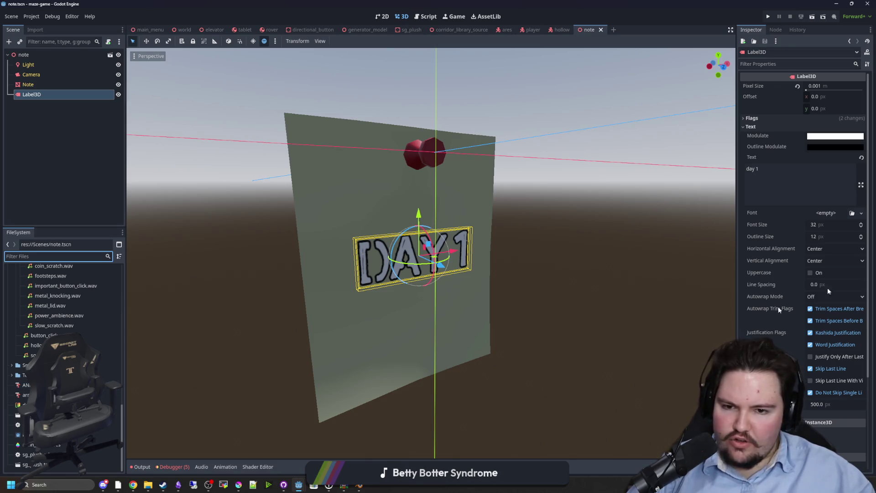
pyautogui.hotkey('alt', 'Tab')
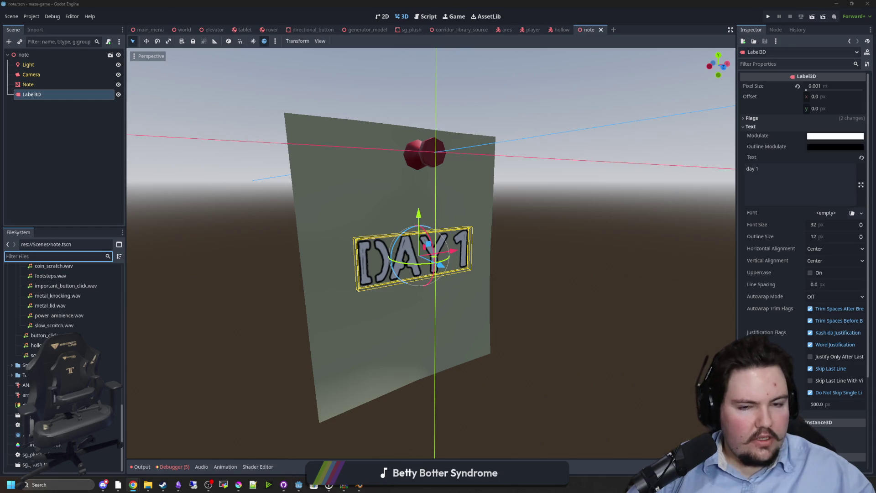
pyautogui.moveTo(583, 120)
pyautogui.mouseDown()
pyautogui.moveTo(391, 144)
pyautogui.moveTo(300, 130)
pyautogui.moveTo(335, 121)
pyautogui.mouseUp()
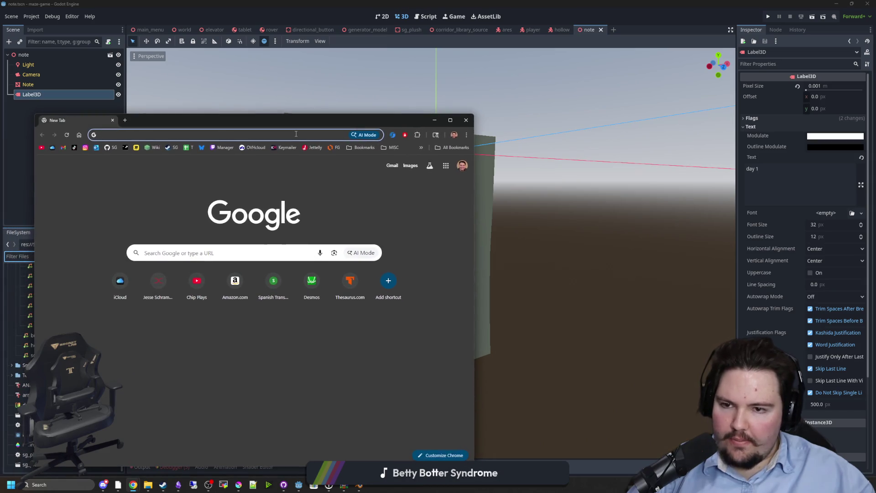
# Step: Load dafont.com in Chrome, then close the browser window
pyautogui.write('dafont')
pyautogui.press('Return')
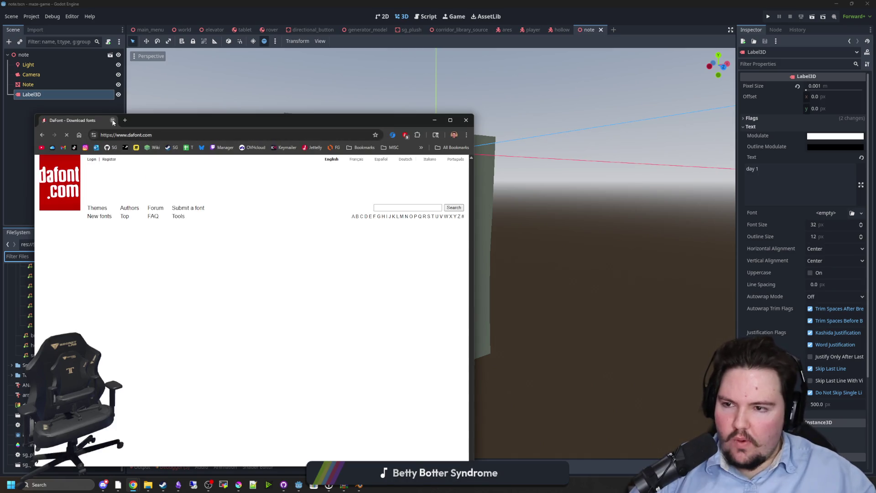
pyautogui.click(113, 120)
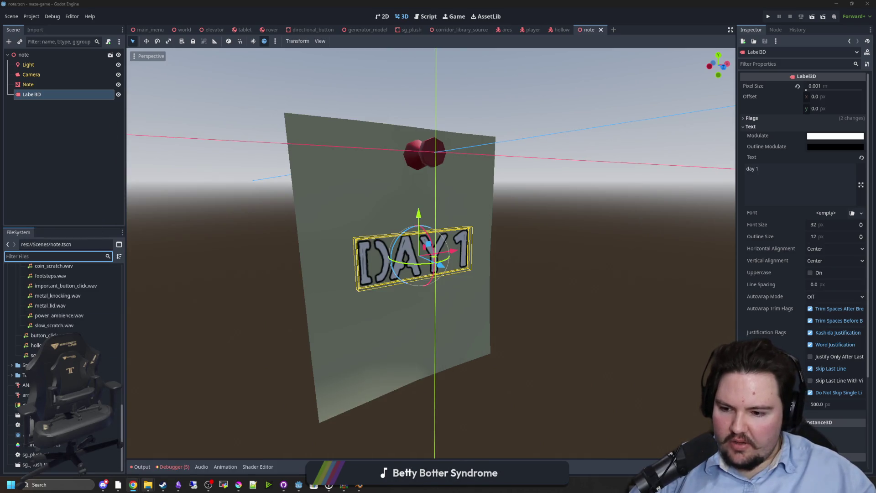
# Step: Search Windows for 'fonts' twice, then bring up a File Explorer window
pyautogui.click(68, 486)
pyautogui.write('font')
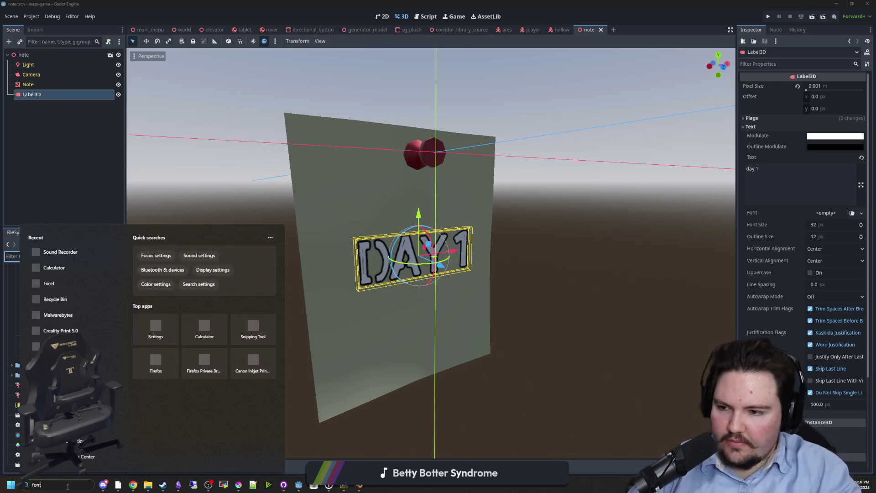
pyautogui.write('s')
pyautogui.press('Return')
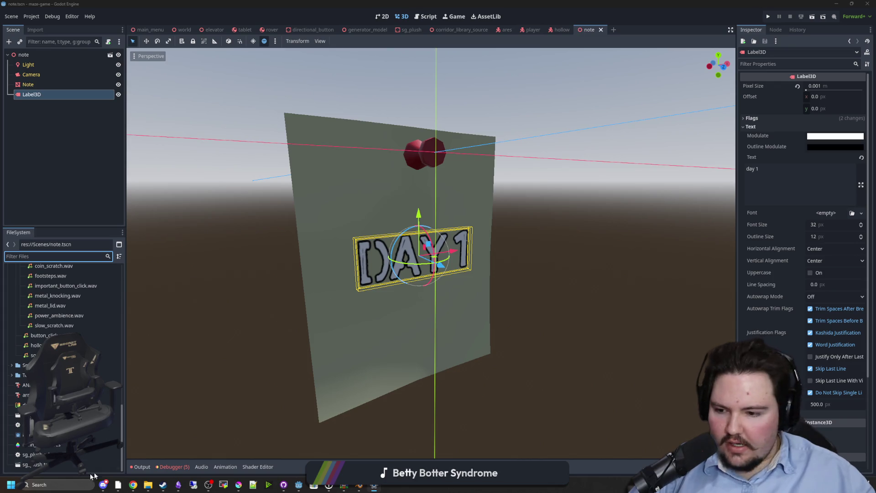
pyautogui.click(68, 484)
pyautogui.write('fonts')
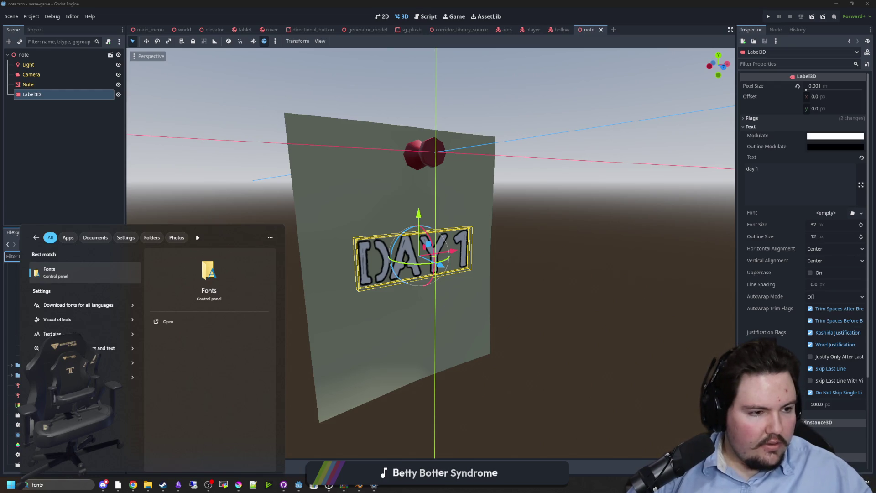
pyautogui.press('Escape')
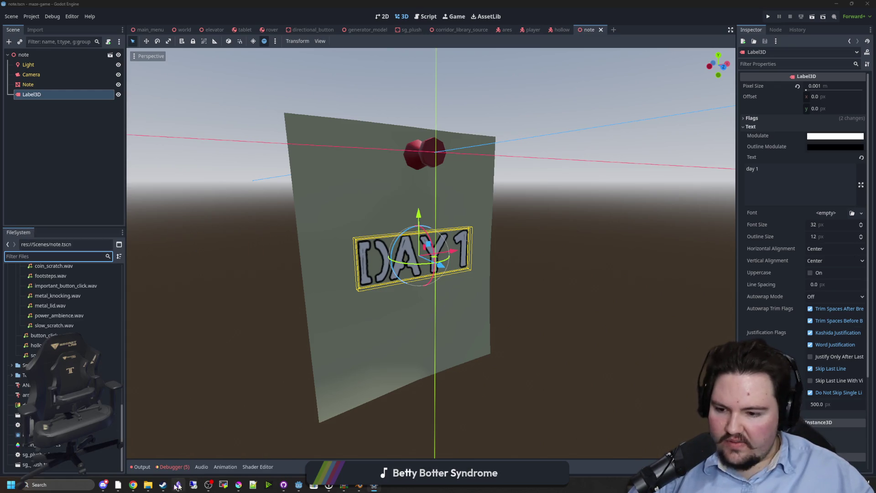
pyautogui.moveTo(148, 485)
pyautogui.click(172, 445)
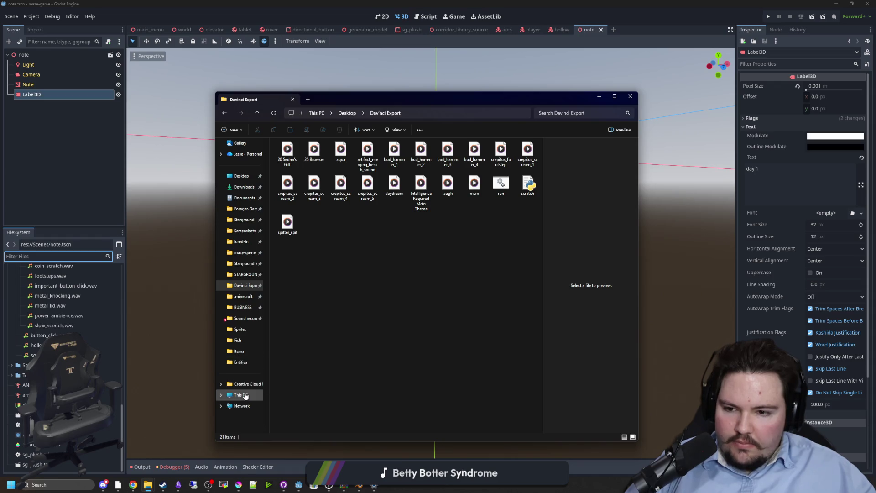
# Step: Open the WD SSD (C:) drive from This PC and preview unstart.ini
pyautogui.click(245, 395)
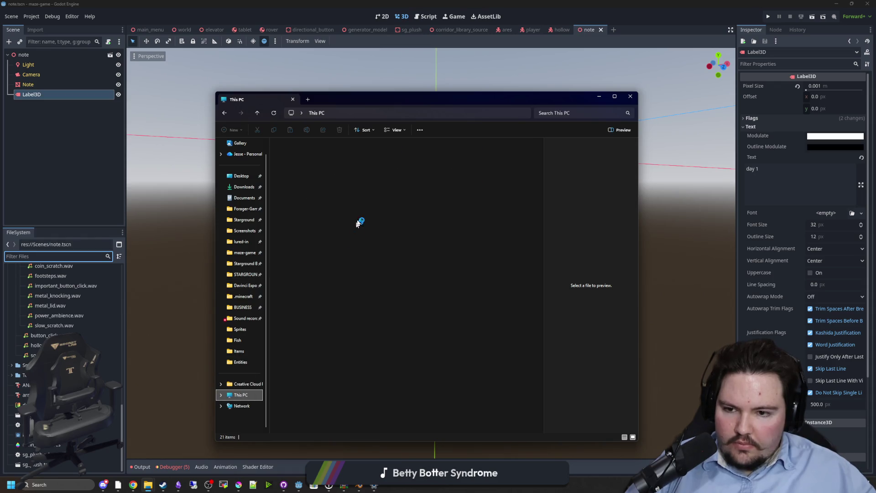
pyautogui.doubleClick(400, 157)
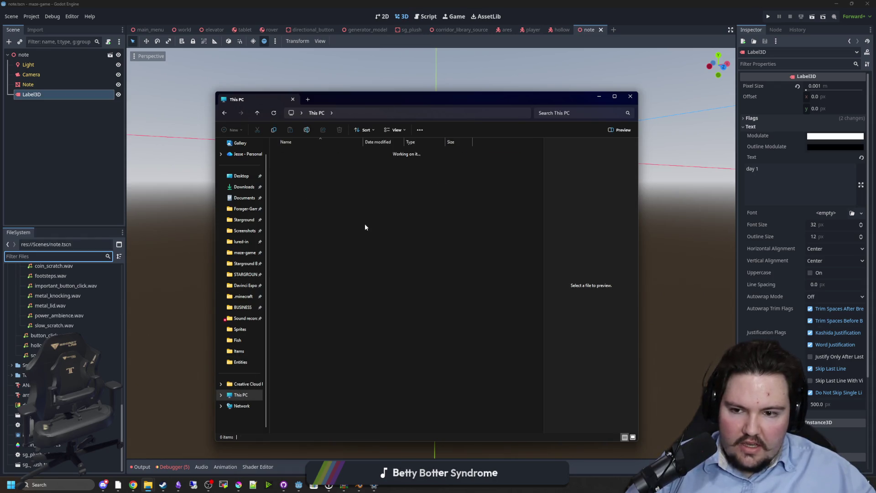
pyautogui.scroll(-10, 322, 297)
pyautogui.scroll(-10, 321, 325)
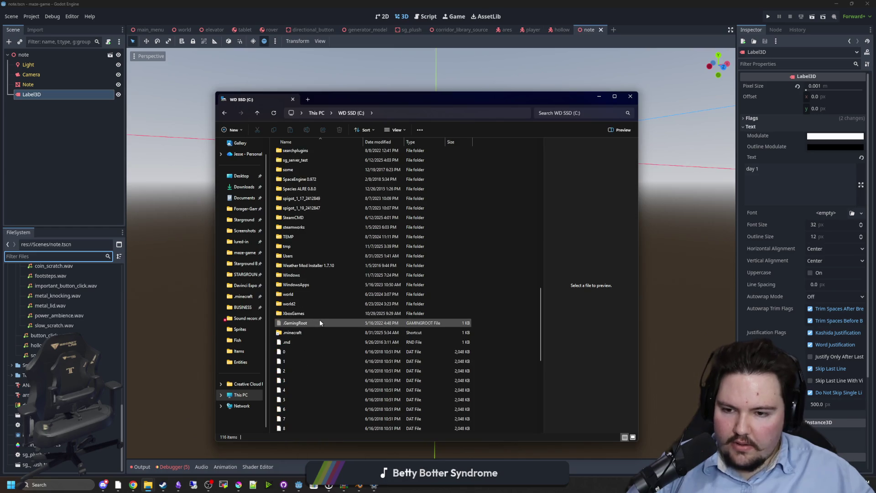
pyautogui.click(310, 400)
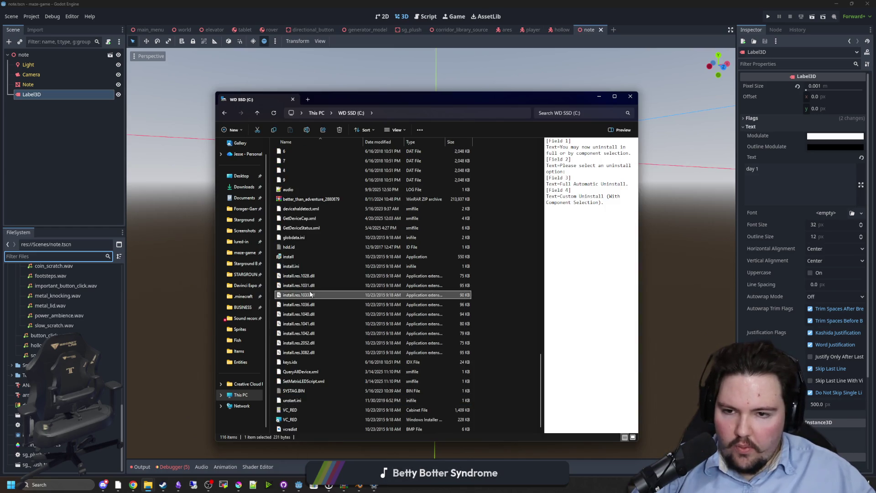
pyautogui.scroll(9, 310, 301)
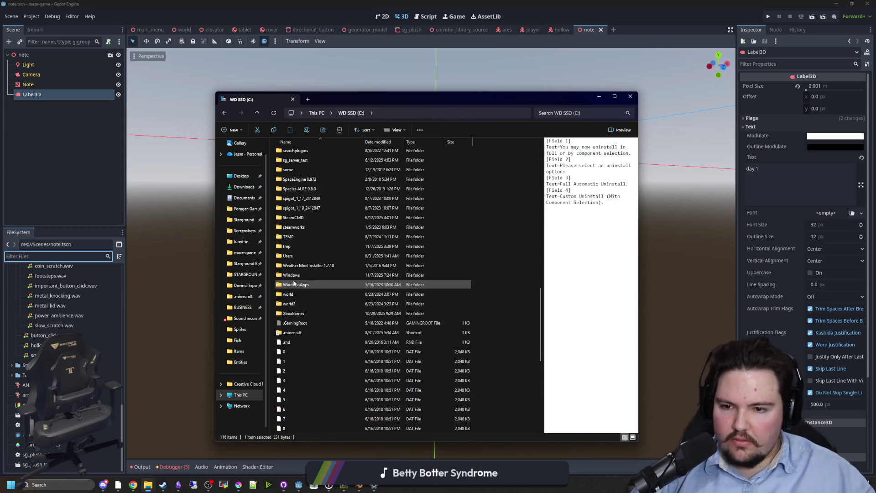
# Step: Open Users and the personal user folder, then search Windows for %appdata%
pyautogui.doubleClick(292, 256)
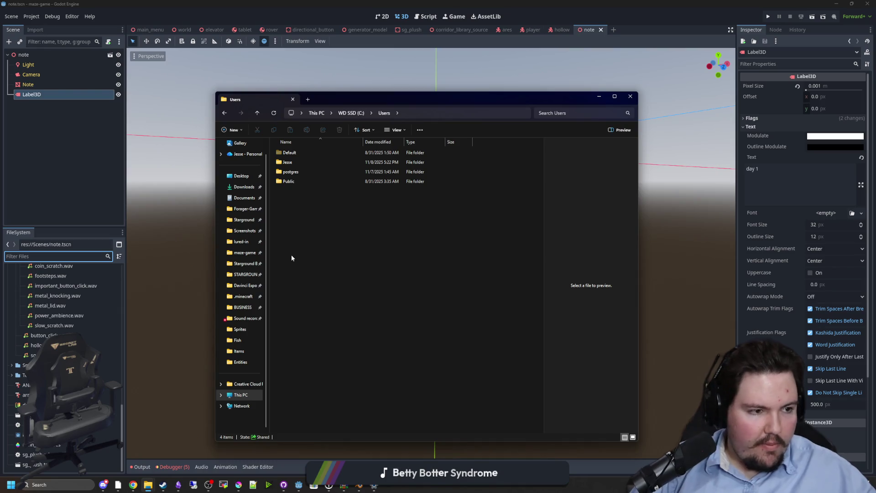
pyautogui.doubleClick(299, 162)
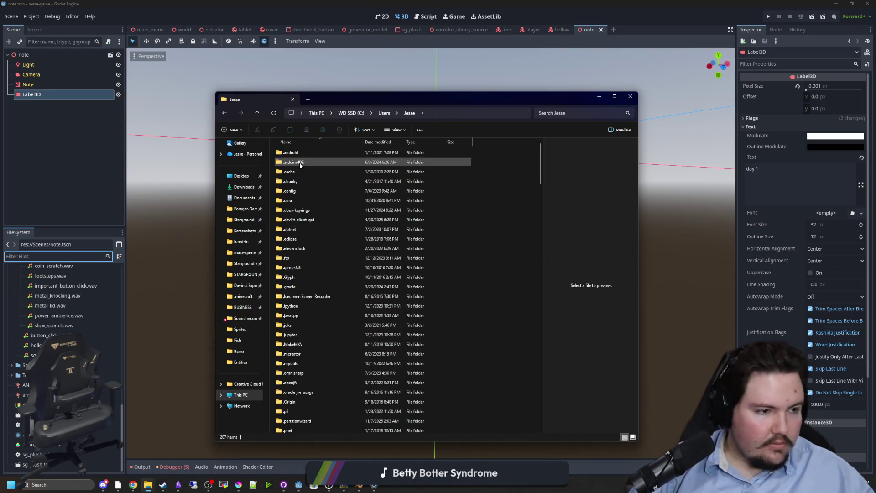
pyautogui.write('lin')
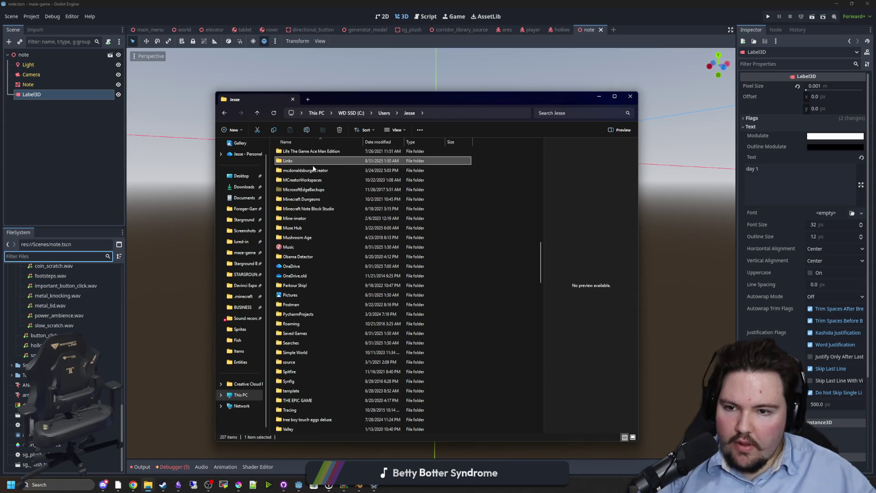
pyautogui.scroll(4, 313, 219)
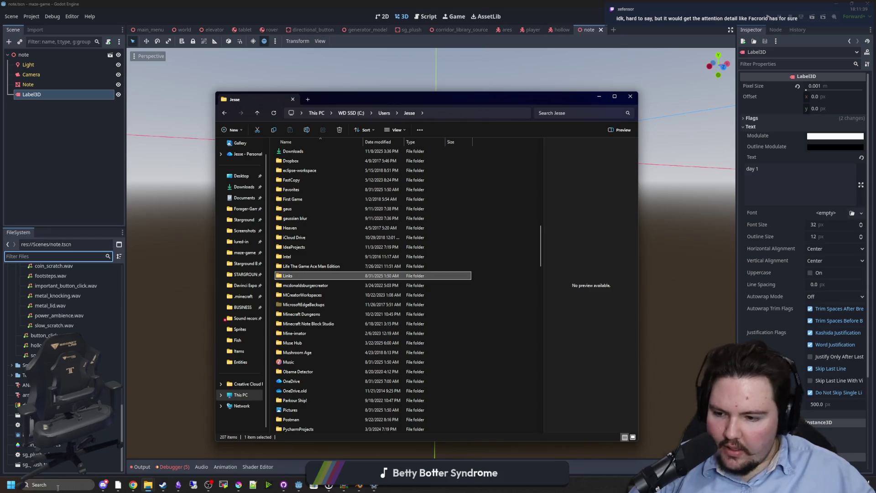
pyautogui.click(58, 486)
pyautogui.write('%appdata%')
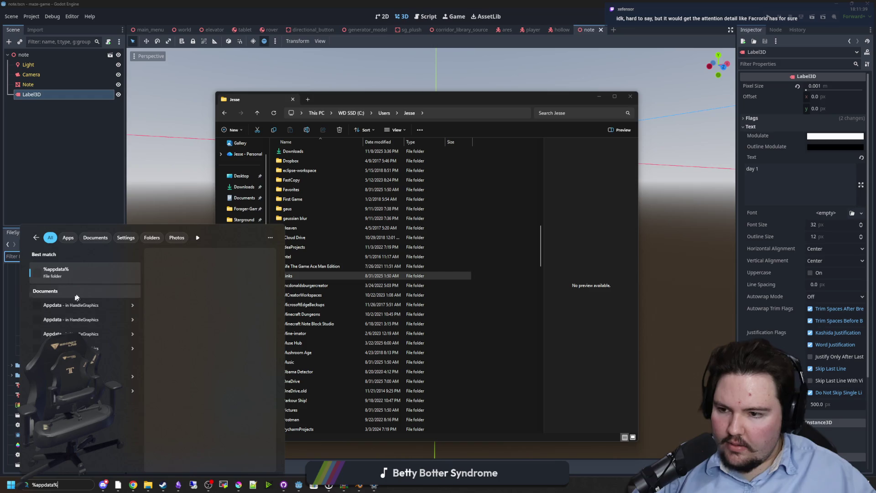
# Step: Open the %appdata% result, go up to AppData, and enter the Local folder
pyautogui.click(87, 266)
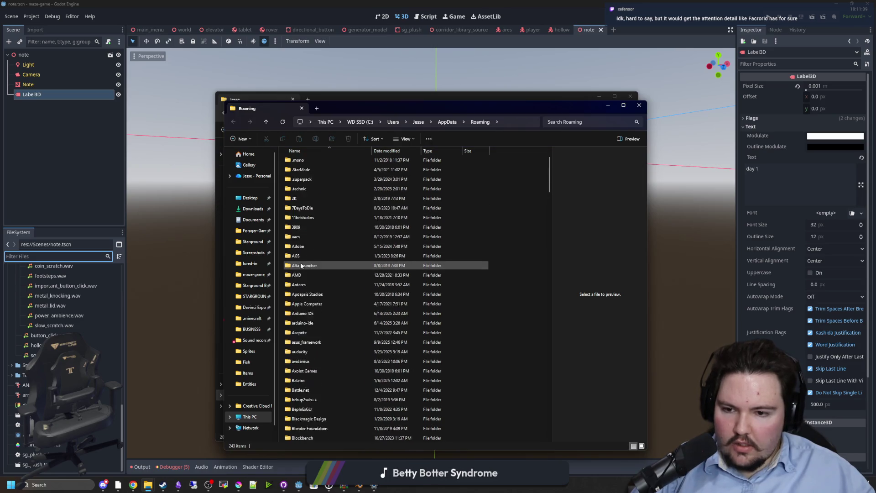
pyautogui.click(448, 121)
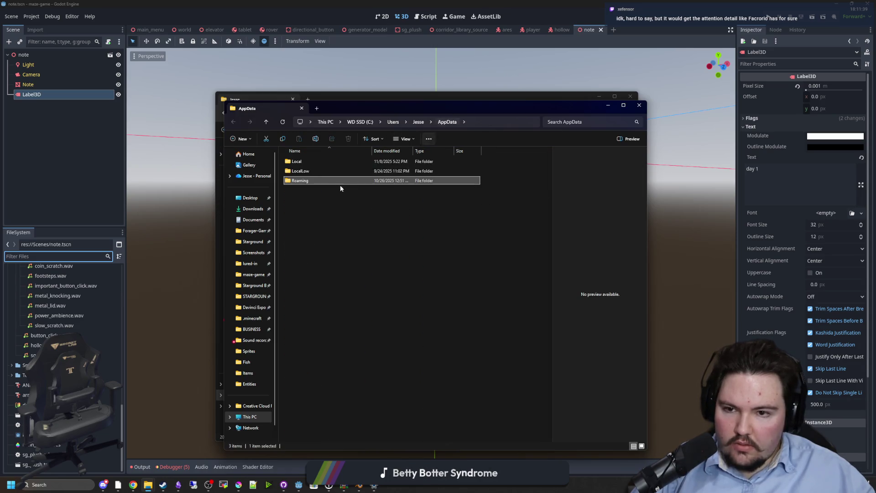
pyautogui.doubleClick(305, 162)
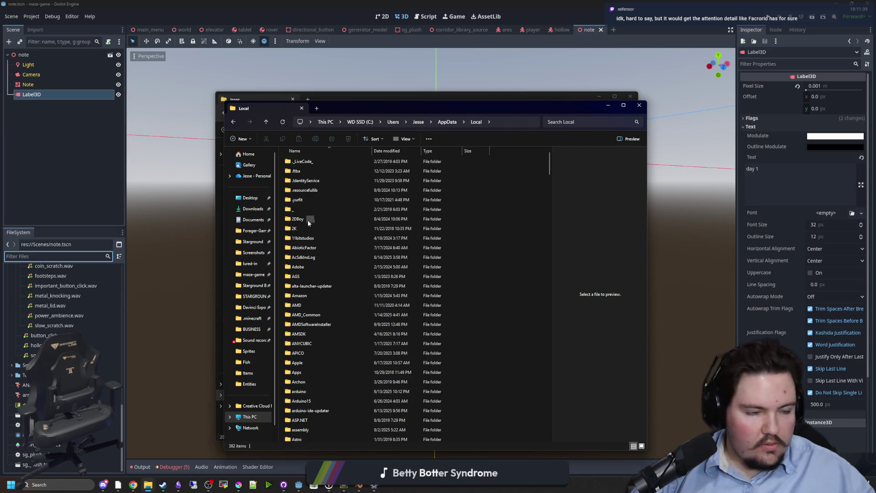
pyautogui.press('w')
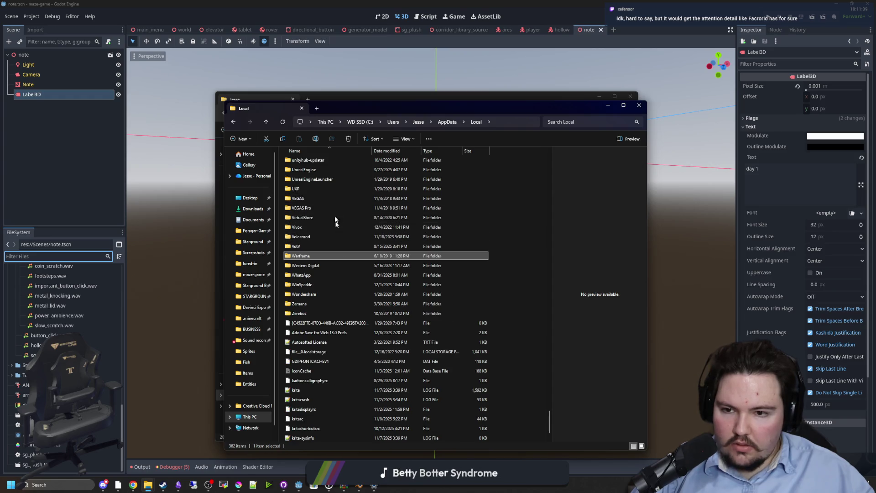
pyautogui.scroll(20, 339, 309)
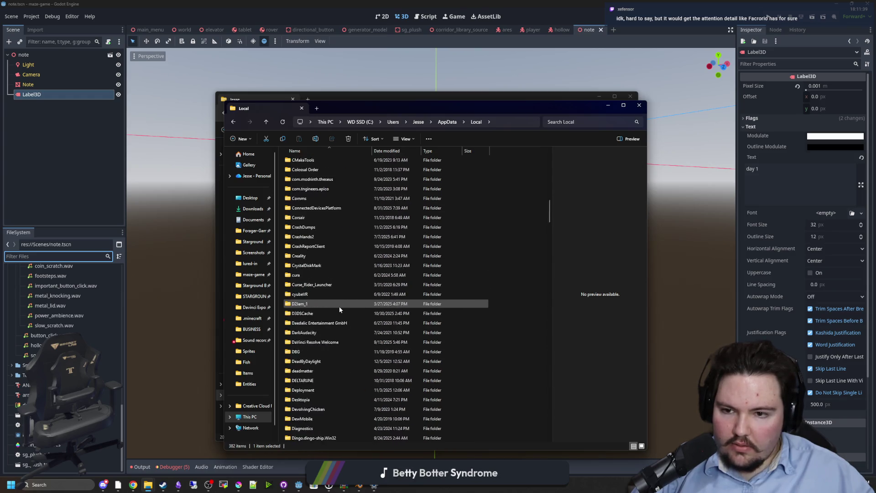
pyautogui.rightClick(474, 173)
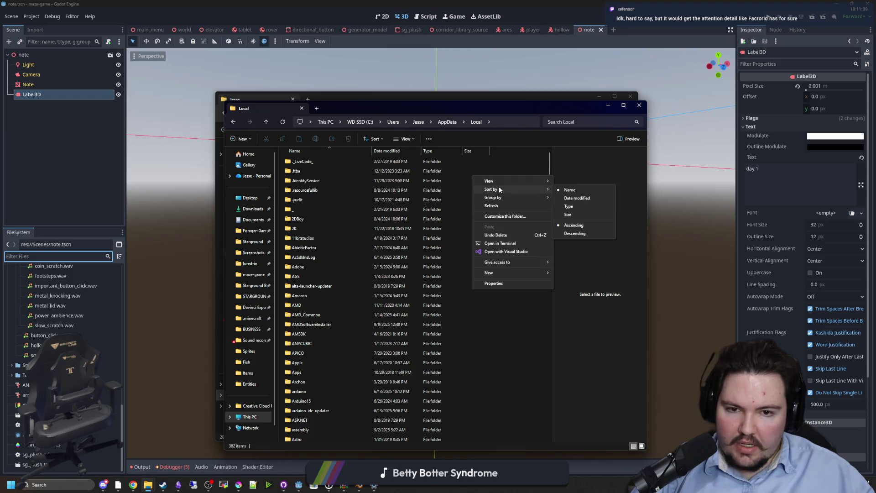
pyautogui.click(474, 165)
pyautogui.click(474, 162)
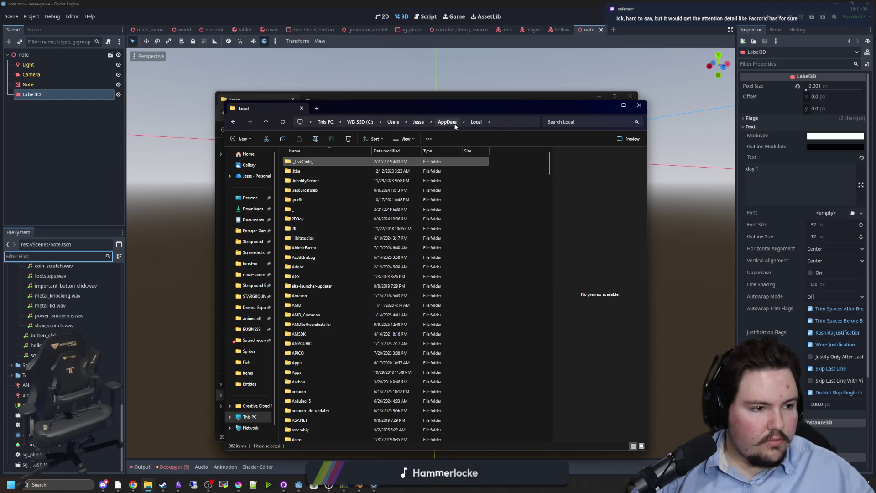
pyautogui.moveTo(469, 108)
pyautogui.mouseDown()
pyautogui.moveTo(453, 136)
pyautogui.moveTo(425, 145)
pyautogui.mouseUp()
pyautogui.click(436, 236)
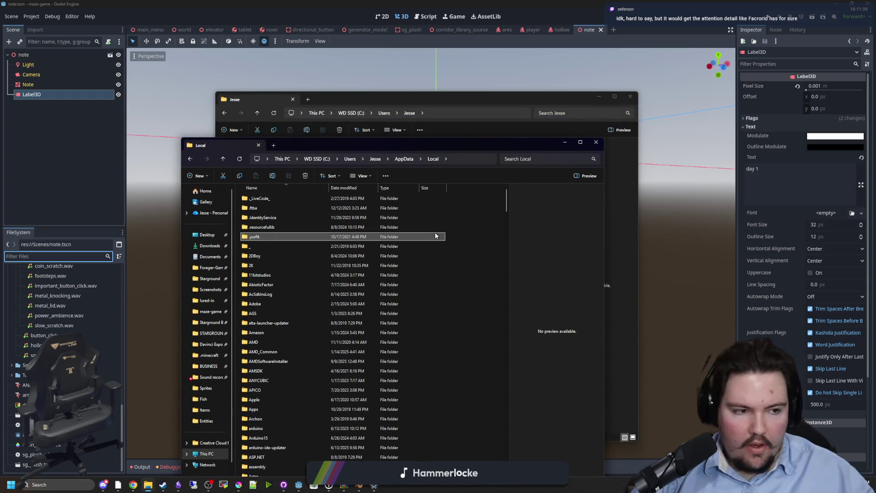
# Step: Open Local's Microsoft folder, then its FontCache folder
pyautogui.write('math')
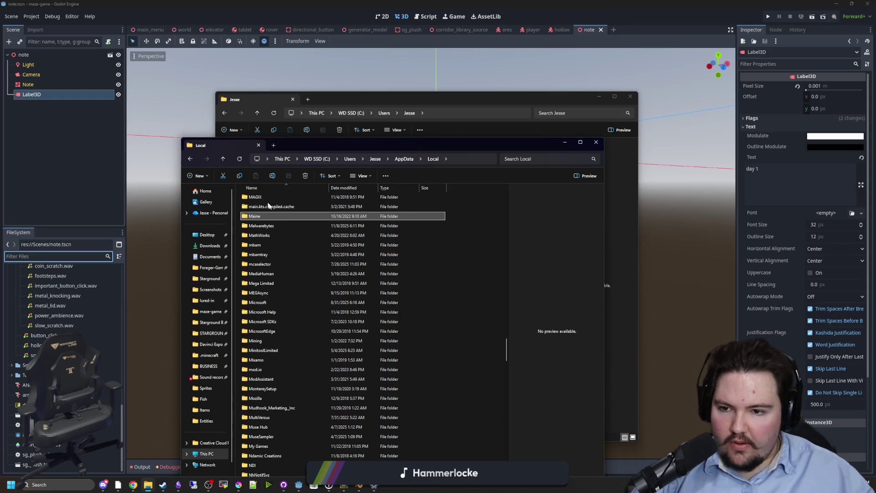
pyautogui.press('Down')
pyautogui.press('Down')
pyautogui.press('Down')
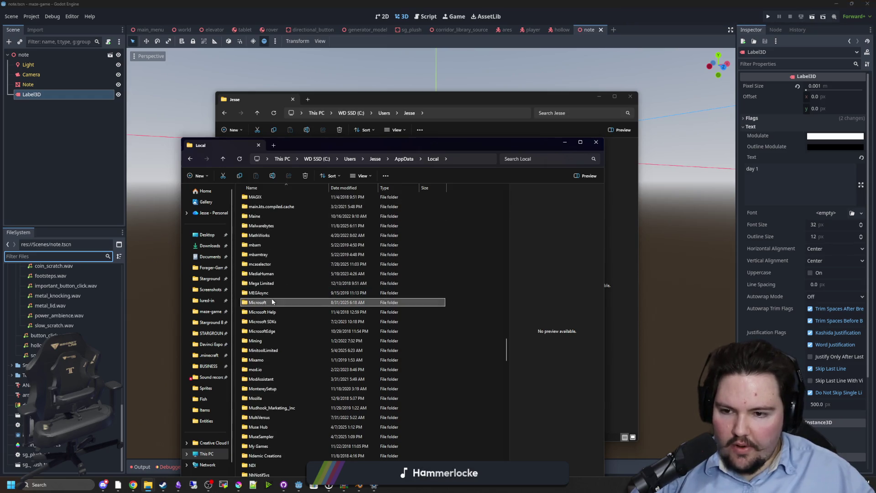
pyautogui.press('Return')
pyautogui.write('f')
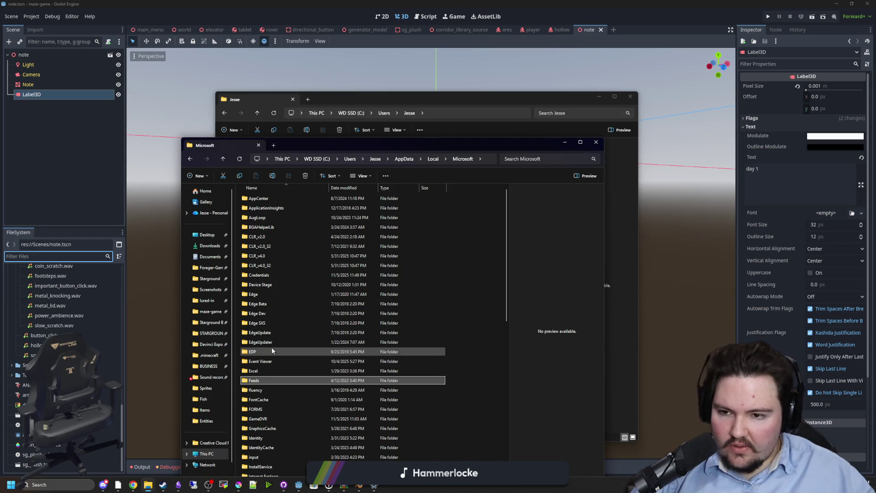
pyautogui.scroll(-2, 272, 347)
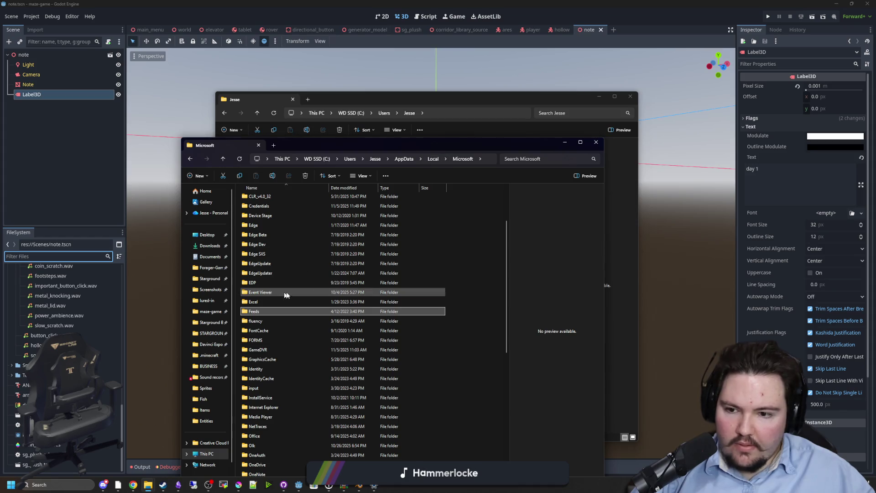
pyautogui.press('Down')
pyautogui.click(274, 333)
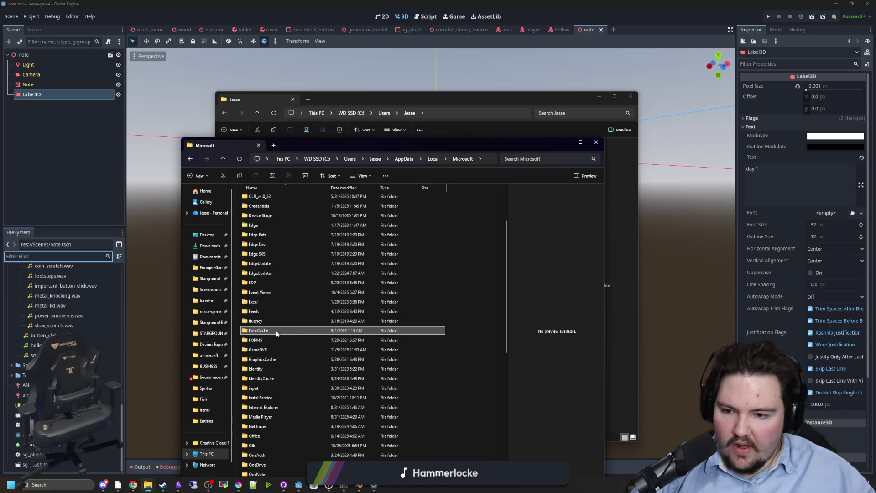
pyautogui.scroll(-9, 276, 332)
pyautogui.click(292, 332)
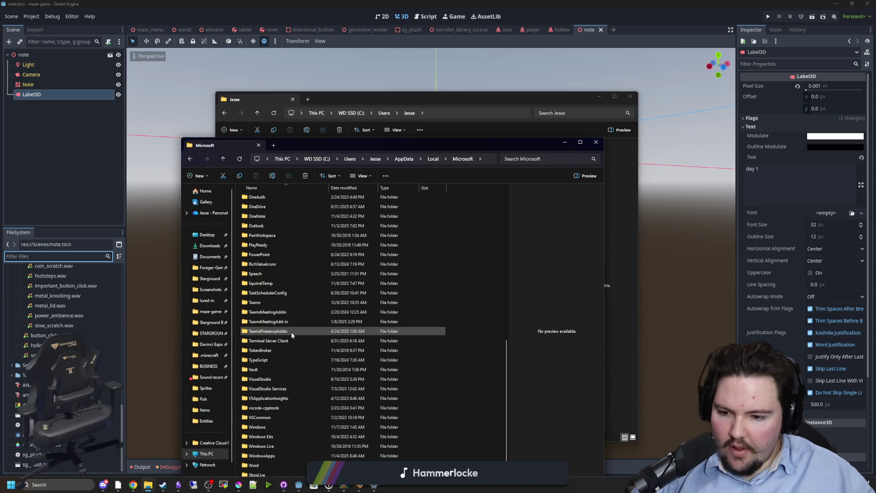
pyautogui.scroll(5, 268, 462)
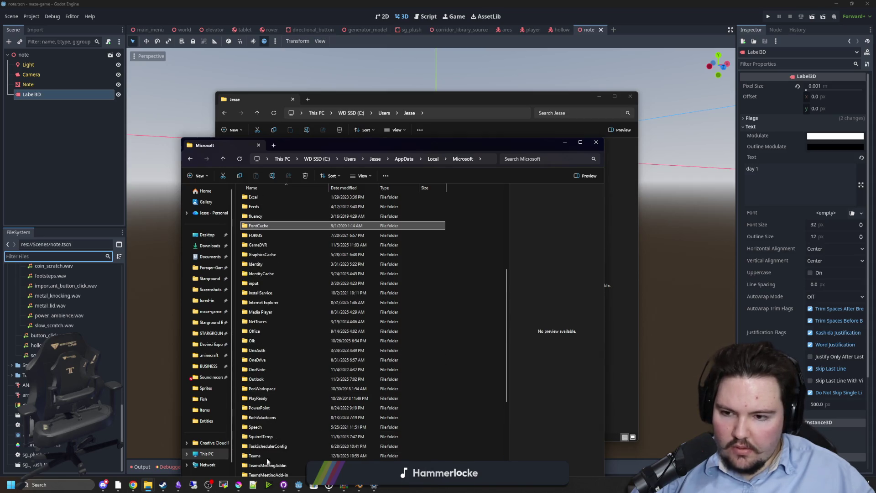
pyautogui.doubleClick(270, 226)
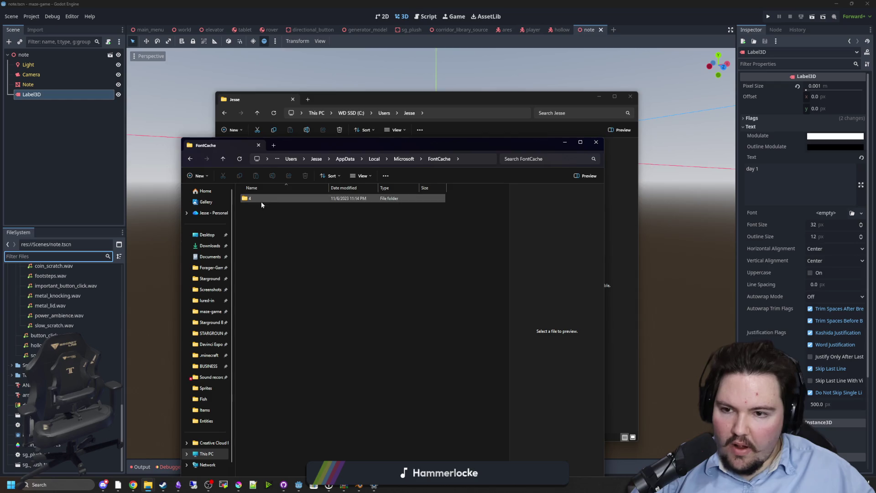
pyautogui.moveTo(449, 141); pyautogui.dragTo(533, 80)
# Step: Return to the Microsoft folder and move the Chipo font settings window aside
pyautogui.click(486, 99)
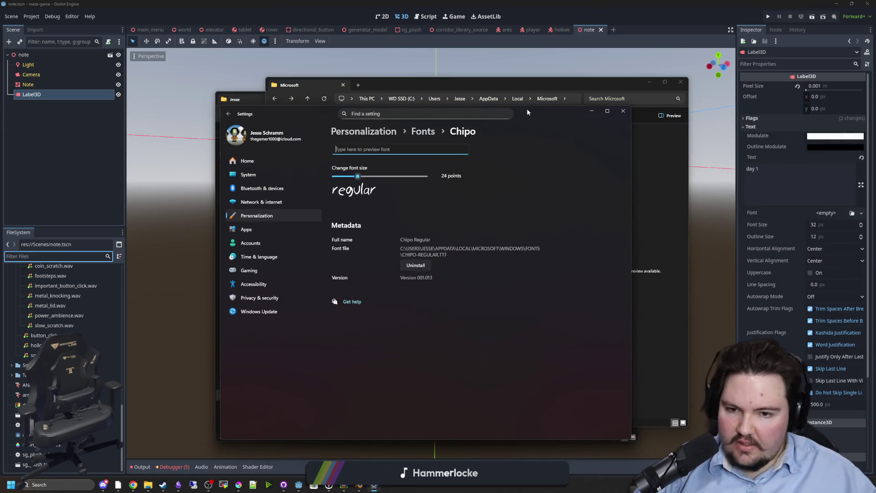
pyautogui.moveTo(528, 112); pyautogui.dragTo(158, 138)
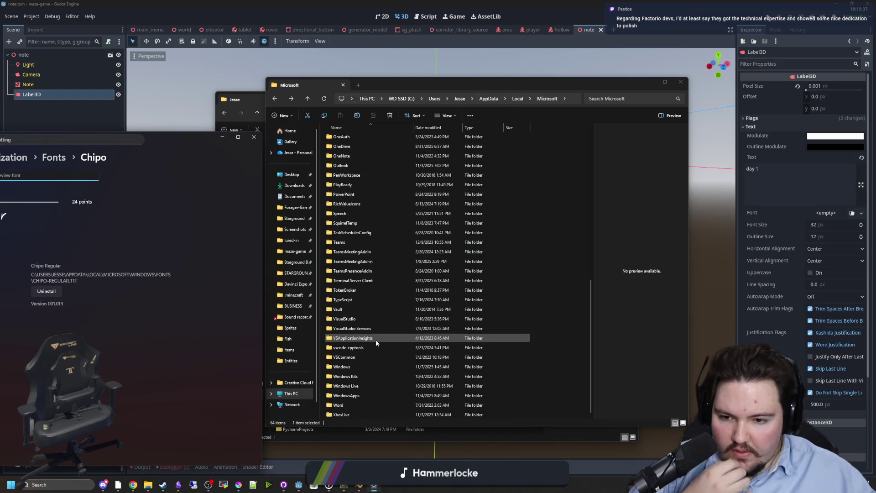
# Step: Open Microsoft\Windows\Fonts and select the Chipo-Regular font file
pyautogui.scroll(-2, 361, 384)
pyautogui.click(355, 366)
pyautogui.doubleClick(356, 367)
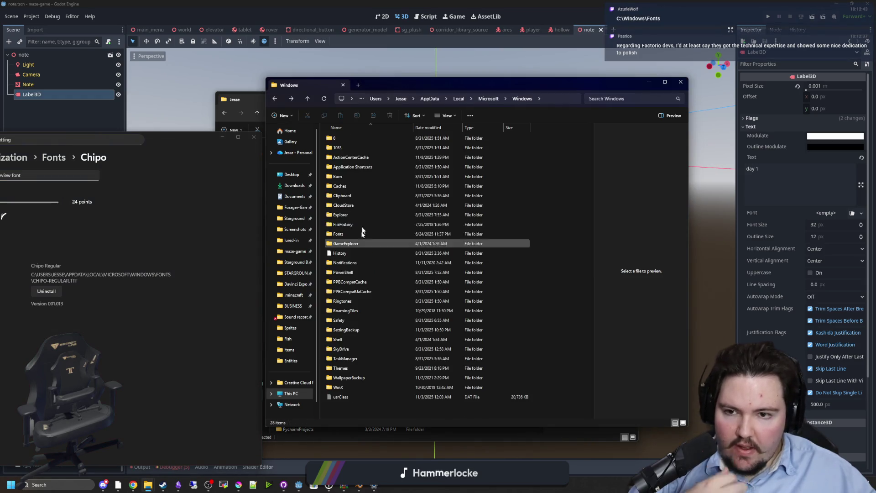
pyautogui.doubleClick(348, 236)
pyautogui.click(357, 232)
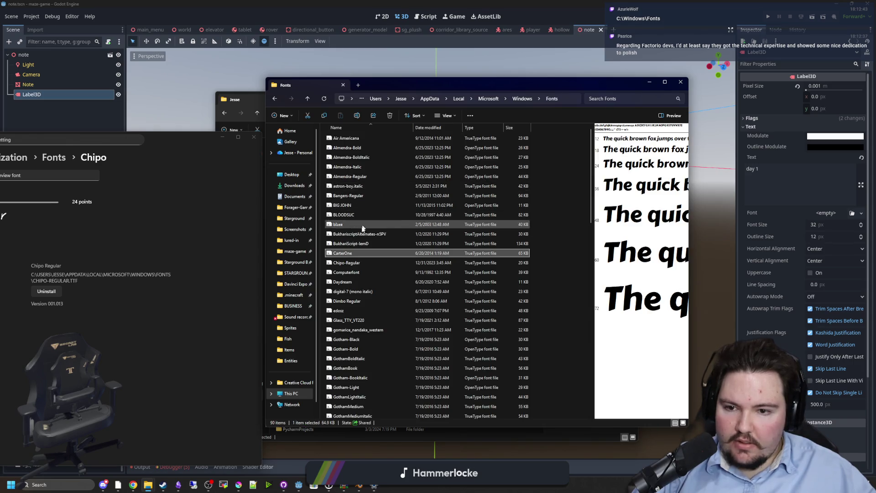
pyautogui.click(354, 262)
# Step: Close the Chipo settings page and Fonts window, minimize Explorer, and focus Godot's file filter
pyautogui.click(253, 137)
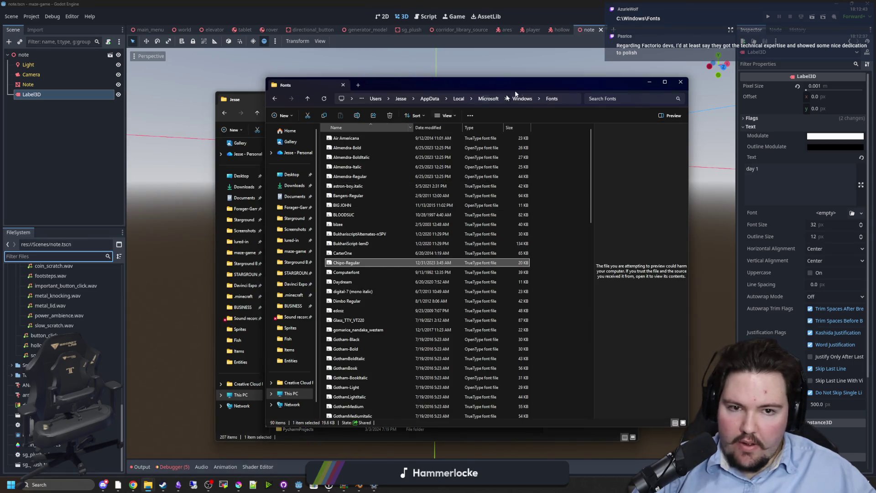
pyautogui.scroll(10, 68, 292)
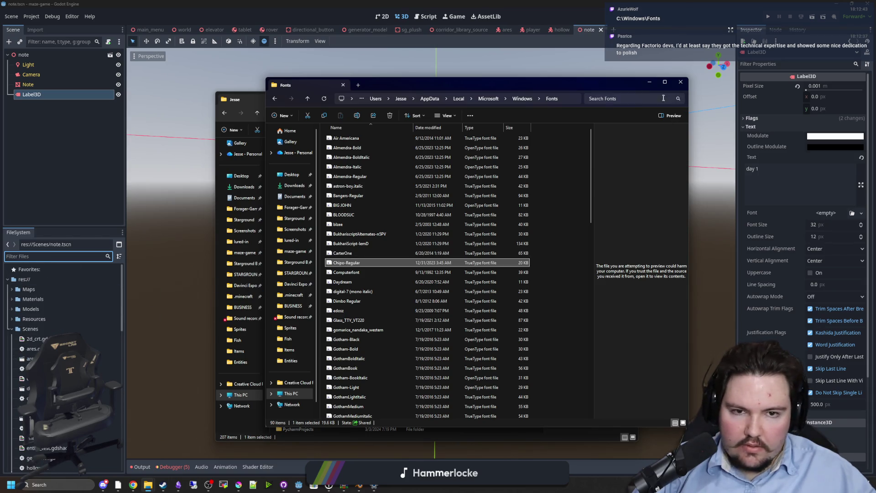
pyautogui.click(651, 86)
pyautogui.click(599, 96)
pyautogui.click(84, 256)
# Step: Filter FileSystem for 'chip' and assign Chipo-Regular.ttf as the label's font
pyautogui.write('chip')
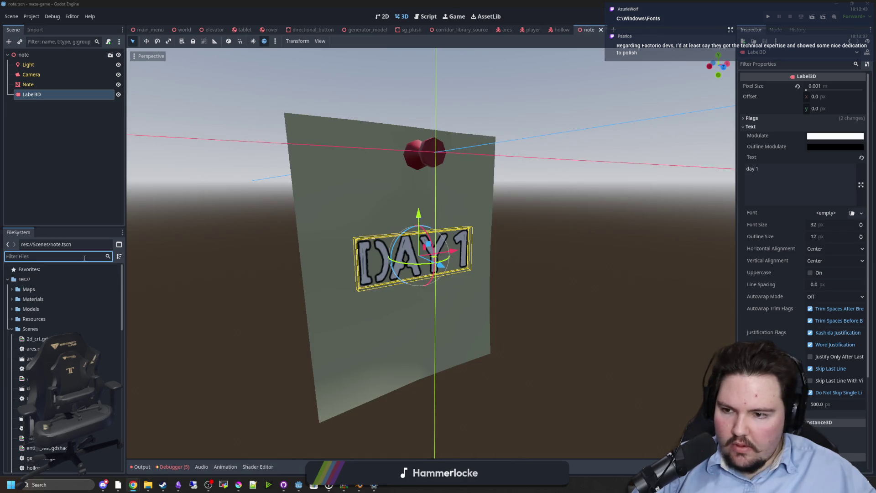
pyautogui.click(41, 289)
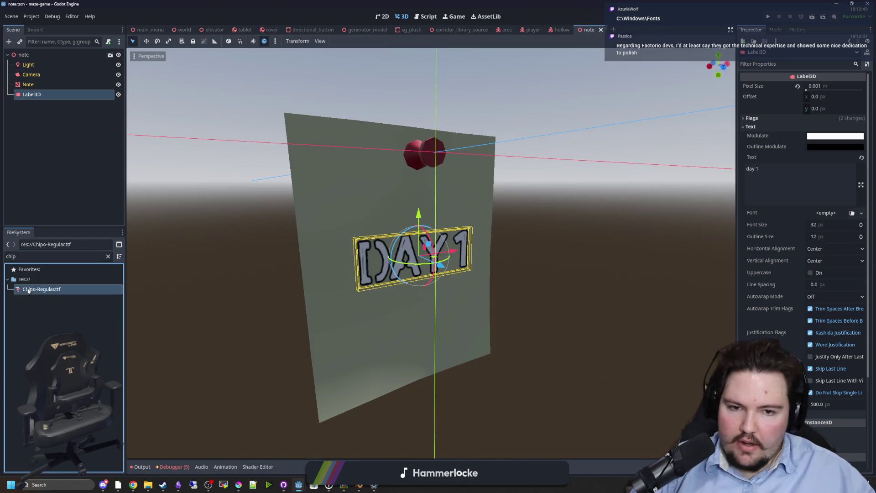
pyautogui.scroll(2, 617, 261)
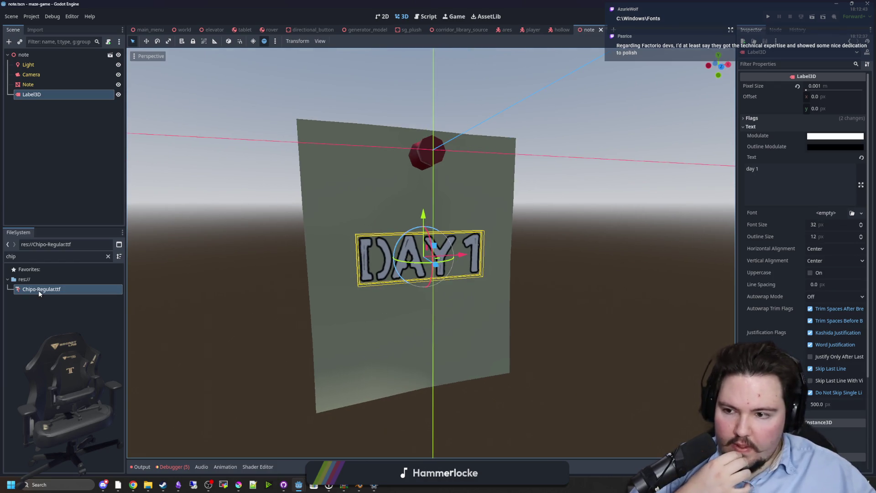
pyautogui.moveTo(38, 290); pyautogui.dragTo(818, 215)
pyautogui.scroll(3, 570, 245)
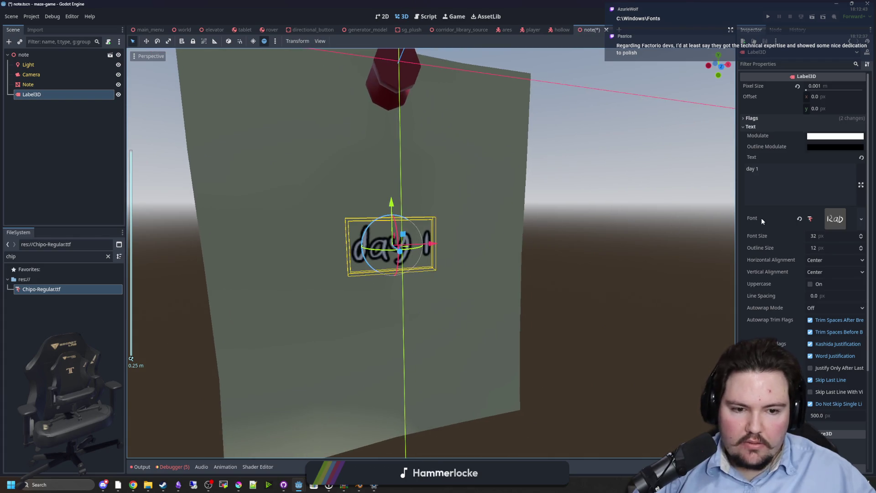
pyautogui.click(842, 215)
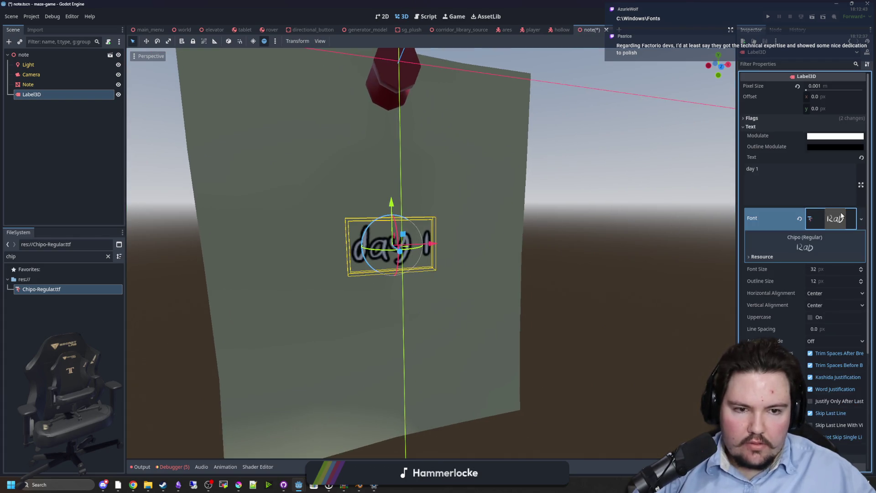
# Step: Make the label's outline fully transparent and its lettering black
pyautogui.click(824, 147)
pyautogui.moveTo(849, 321); pyautogui.dragTo(730, 321)
pyautogui.click(603, 267)
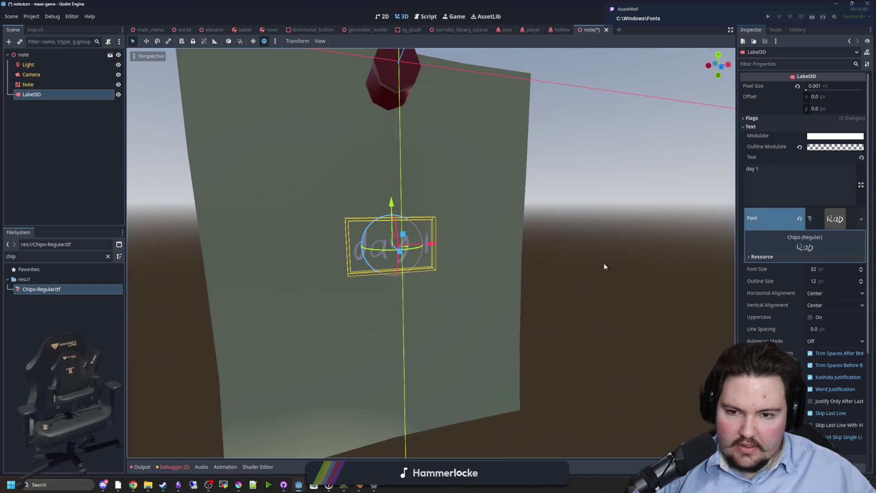
pyautogui.moveTo(604, 266); pyautogui.dragTo(570, 266)
pyautogui.click(835, 135)
pyautogui.moveTo(867, 151); pyautogui.dragTo(868, 270)
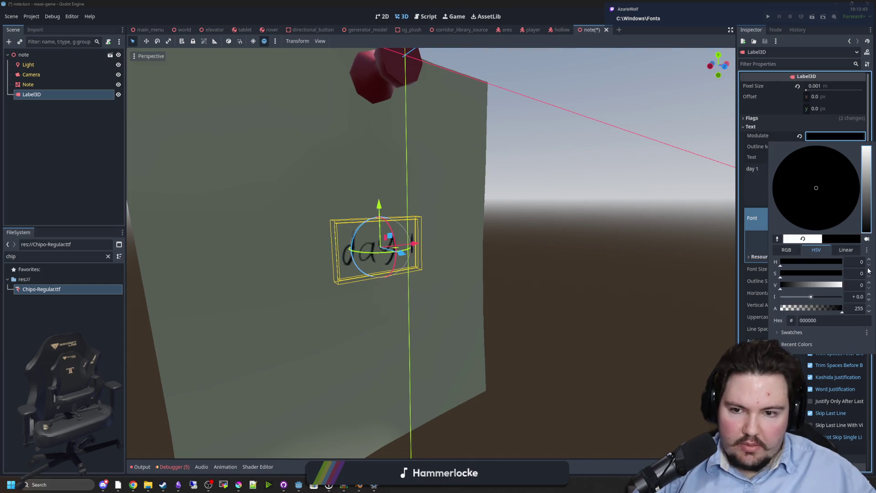
pyautogui.click(570, 295)
# Step: Select the Camera node and orbit the view to face the whole note
pyautogui.moveTo(571, 295)
pyautogui.mouseDown()
pyautogui.moveTo(719, 222)
pyautogui.moveTo(783, 174)
pyautogui.mouseUp()
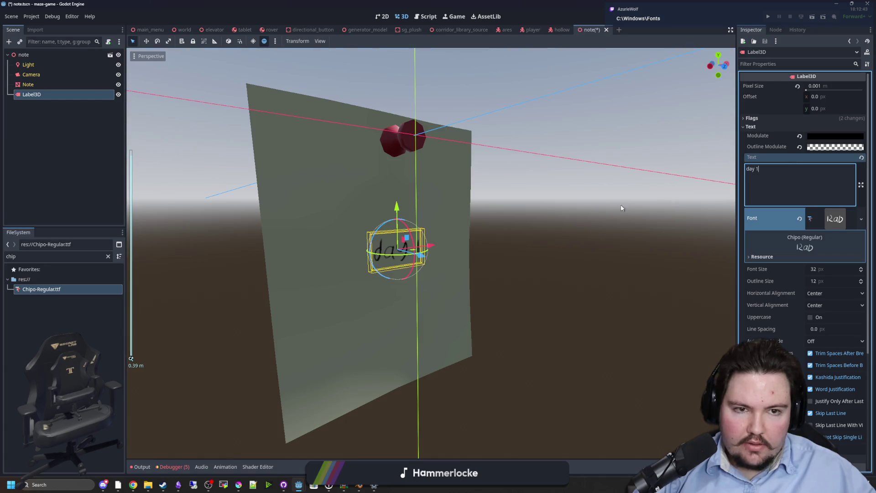
pyautogui.moveTo(621, 208); pyautogui.dragTo(630, 239)
pyautogui.click(629, 239)
pyautogui.click(31, 75)
pyautogui.scroll(5, 390, 280)
pyautogui.scroll(-5, 390, 279)
pyautogui.moveTo(391, 279)
pyautogui.mouseDown()
pyautogui.moveTo(426, 264)
pyautogui.moveTo(289, 265)
pyautogui.moveTo(268, 279)
pyautogui.mouseUp()
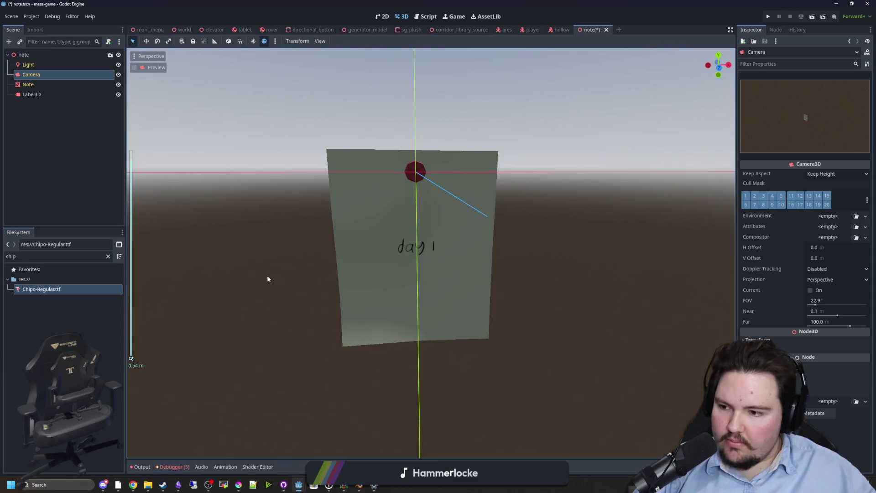
# Step: Restore the user-folder Explorer window from the taskbar and go to the C: drive root
pyautogui.scroll(4, 265, 279)
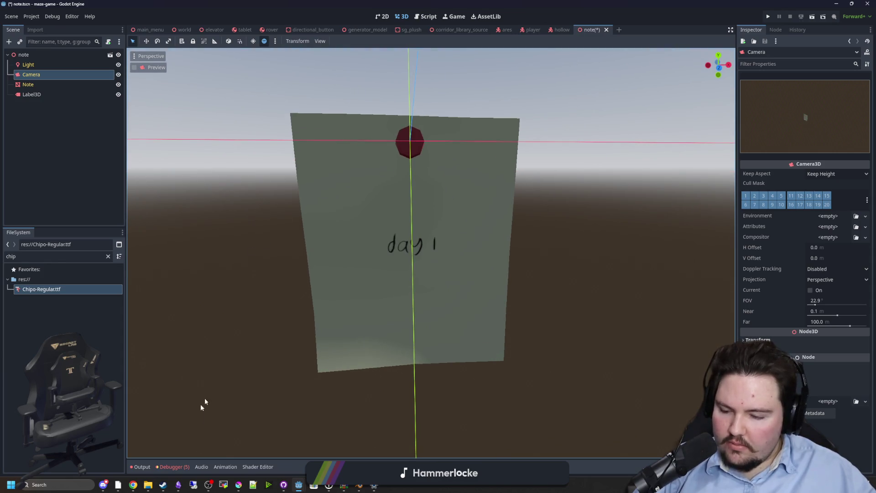
pyautogui.moveTo(148, 484)
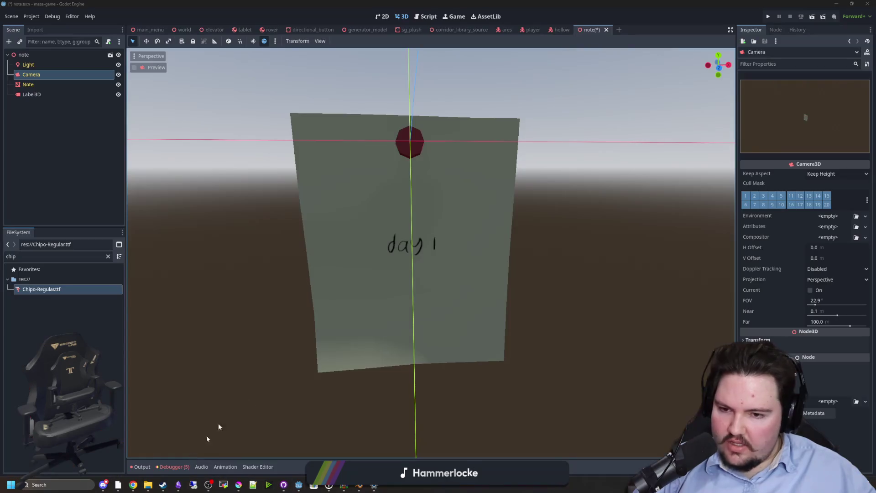
pyautogui.click(148, 485)
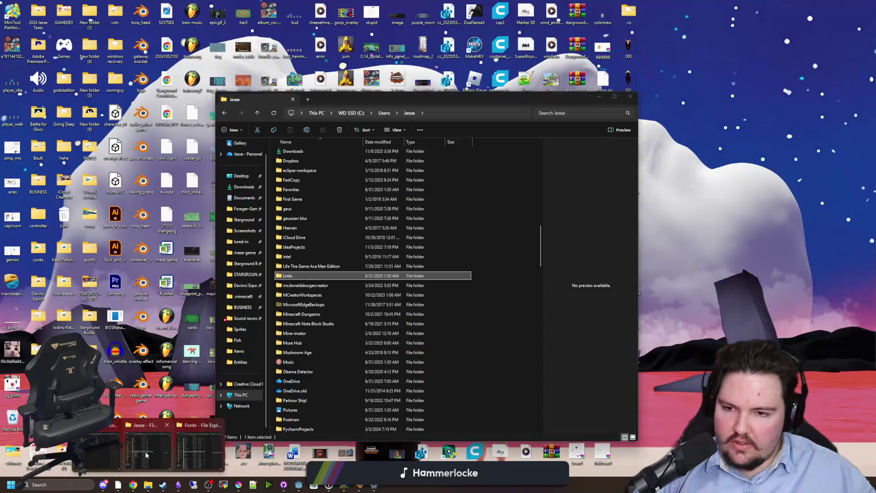
pyautogui.click(137, 434)
pyautogui.click(352, 114)
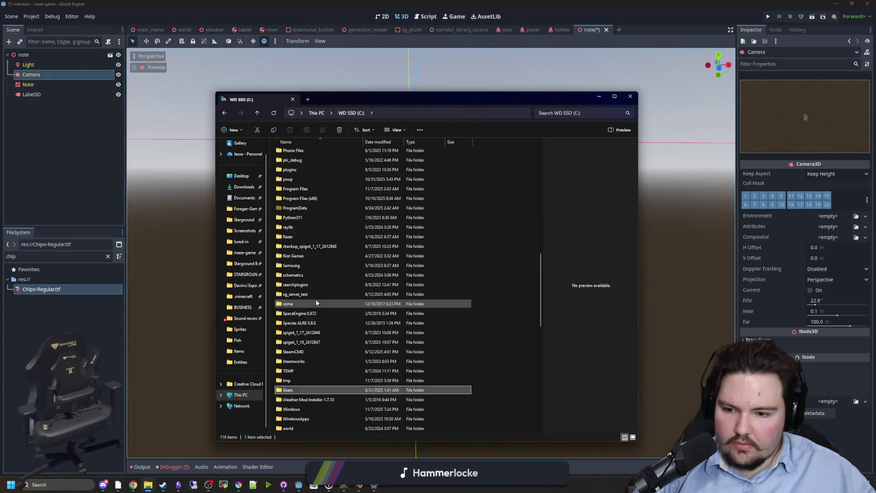
# Step: Browse into C:\Windows\Fonts to view the 343 installed fonts, then close the window
pyautogui.scroll(-5, 316, 301)
pyautogui.doubleClick(294, 255)
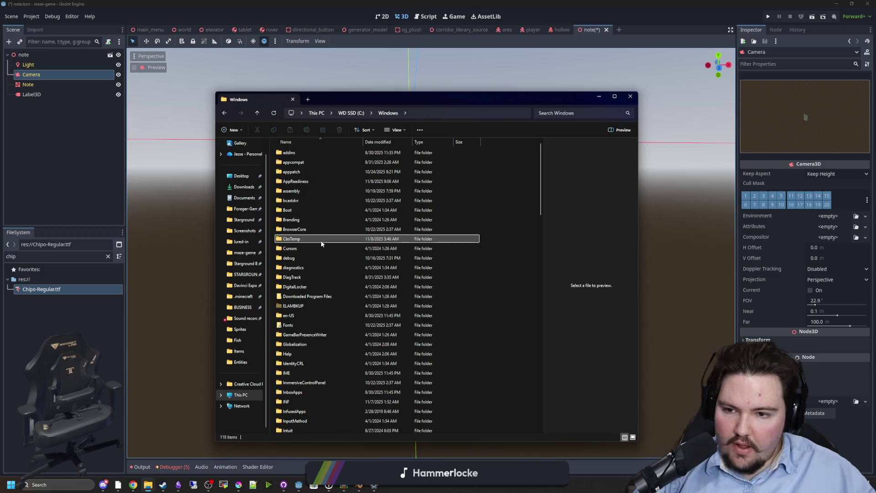
pyautogui.press('f')
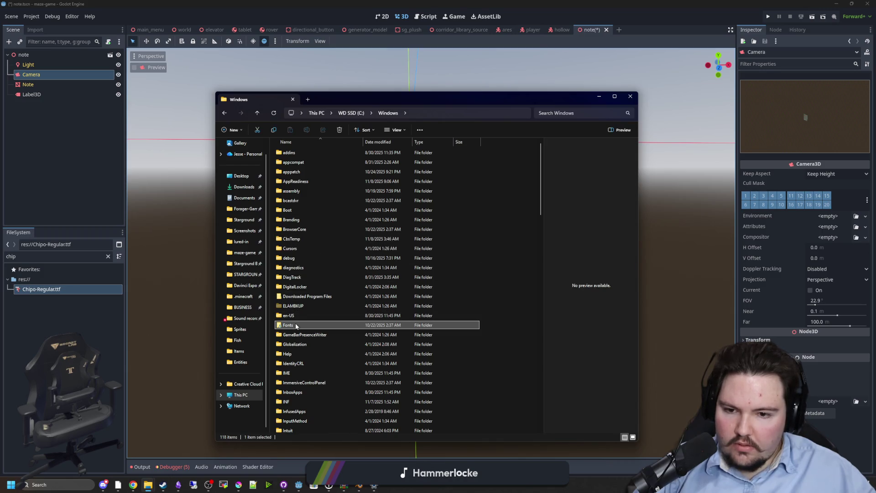
pyautogui.doubleClick(295, 325)
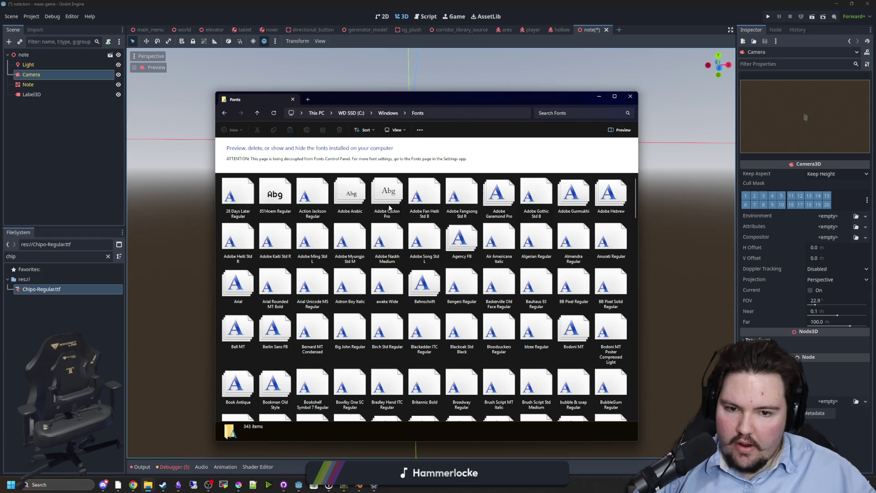
pyautogui.click(631, 97)
# Step: Select the note's label and try a pixel size of 0.002, then revert to 0.001
pyautogui.click(409, 242)
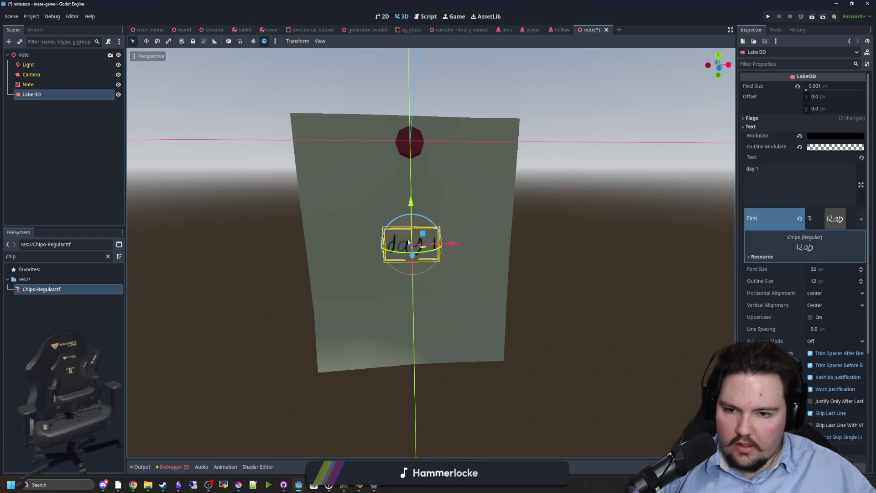
pyautogui.click(823, 85)
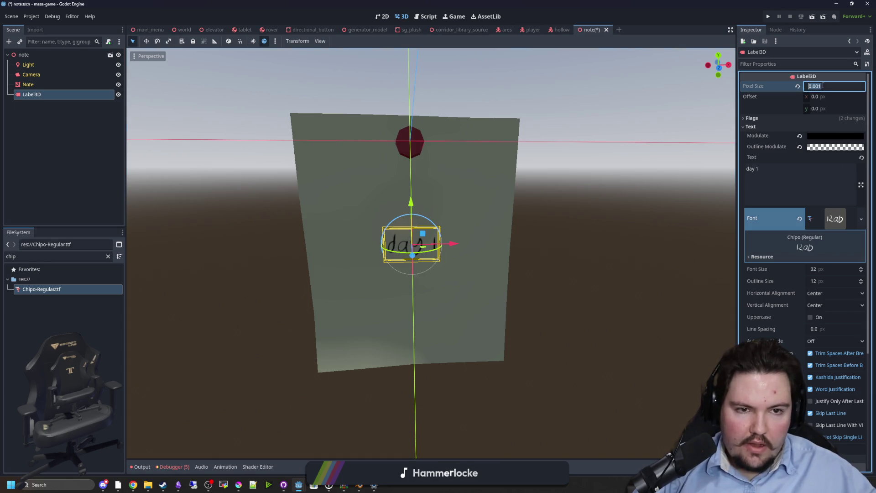
pyautogui.write('0.002')
pyautogui.press('Return')
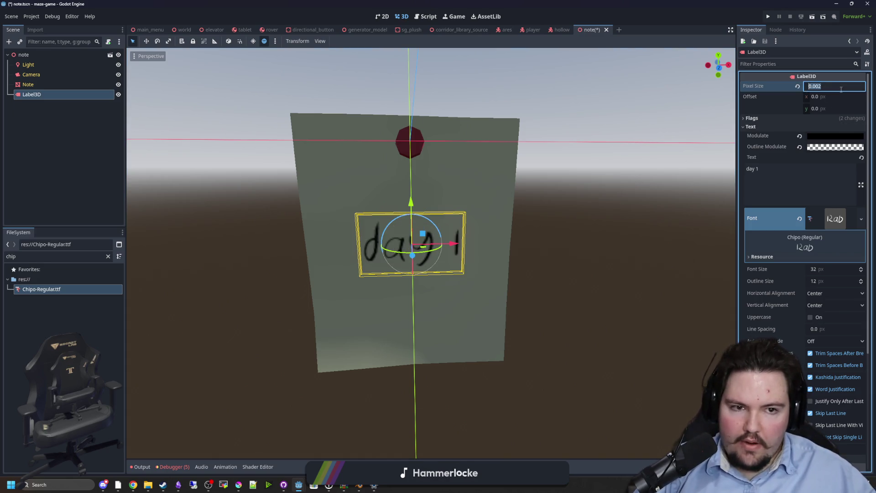
pyautogui.press('BackSpace')
pyautogui.write('1')
pyautogui.press('Return')
# Step: Enter test label text 'dwasdwa' with 'hey hows it going' on a second line, then view the note from below
pyautogui.click(772, 176)
pyautogui.write('dwasdwa')
pyautogui.press('Return')
pyautogui.write('\\h')
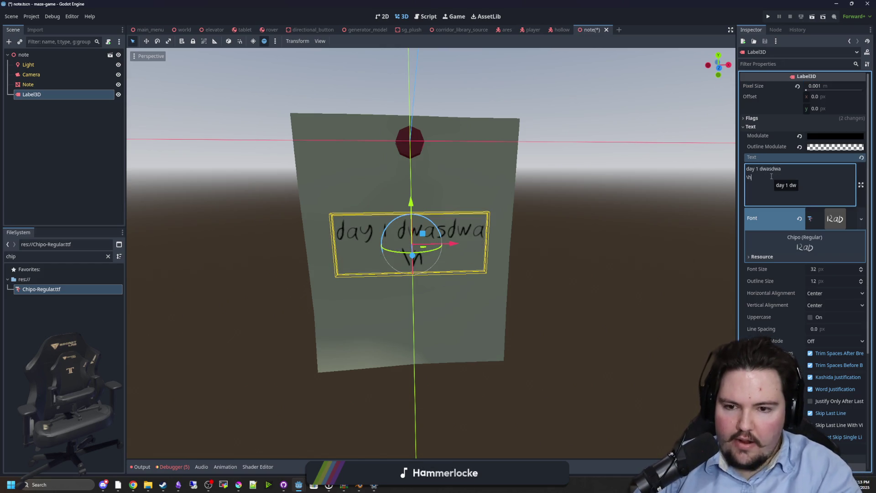
pyautogui.write('ey hows it going')
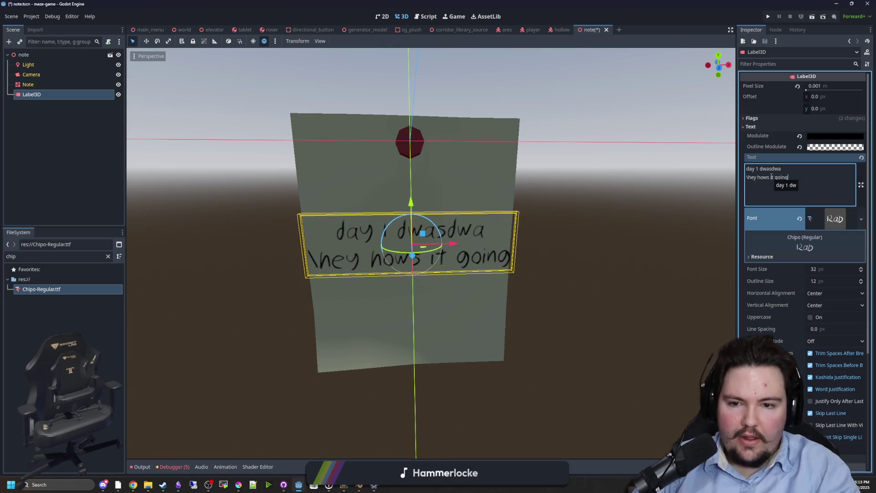
pyautogui.click(581, 239)
pyautogui.moveTo(581, 240); pyautogui.dragTo(443, 226)
# Step: Reselect the label and delete all of its text
pyautogui.click(438, 265)
pyautogui.click(799, 182)
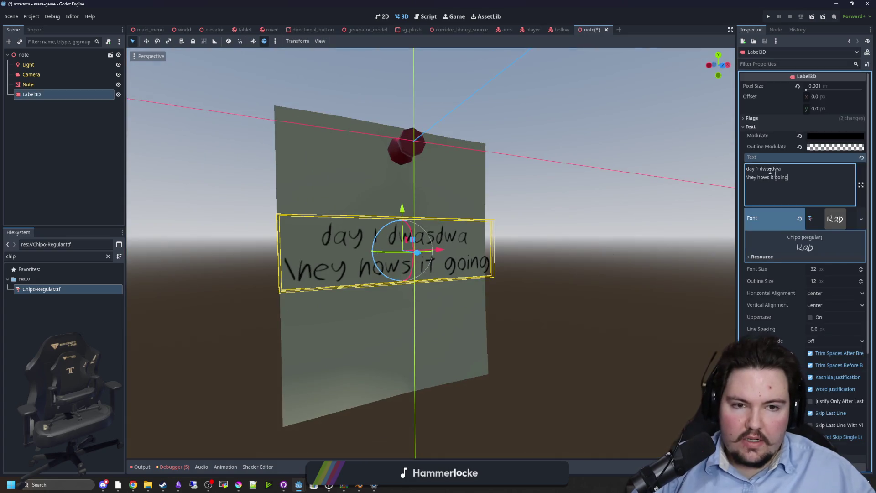
pyautogui.hotkey('ctrl', 'a')
pyautogui.press('BackSpace')
# Step: Toggle the label's Flags and Text inspector sections, then reselect the Label3D node
pyautogui.click(760, 118)
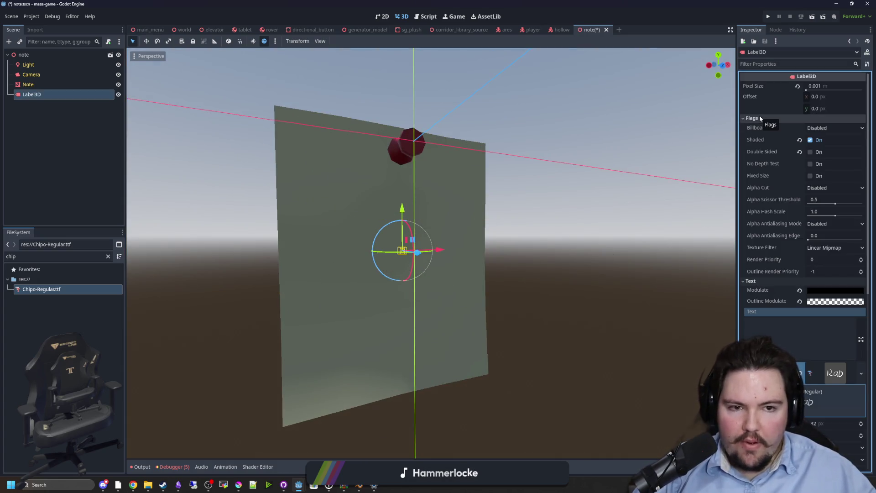
pyautogui.click(760, 118)
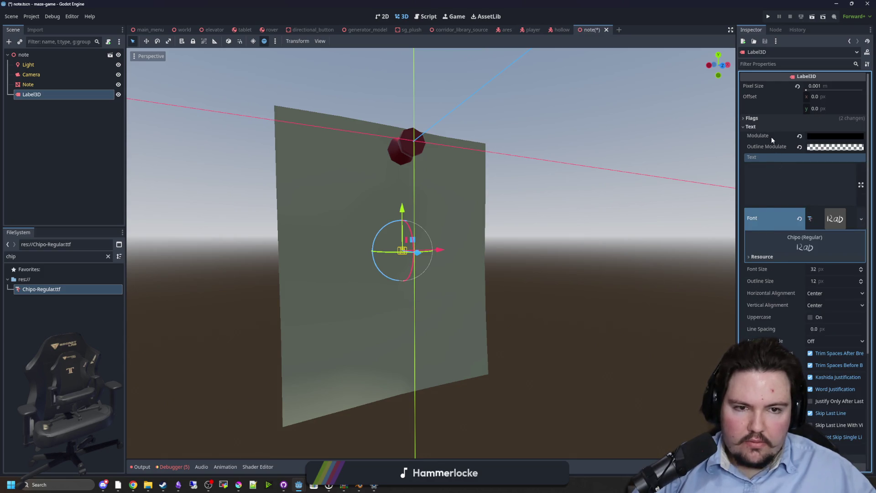
pyautogui.click(768, 126)
pyautogui.click(523, 230)
pyautogui.scroll(-2, 522, 230)
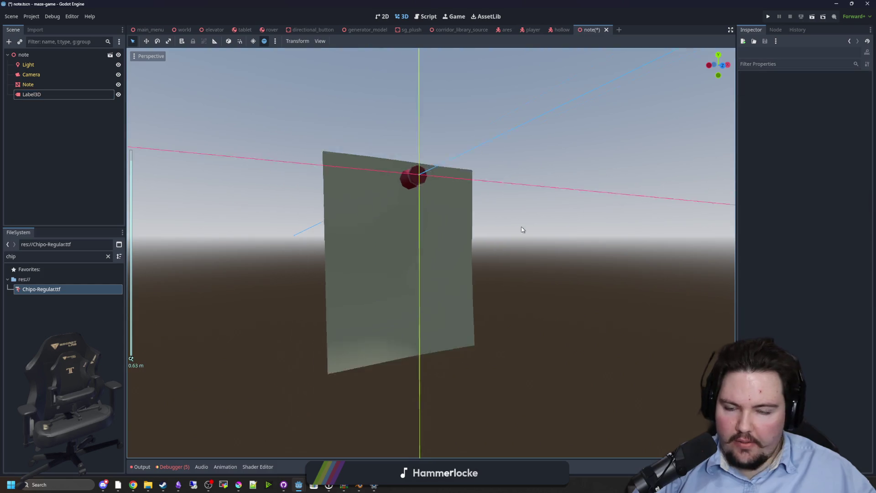
pyautogui.click(69, 94)
pyautogui.scroll(2, 229, 169)
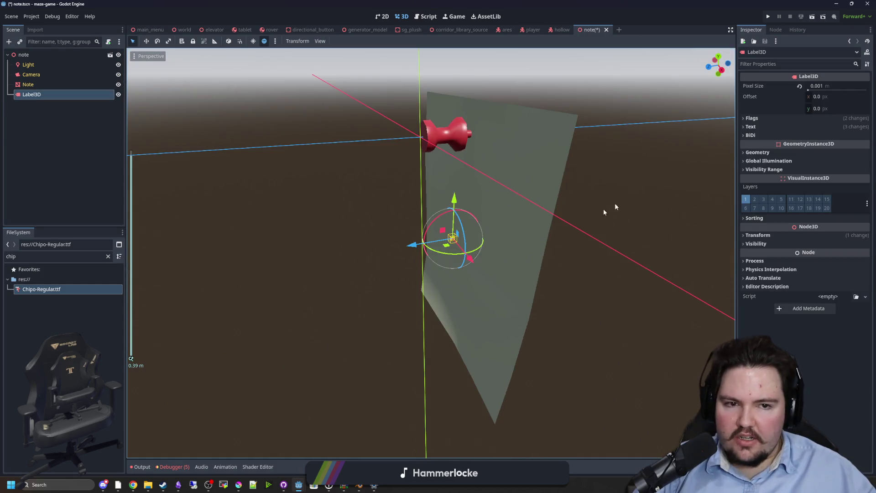
# Step: Set the label text to 'Current hunger:' with 'bad, im hungry' on the second line
pyautogui.click(765, 126)
pyautogui.click(800, 183)
pyautogui.write('dwasdw')
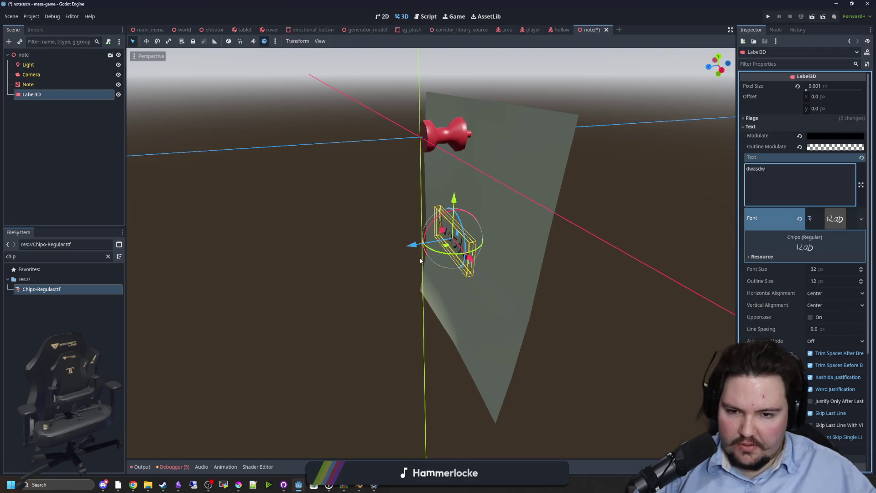
pyautogui.press('KP_1')
pyautogui.write('wdwasdw')
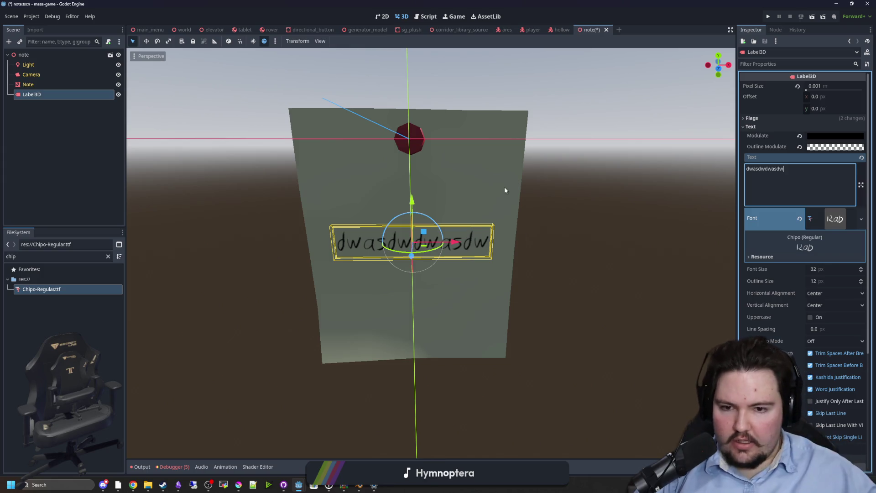
pyautogui.write('C')
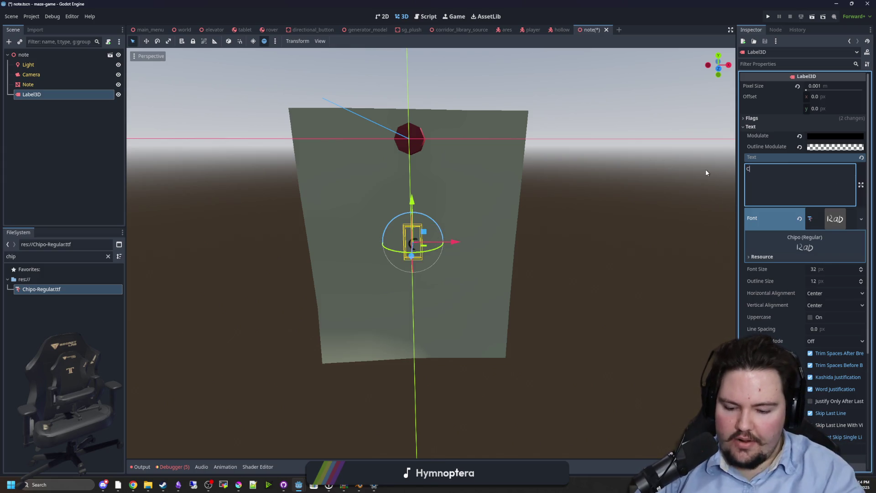
pyautogui.write('urrent hungerL')
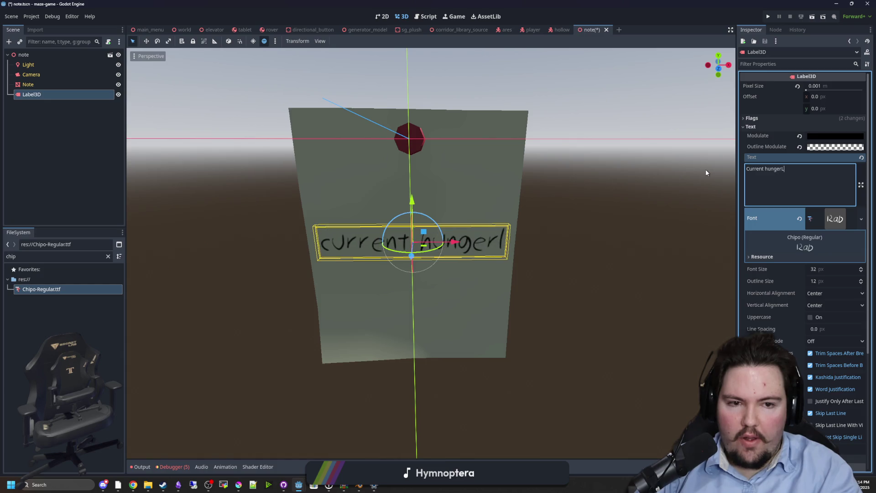
pyautogui.press('BackSpace')
pyautogui.press('BackSpace')
pyautogui.write(':')
pyautogui.press('Return')
pyautogui.write('b')
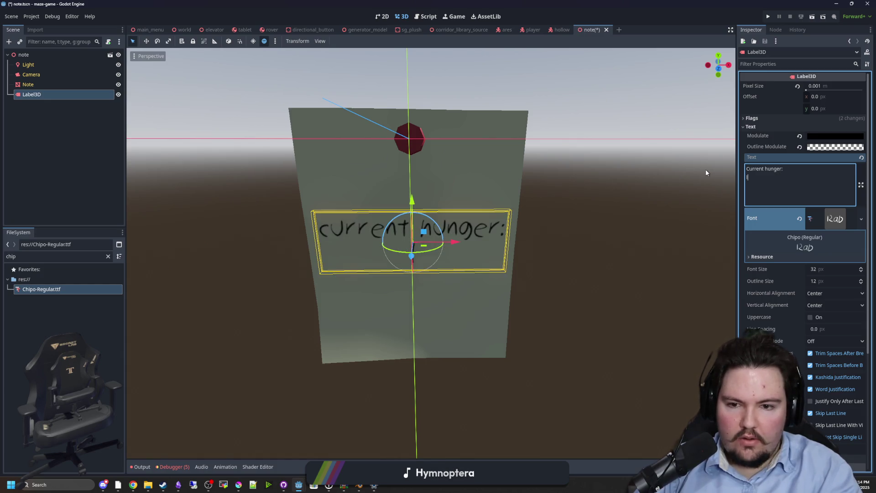
pyautogui.write('ad, im hungry')
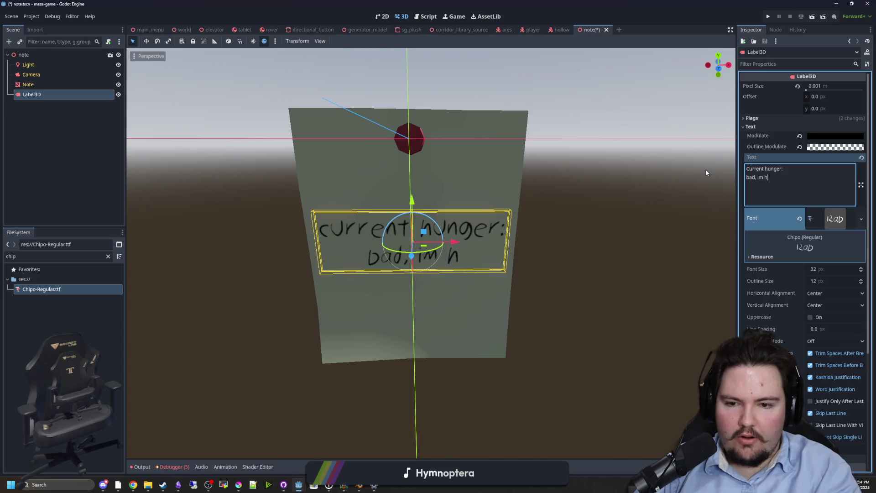
# Step: Save the note scene and snap the view to face the note head-on
pyautogui.click(578, 189)
pyautogui.moveTo(578, 189); pyautogui.dragTo(309, 150)
pyautogui.hotkey('ctrl', 's')
pyautogui.click(728, 65)
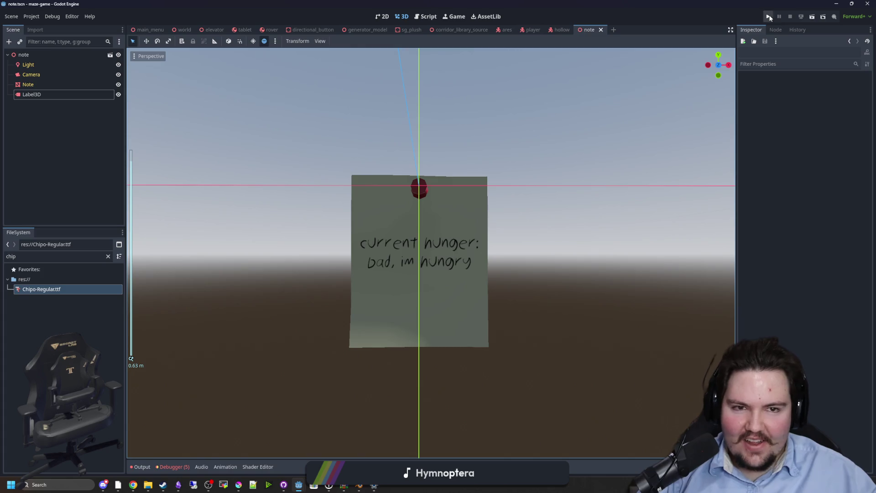
# Step: Playtest the project from its title screen, then stop the running game
pyautogui.click(769, 17)
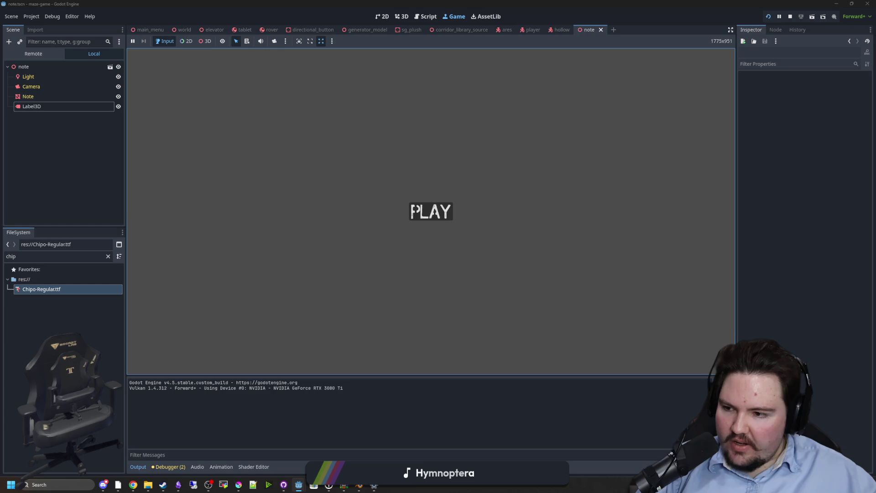
pyautogui.click(418, 221)
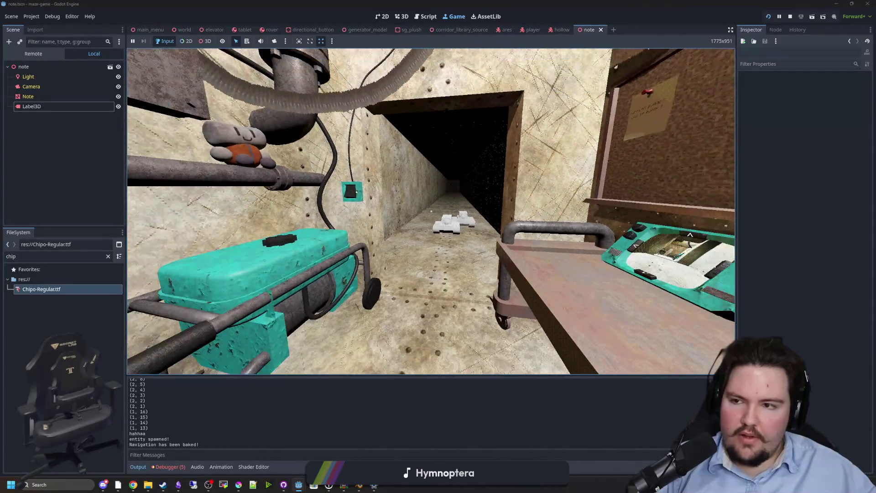
pyautogui.press('super')
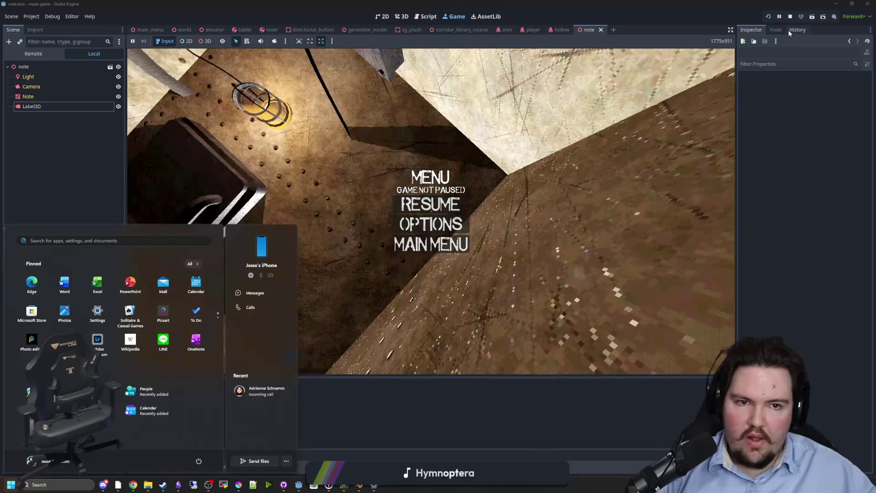
pyautogui.click(791, 17)
pyautogui.click(791, 17)
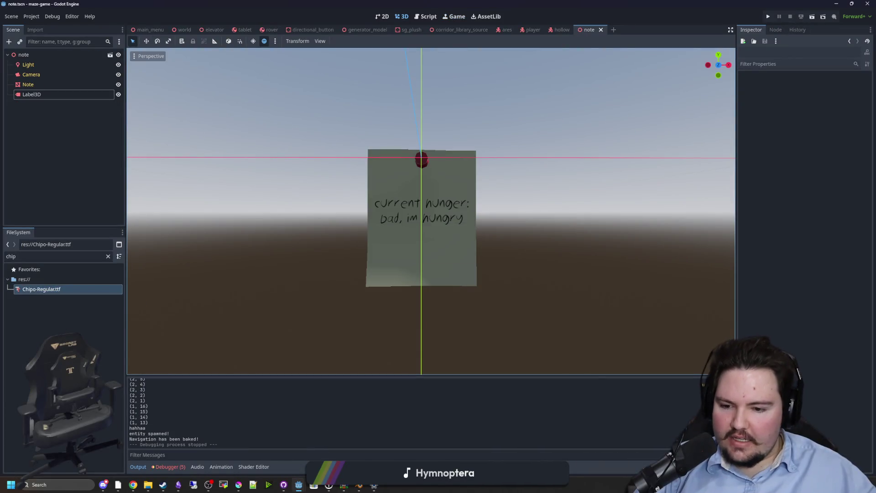
# Step: In Blender, delete the Light and Camera objects, save note.blend, and return to Godot
pyautogui.click(358, 486)
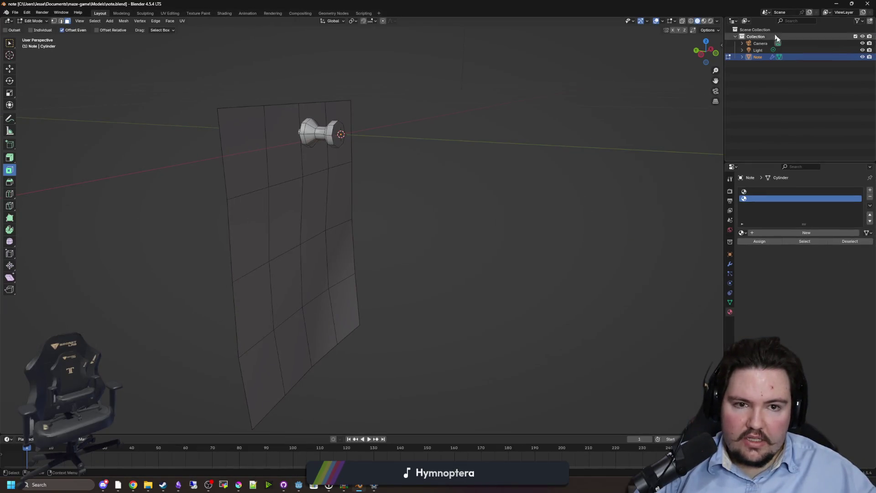
pyautogui.click(766, 50)
pyautogui.press('x')
pyautogui.click(762, 42)
pyautogui.press('x')
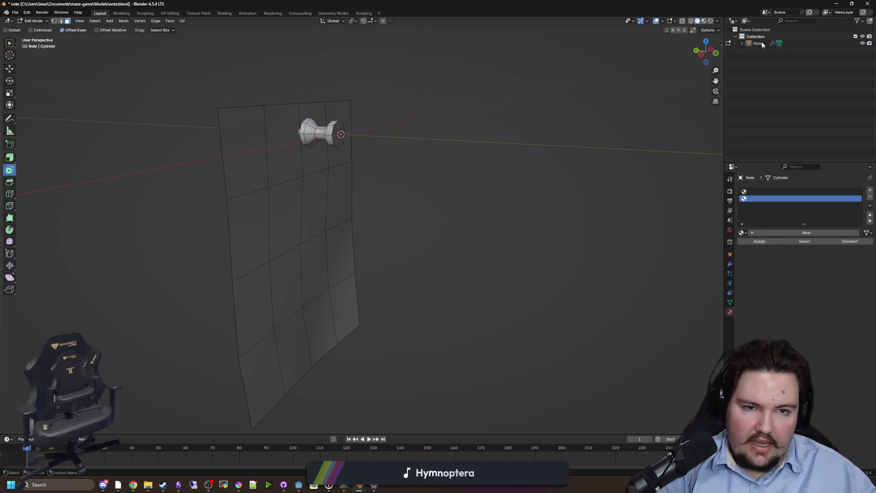
pyautogui.hotkey('ctrl', 's')
pyautogui.hotkey('alt', 'Tab')
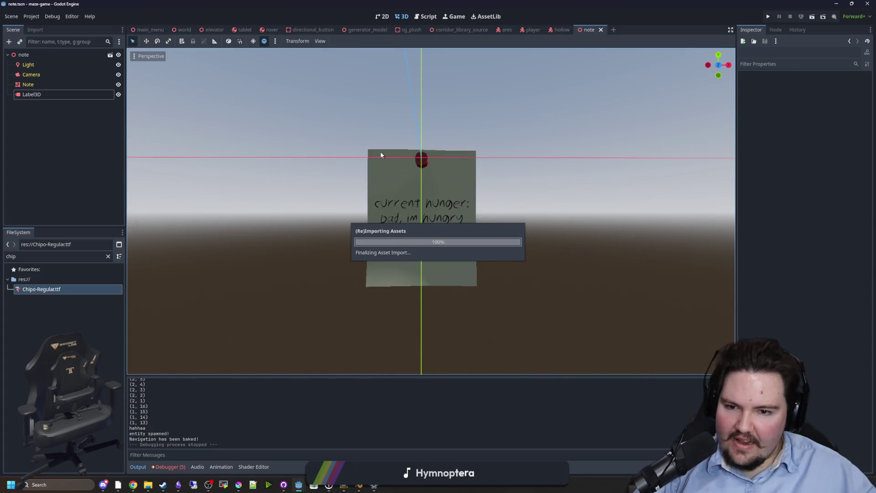
# Step: Playtest the reimported game, walking down the corridor, then stop it and open Project Settings
pyautogui.click(769, 17)
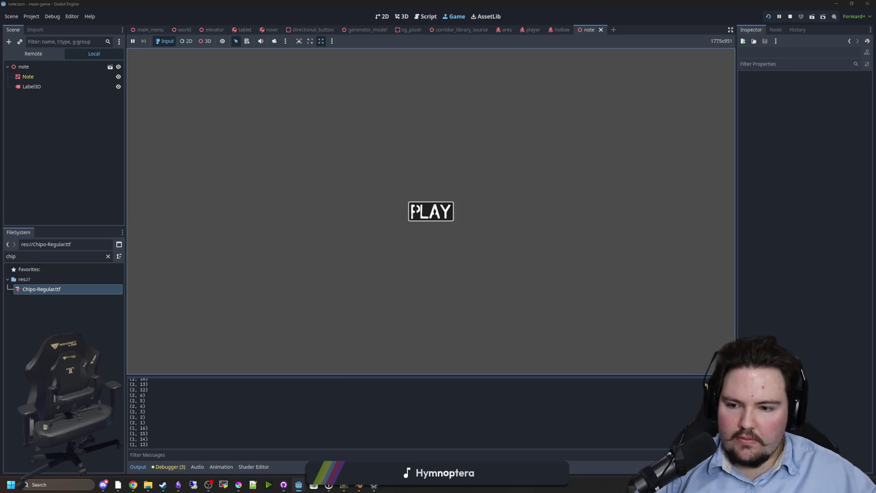
pyautogui.click(413, 210)
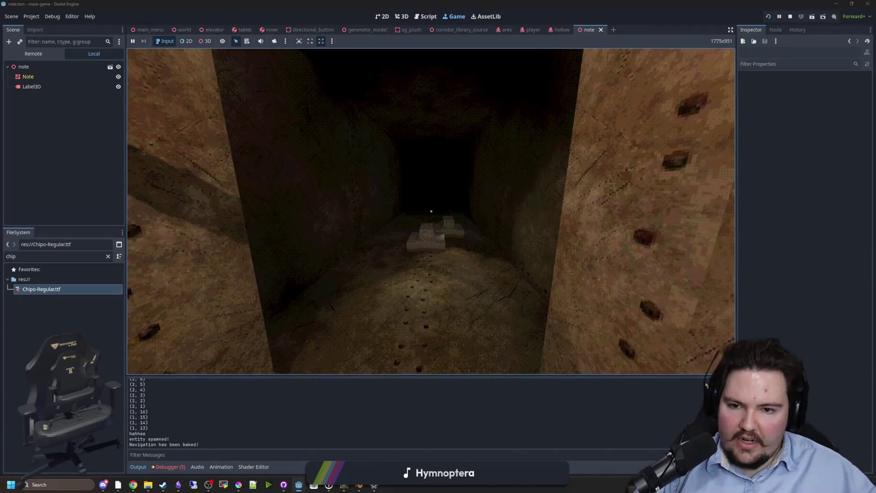
pyautogui.press('w')
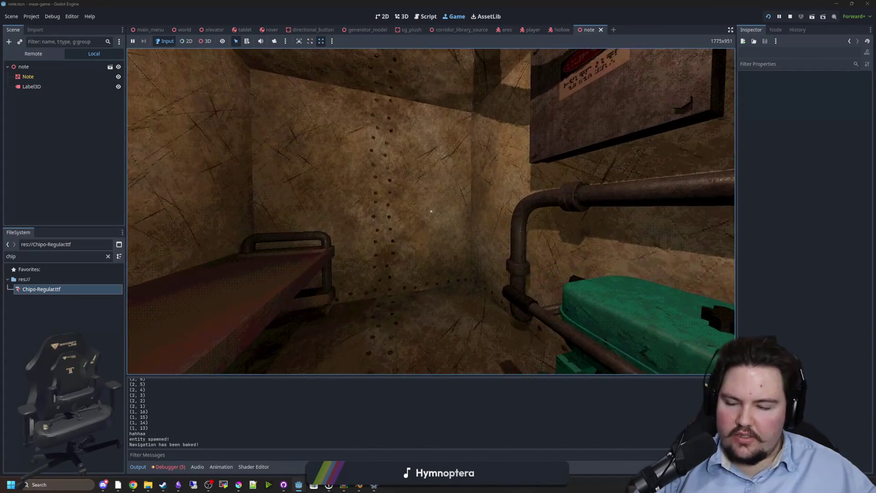
pyautogui.press('Escape')
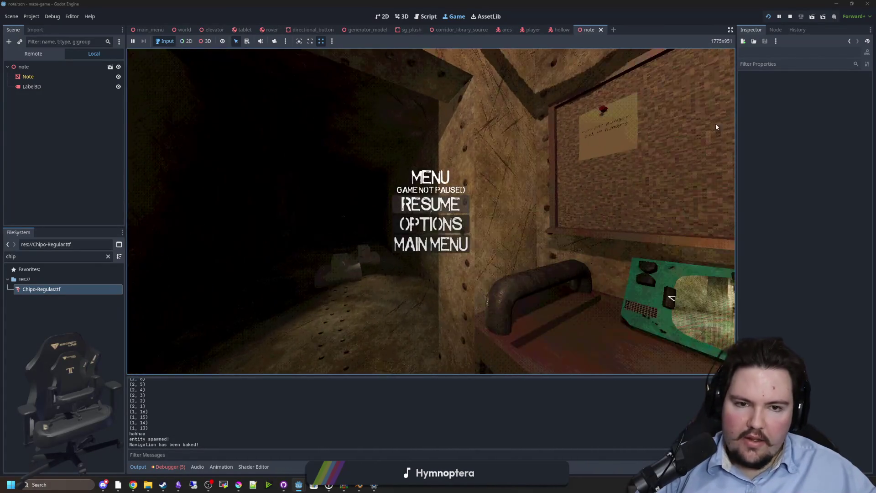
pyautogui.click(790, 16)
pyautogui.click(33, 17)
pyautogui.click(38, 26)
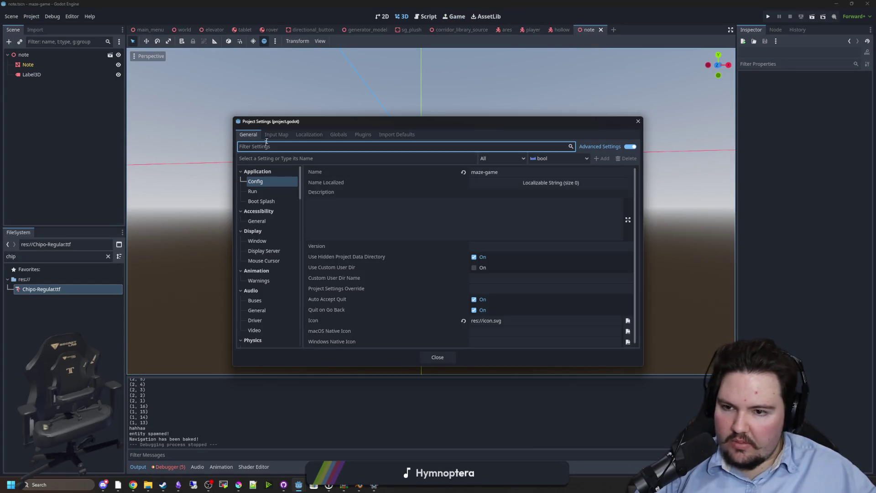
# Step: In the Input Map, add a zoom action bound to the X key and close the settings
pyautogui.click(273, 134)
pyautogui.click(266, 158)
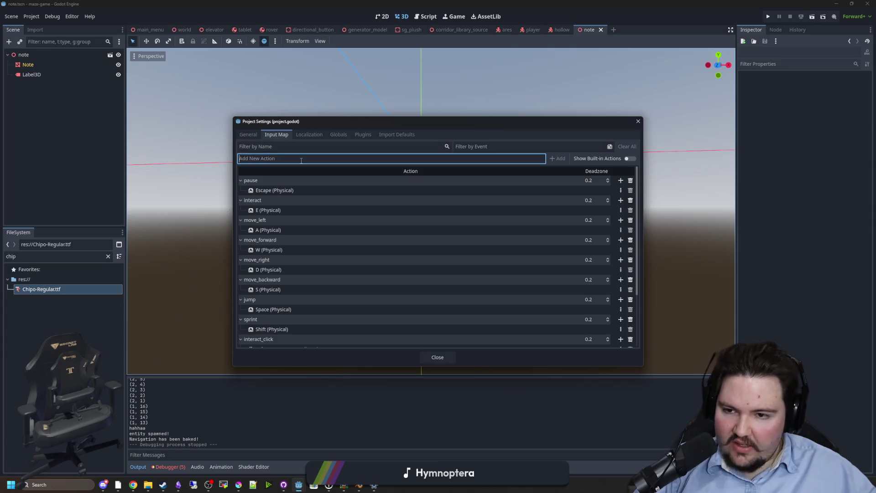
pyautogui.write('close')
pyautogui.press('Return')
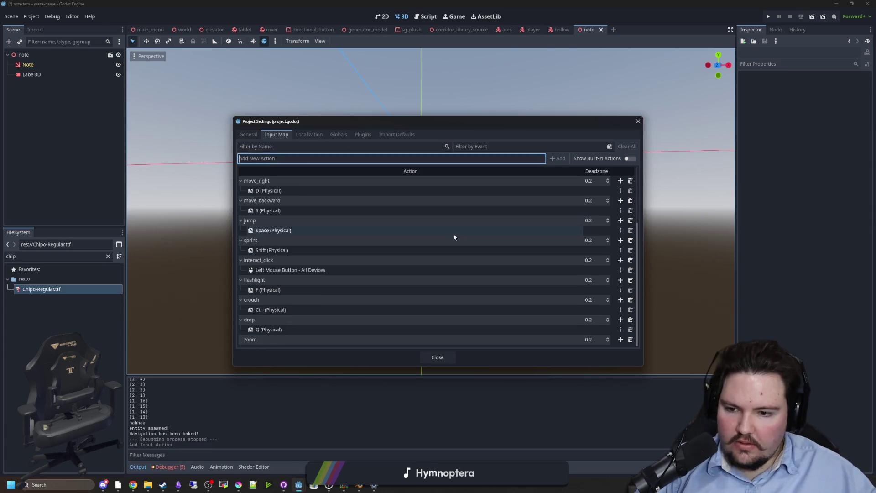
pyautogui.scroll(-3, 621, 339)
pyautogui.click(621, 339)
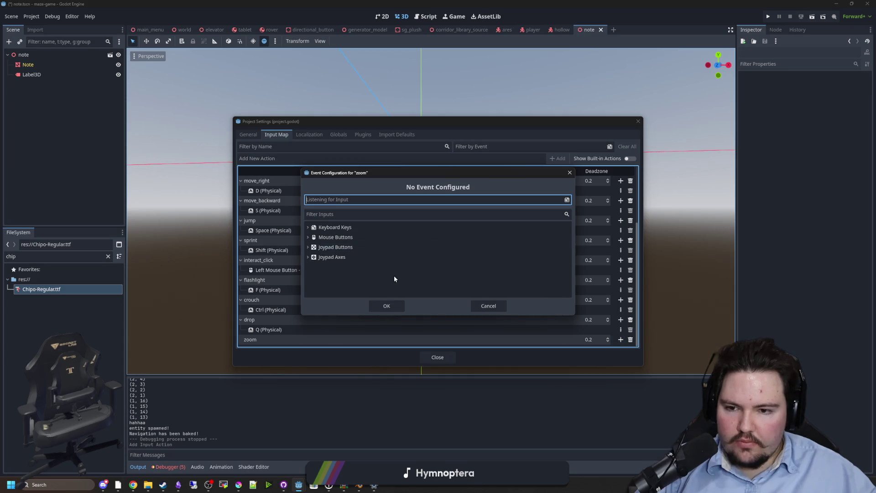
pyautogui.press('x')
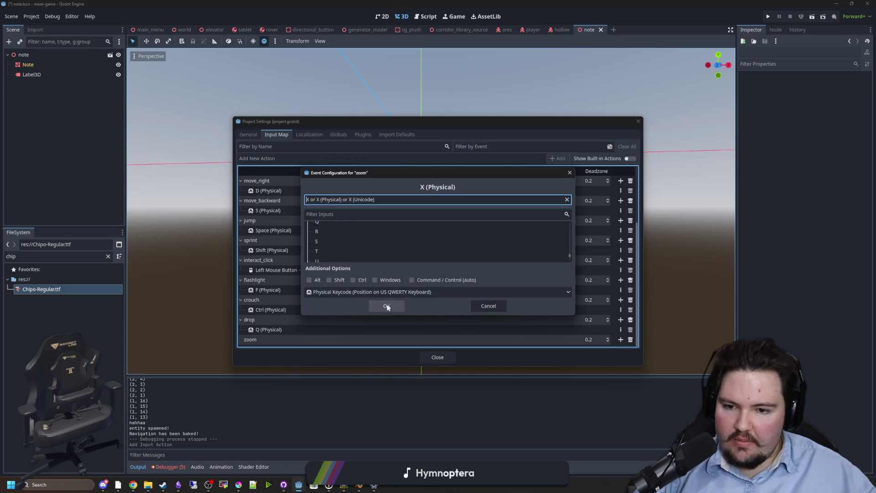
pyautogui.click(387, 306)
pyautogui.click(429, 358)
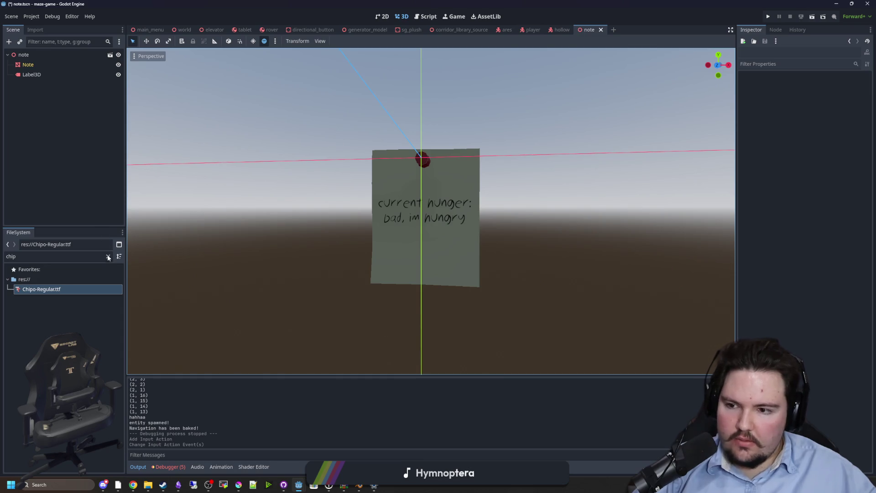
# Step: Reopen Project Settings, replace zoom's key binding with a freshly captured X event, and close
pyautogui.click(40, 17)
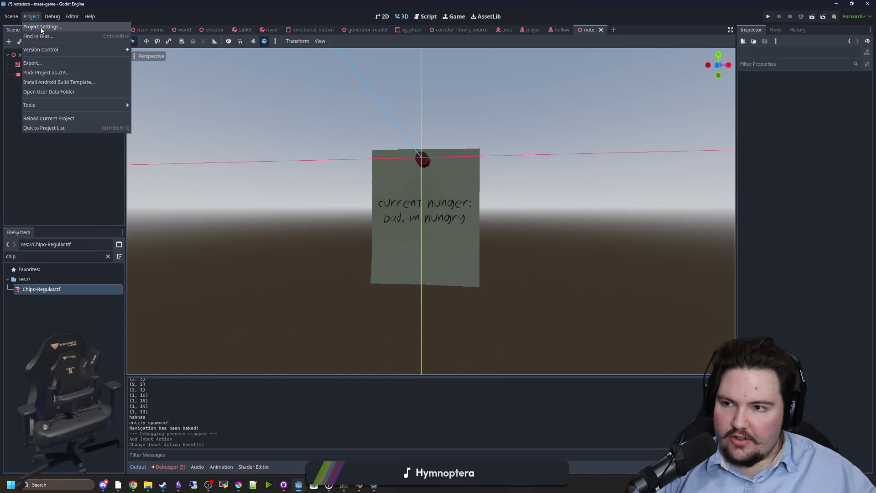
pyautogui.click(40, 27)
pyautogui.click(631, 340)
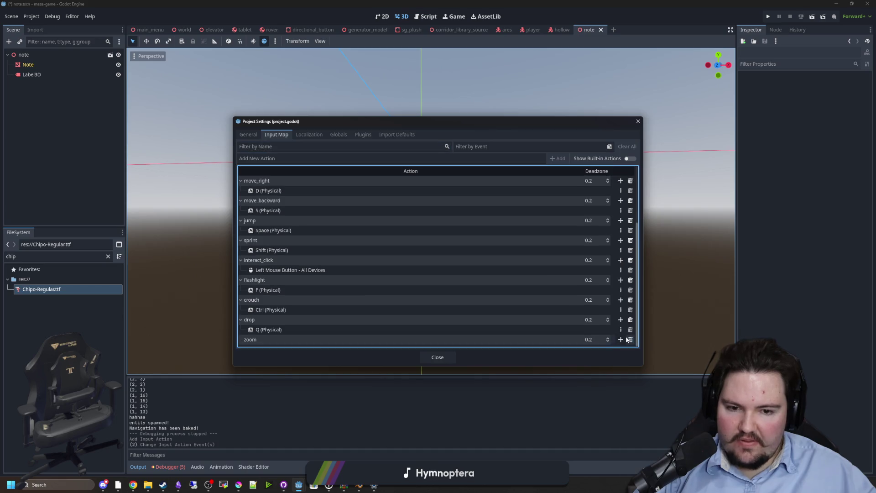
pyautogui.click(621, 339)
pyautogui.press('c')
pyautogui.click(394, 308)
pyautogui.scroll(-1, 408, 316)
pyautogui.press('Escape')
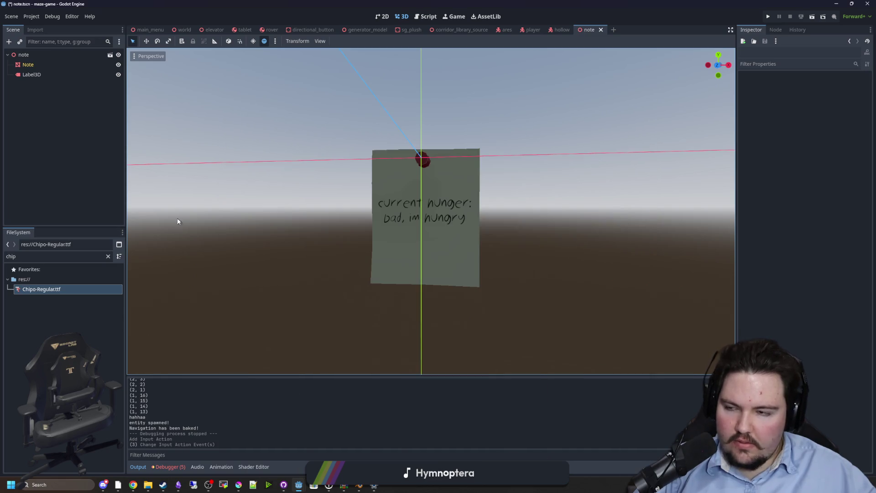
pyautogui.click(98, 259)
# Step: Filter the FileSystem for 'player' and open player.gd
pyautogui.click(109, 257)
pyautogui.write('player')
pyautogui.doubleClick(37, 299)
pyautogui.click(403, 269)
# Step: Add an is_action_just_pressed zoom check on a new line 100 of player.gd
pyautogui.scroll(-6, 404, 170)
pyautogui.scroll(-7, 333, 197)
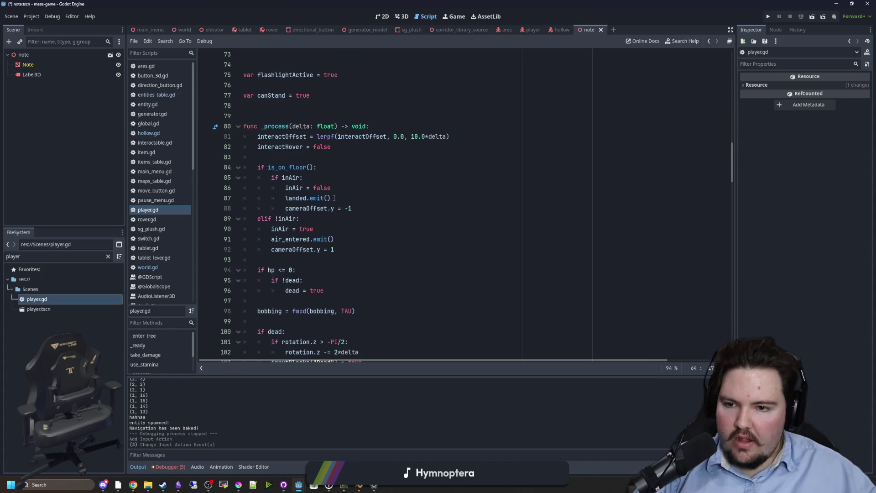
pyautogui.scroll(-3, 325, 229)
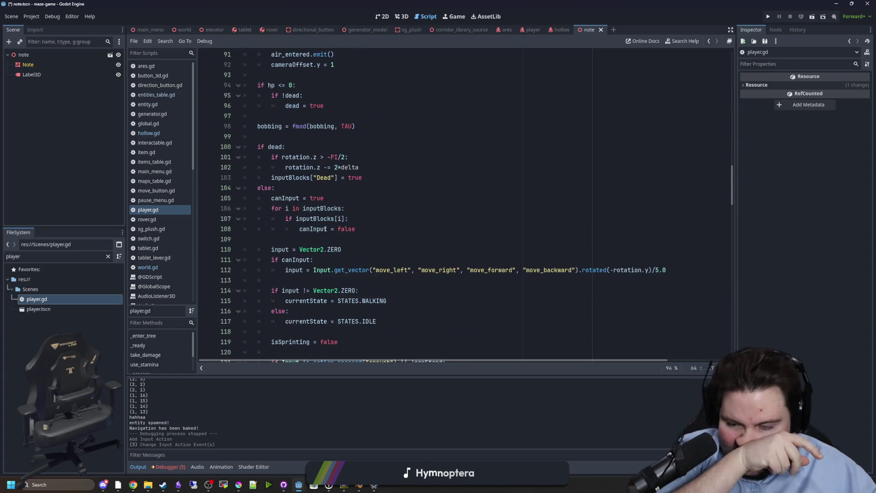
pyautogui.scroll(4, 326, 228)
pyautogui.click(285, 256)
pyautogui.press('Return')
pyautogui.write('is_')
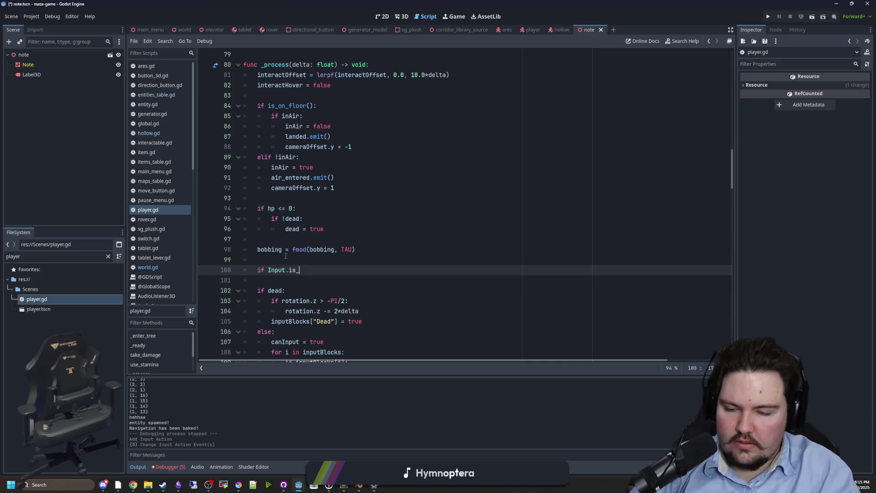
pyautogui.write('action')
pyautogui.press('Return')
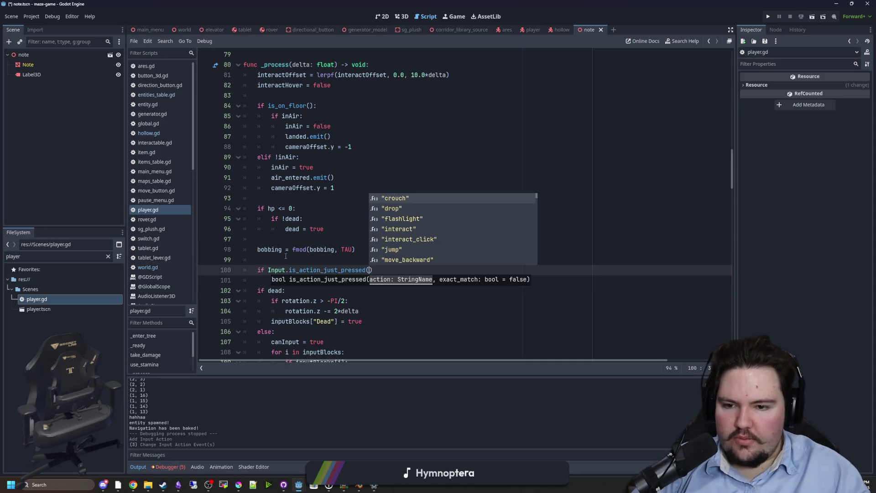
pyautogui.press('Left')
pyautogui.press('Left')
pyautogui.press('Left')
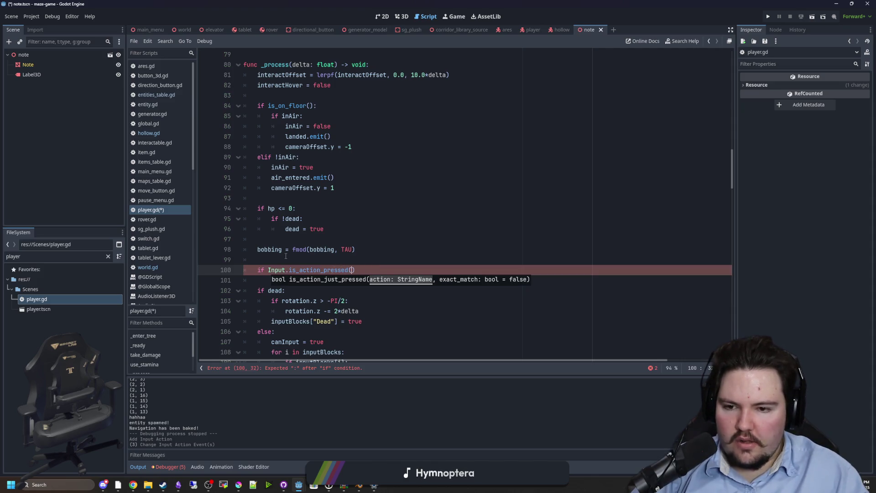
pyautogui.write('oom')
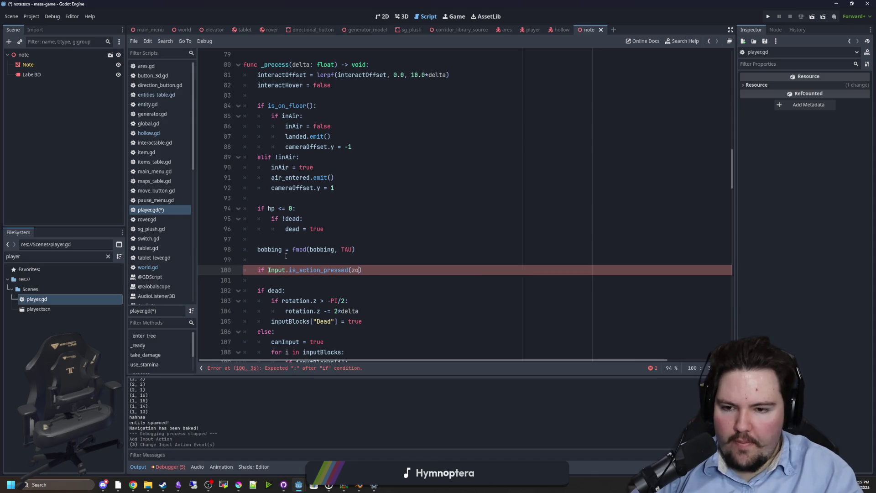
pyautogui.write('zoom')
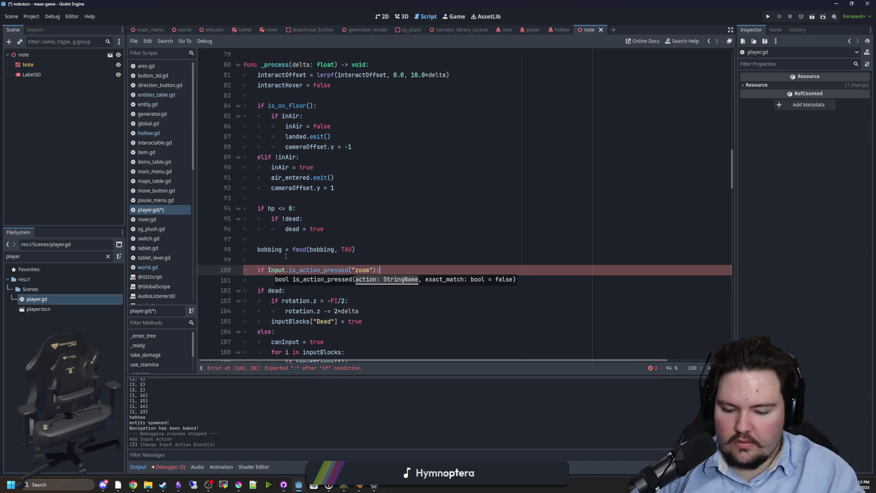
pyautogui.press('Return')
# Step: Delete the misplaced zoom check line
pyautogui.scroll(-4, 287, 240)
pyautogui.scroll(-3, 387, 227)
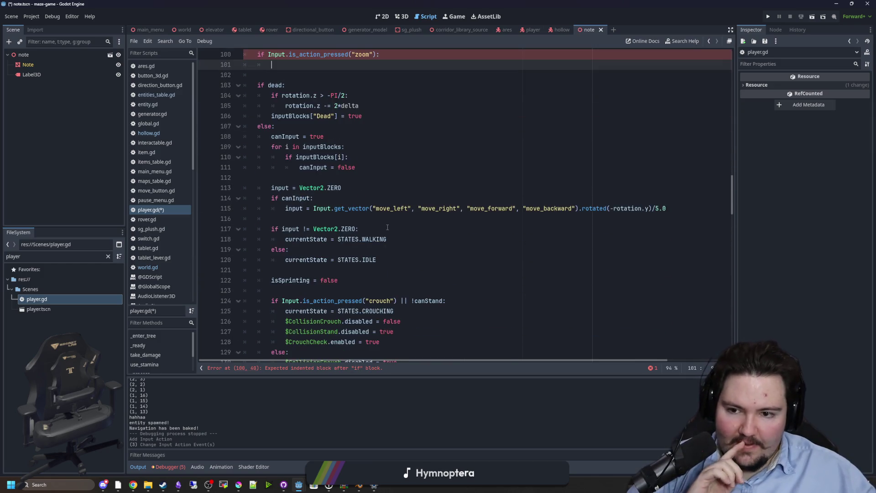
pyautogui.scroll(-6, 388, 228)
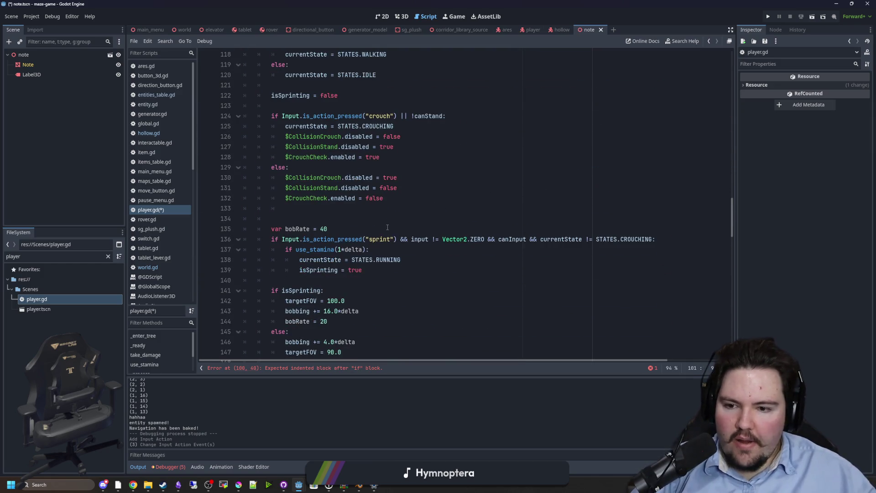
pyautogui.scroll(9, 303, 302)
pyautogui.moveTo(386, 146); pyautogui.dragTo(219, 146)
pyautogui.press('BackSpace')
pyautogui.press('BackSpace')
pyautogui.press('BackSpace')
# Step: Before the camera updates, add 'if Input.is_action_pressed("zoom"):' preceded by a zoomOffset variable declaration
pyautogui.scroll(-7, 321, 221)
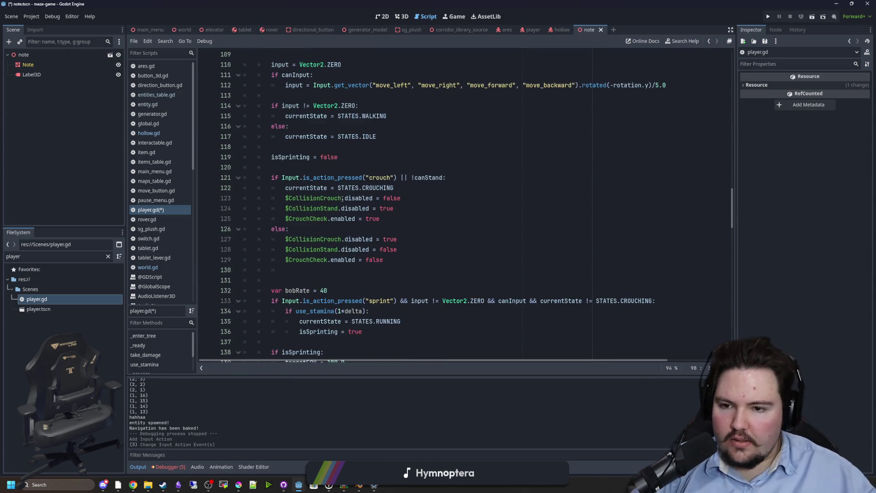
pyautogui.scroll(-5, 321, 220)
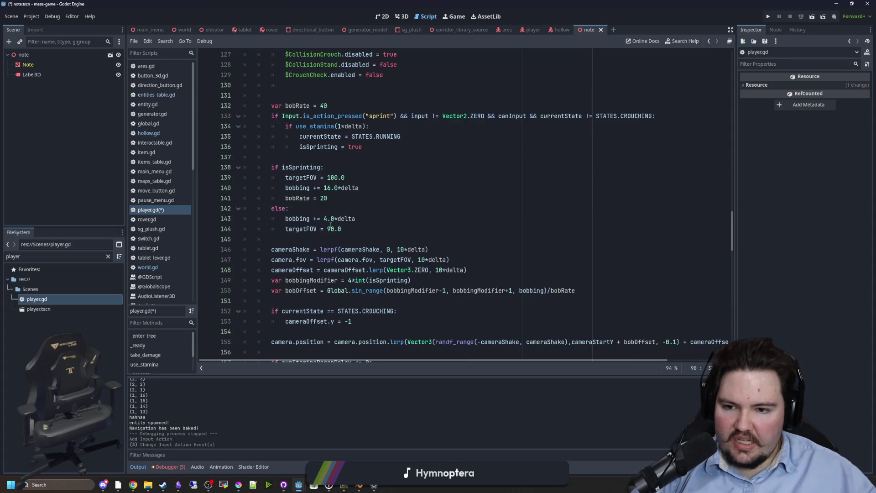
pyautogui.click(475, 249)
pyautogui.scroll(-1, 454, 239)
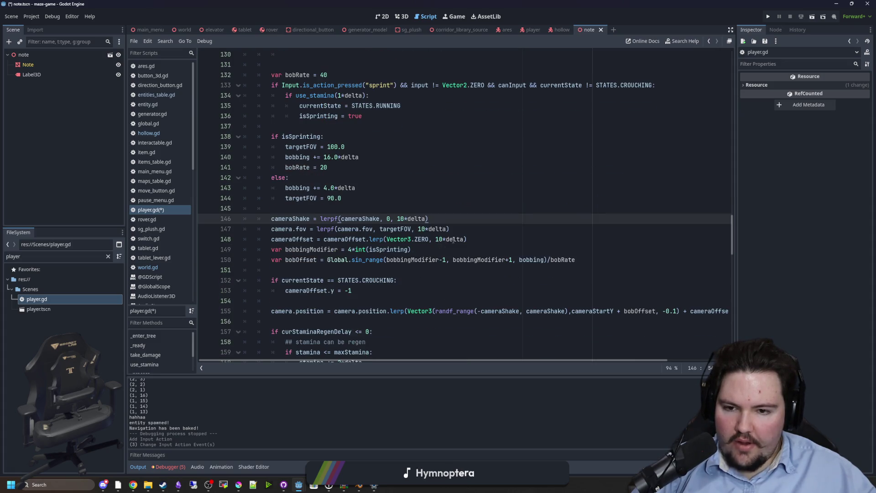
pyautogui.write('if Input.is_action_pressed("zoom"):')
pyautogui.press('Return')
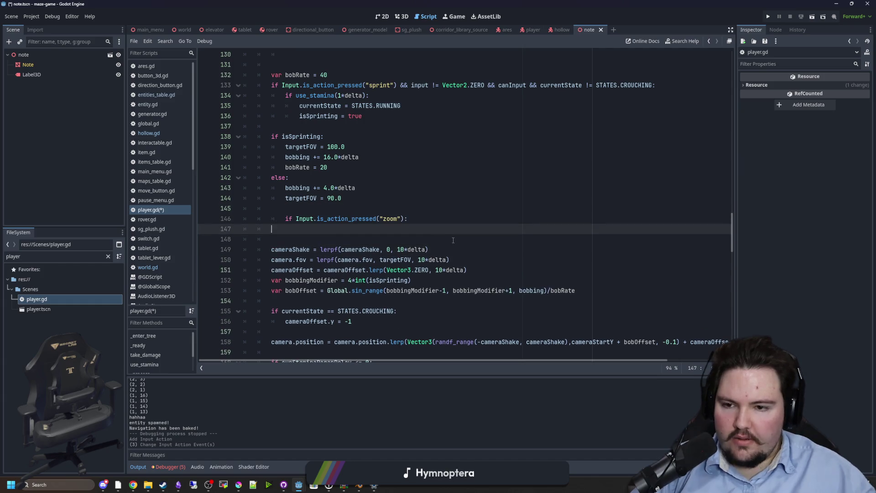
pyautogui.click(285, 218)
pyautogui.press('BackSpace')
pyautogui.press('Return')
pyautogui.write('var zoomOffset =')
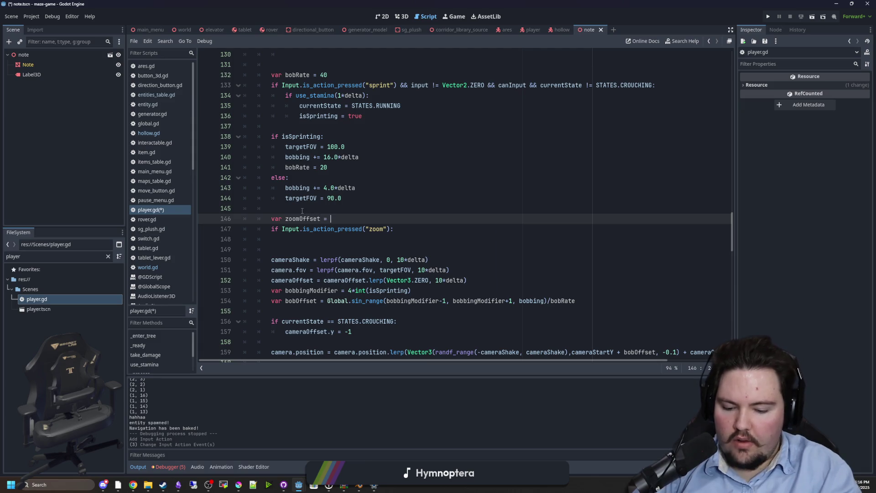
pyautogui.write('0')
# Step: Set zoomOffset to 50 in the zoom block, subtract it from targetFOV, and run the game
pyautogui.click(310, 241)
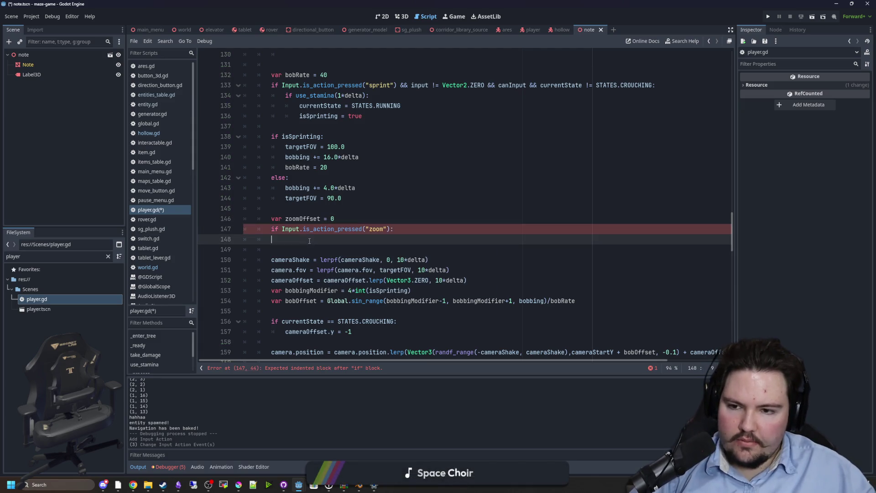
pyautogui.write('zoomOffset')
pyautogui.click(335, 235)
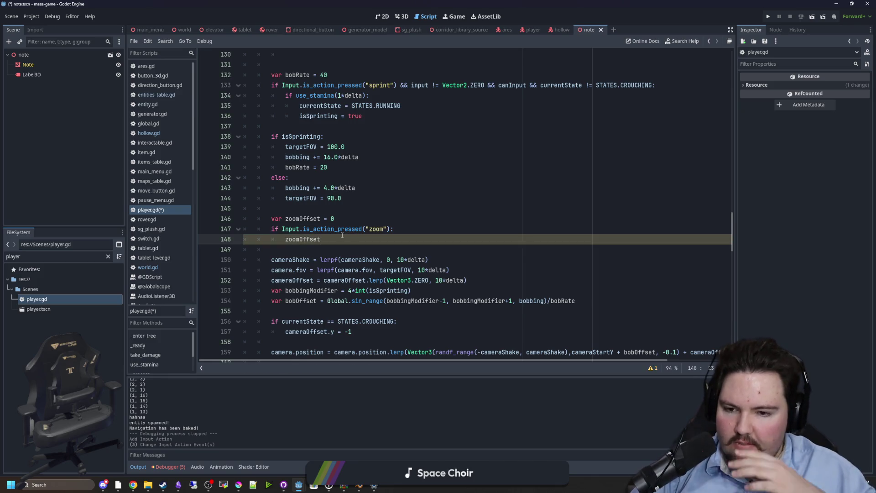
pyautogui.write('=50')
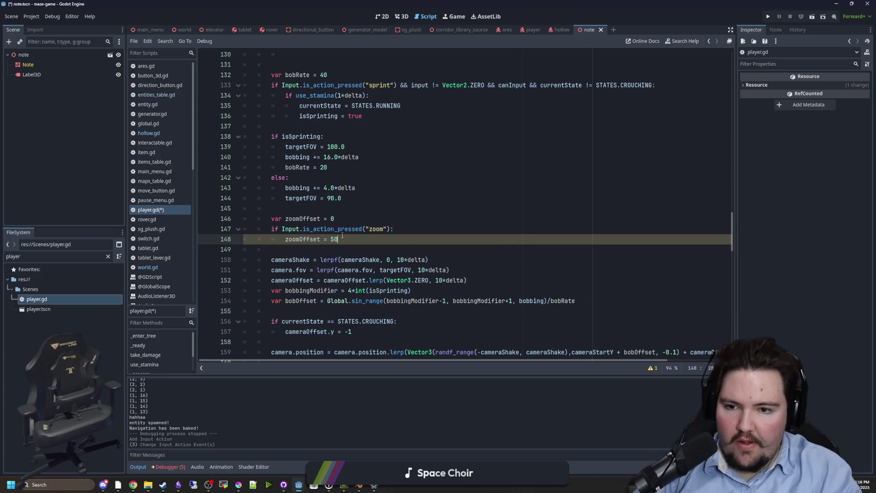
pyautogui.click(335, 220)
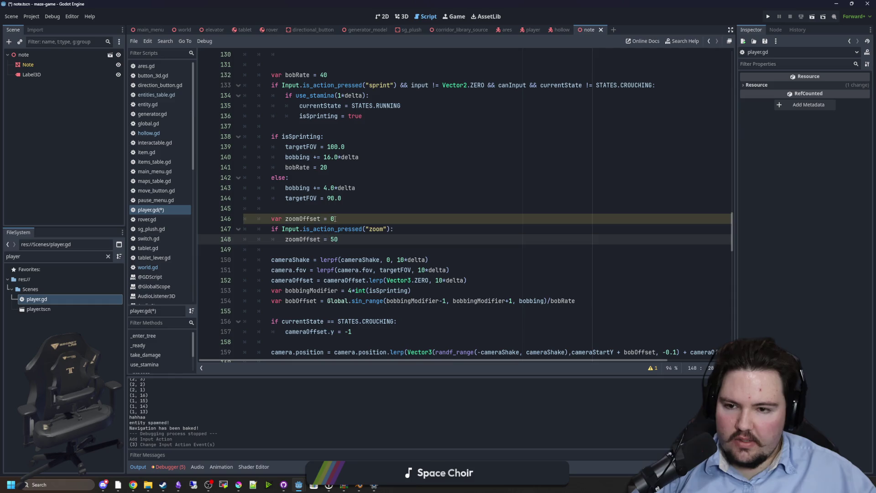
pyautogui.click(439, 290)
pyautogui.click(413, 270)
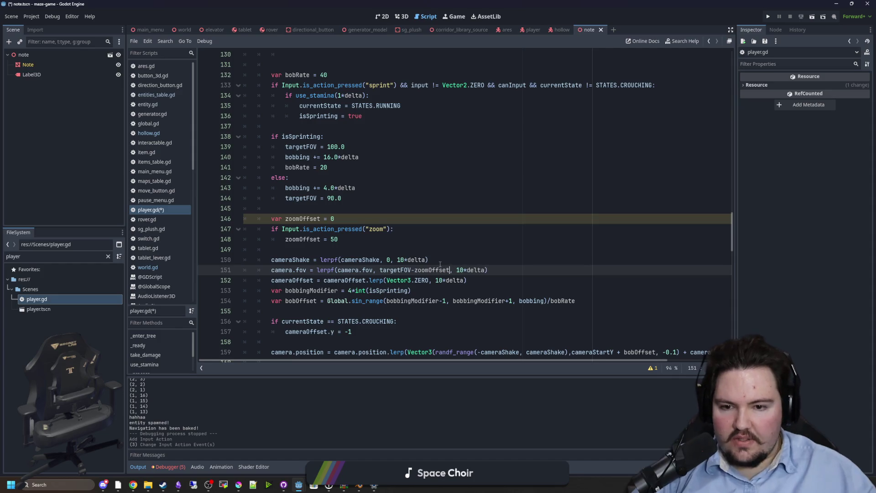
pyautogui.click(383, 243)
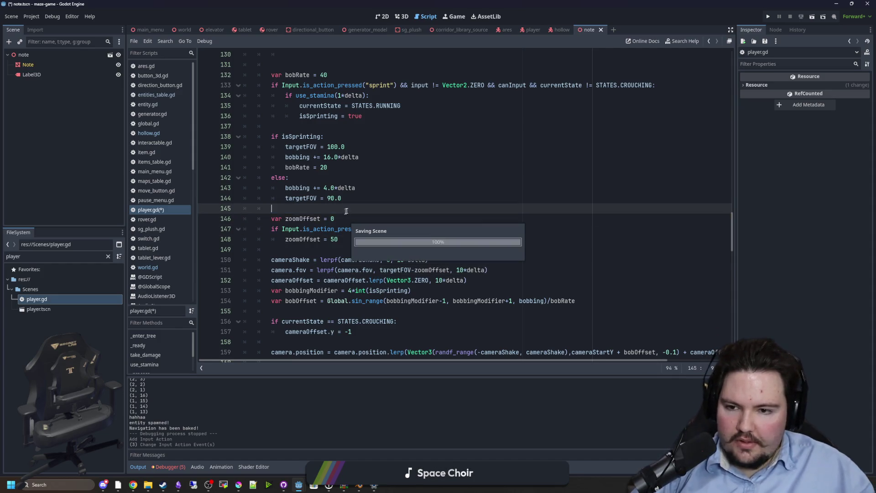
pyautogui.click(767, 17)
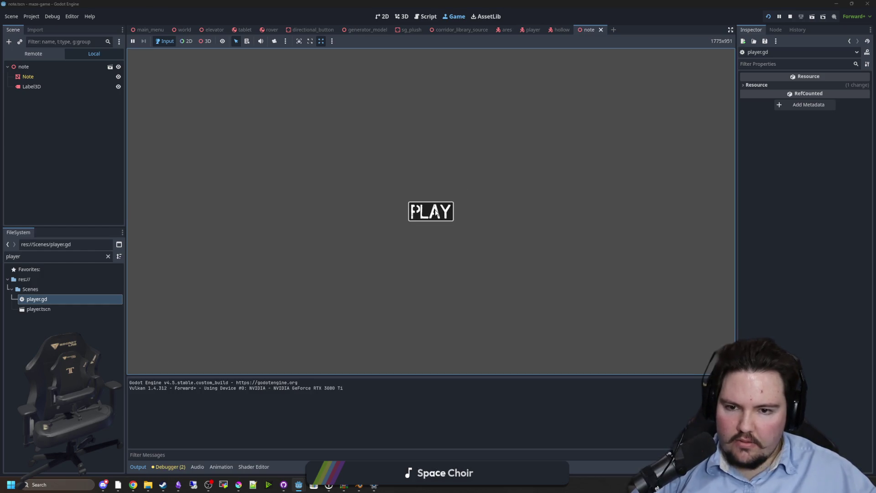
# Step: Play the game from the main menu, pause and stop it, then save the current scene
pyautogui.click(412, 210)
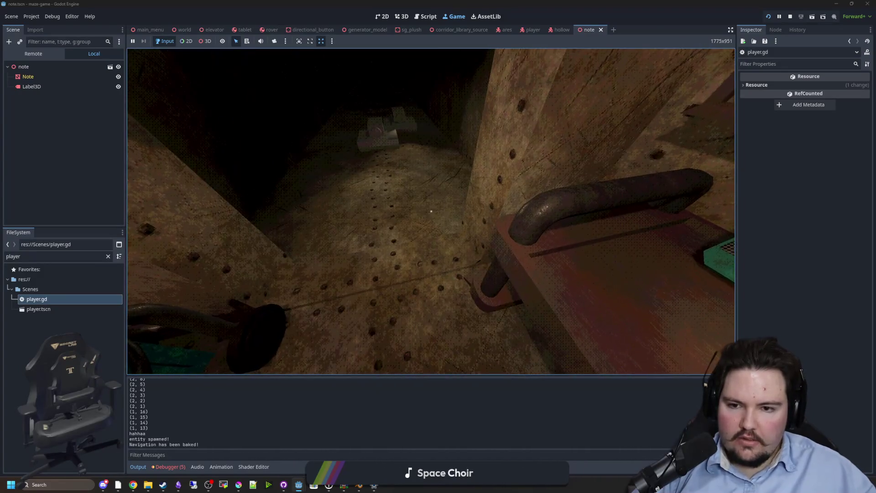
pyautogui.press('Escape')
pyautogui.click(791, 17)
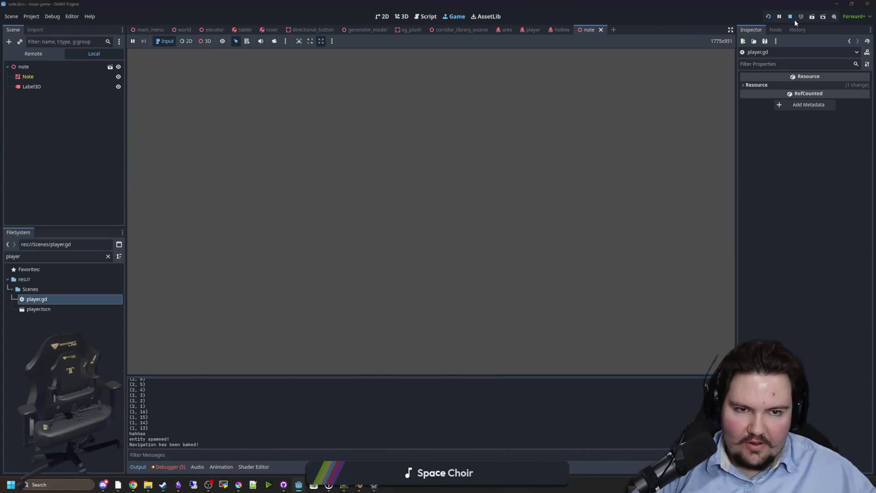
pyautogui.hotkey('ctrl', 's')
pyautogui.press('Up')
pyautogui.press('Up')
pyautogui.press('Up')
pyautogui.click(107, 256)
# Step: Open the rover scene and inspect its Camera3D and Flashlight nodes
pyautogui.write('rov')
pyautogui.doubleClick(36, 329)
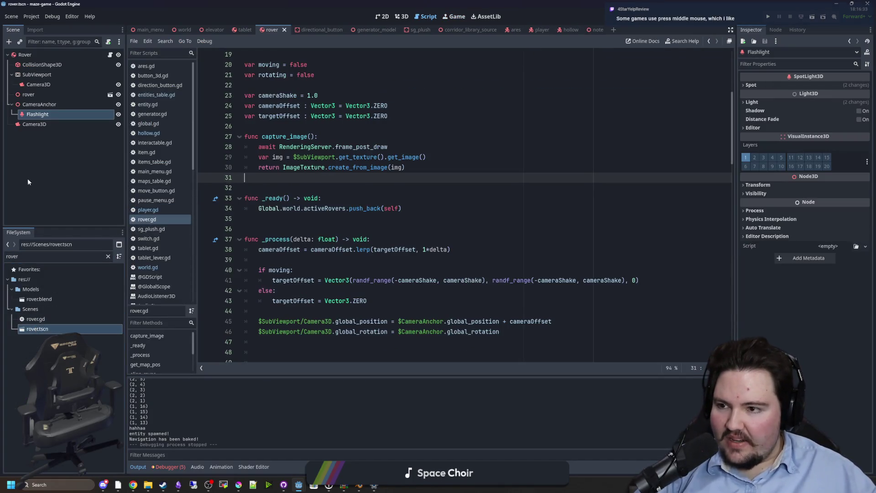
pyautogui.click(34, 125)
pyautogui.click(38, 114)
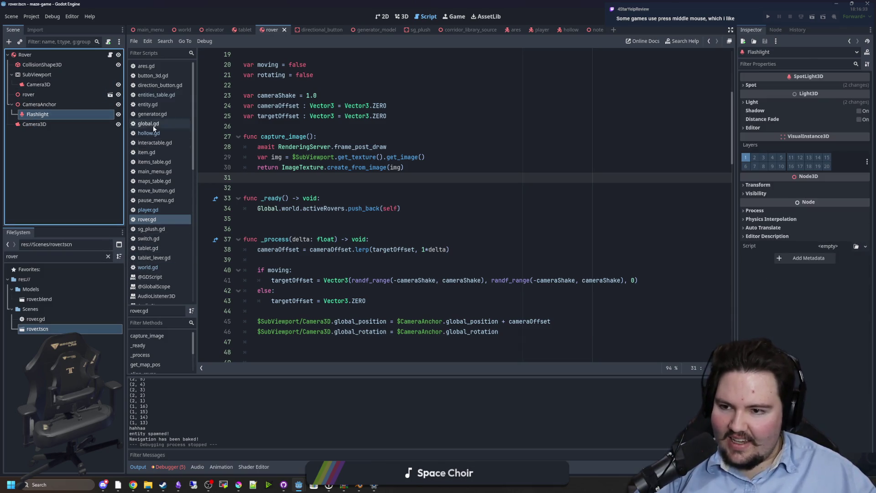
# Step: Open tablet.tscn, set the FPS timer's Wait Time to 0.1, save, and start the game
pyautogui.click(108, 256)
pyautogui.write('tab')
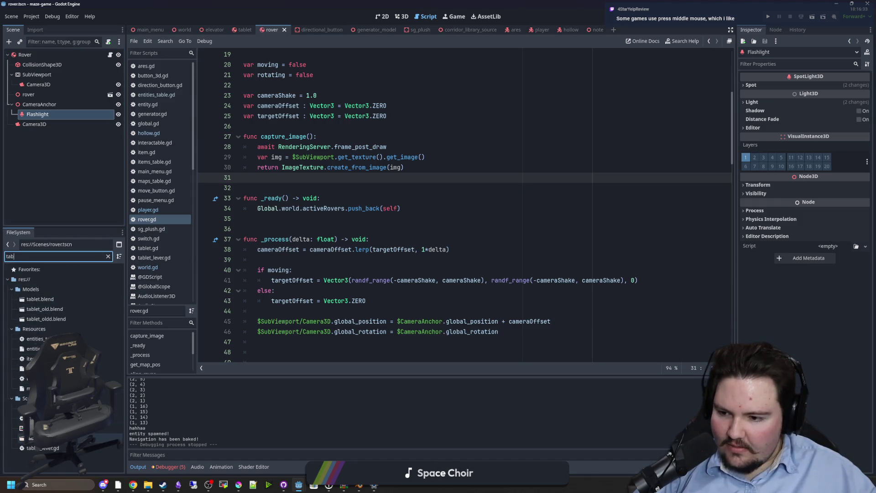
pyautogui.doubleClick(69, 438)
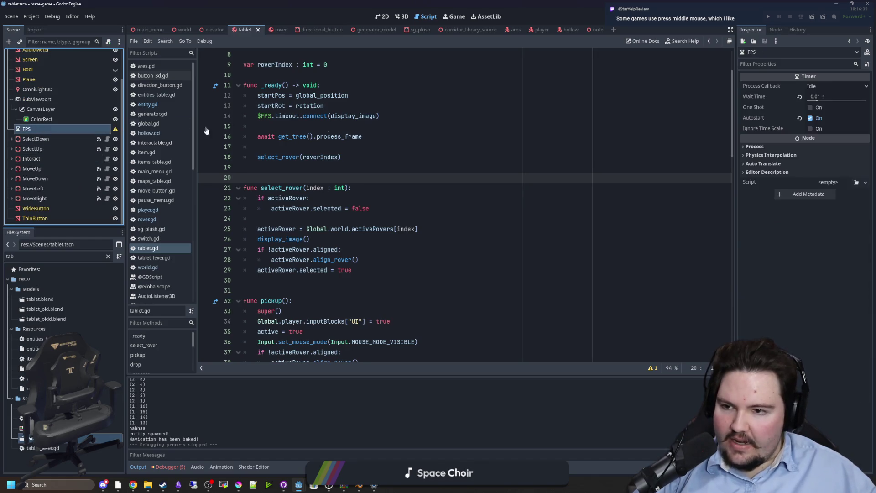
pyautogui.click(833, 95)
pyautogui.write('0.1')
pyautogui.press('Return')
pyautogui.hotkey('ctrl', 's')
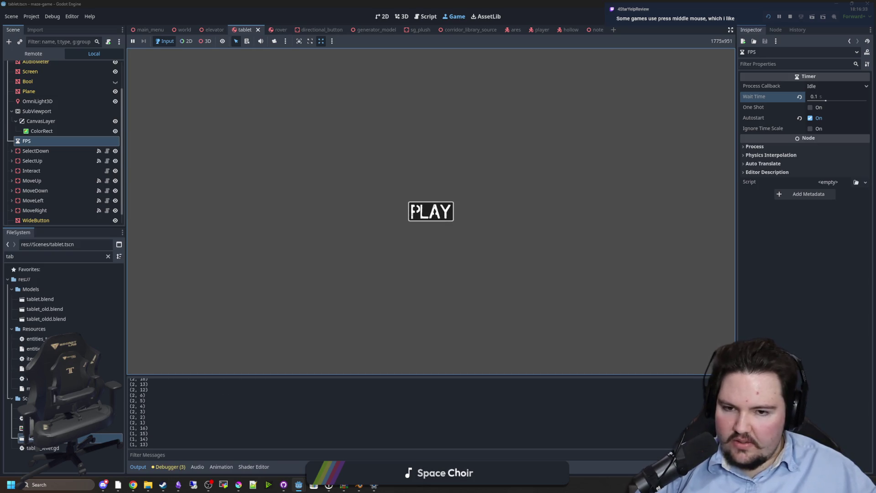
pyautogui.click(413, 212)
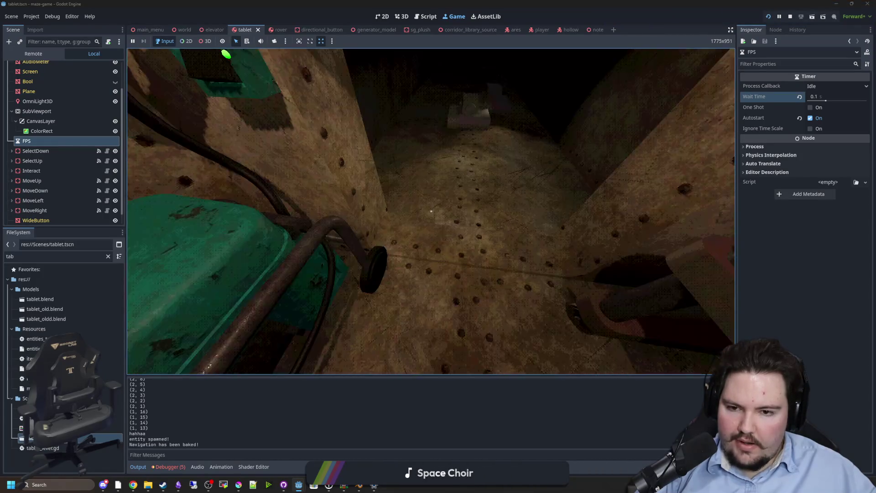
# Step: Start the profiler recording the running game and make the debugger panel taller
pyautogui.press('super')
pyautogui.click(170, 466)
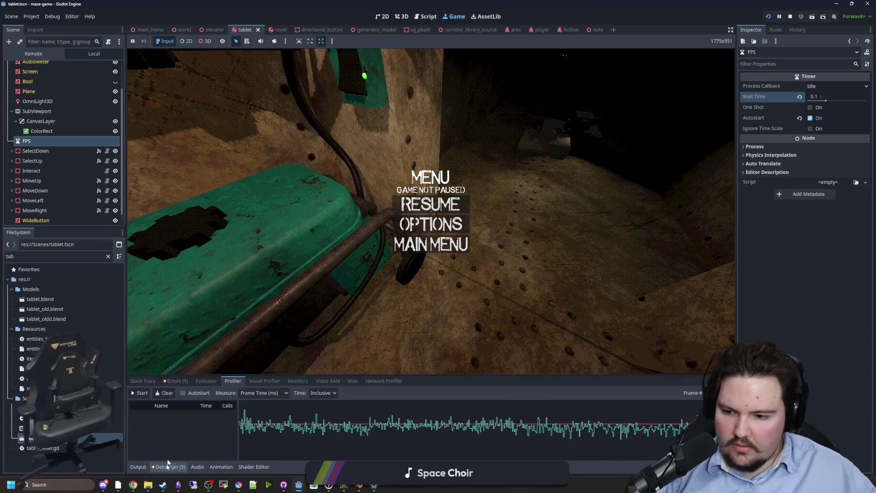
pyautogui.click(139, 393)
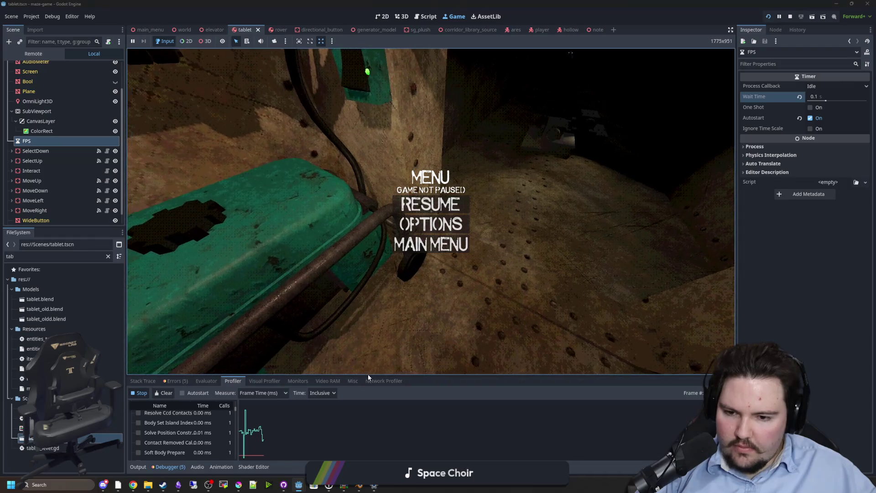
pyautogui.moveTo(366, 374)
pyautogui.mouseDown()
pyautogui.moveTo(372, 348)
pyautogui.moveTo(346, 307)
pyautogui.moveTo(321, 293)
pyautogui.moveTo(274, 205)
pyautogui.mouseUp()
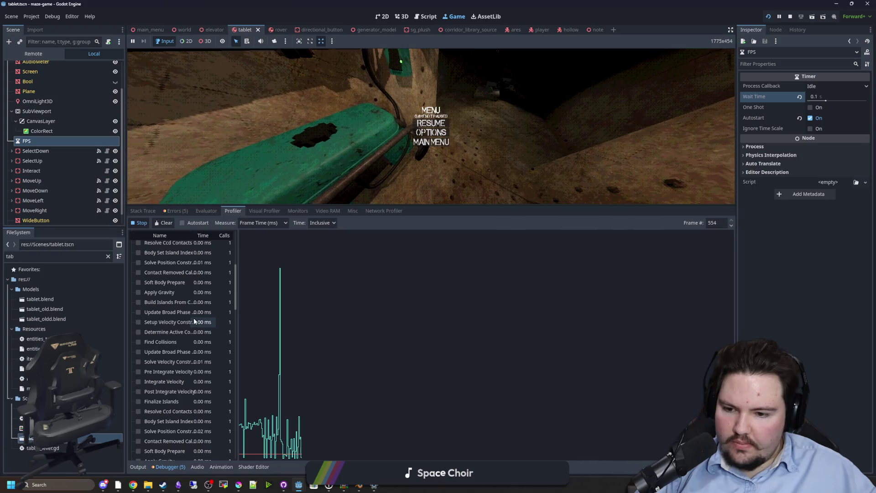
# Step: Look through the Profiler list, then switch to the Visual Profiler
pyautogui.scroll(-10, 206, 310)
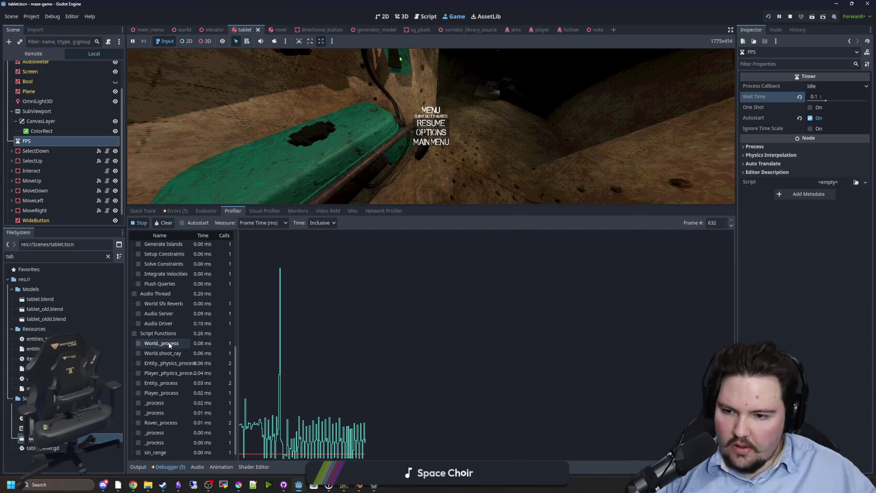
pyautogui.scroll(5, 197, 386)
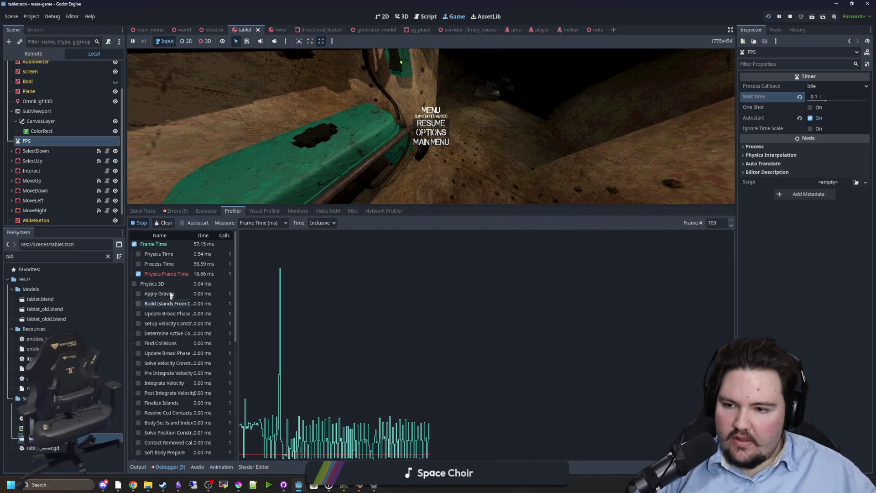
pyautogui.scroll(-10, 185, 310)
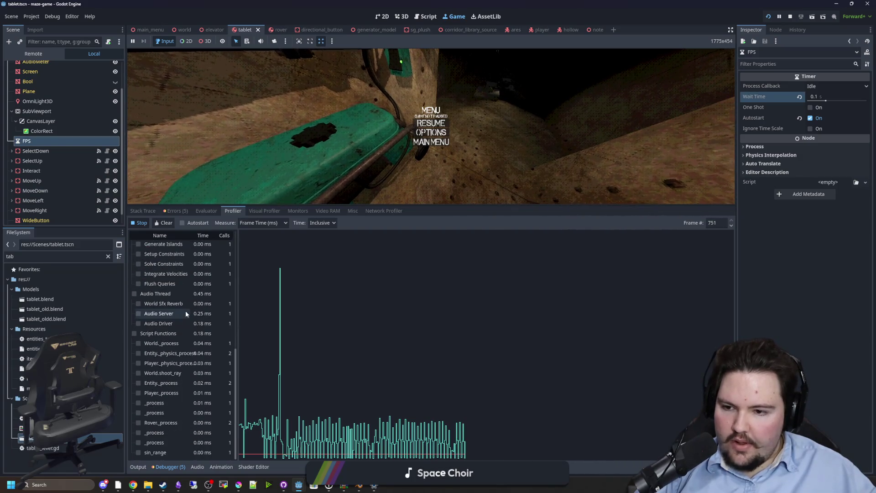
pyautogui.scroll(10, 187, 314)
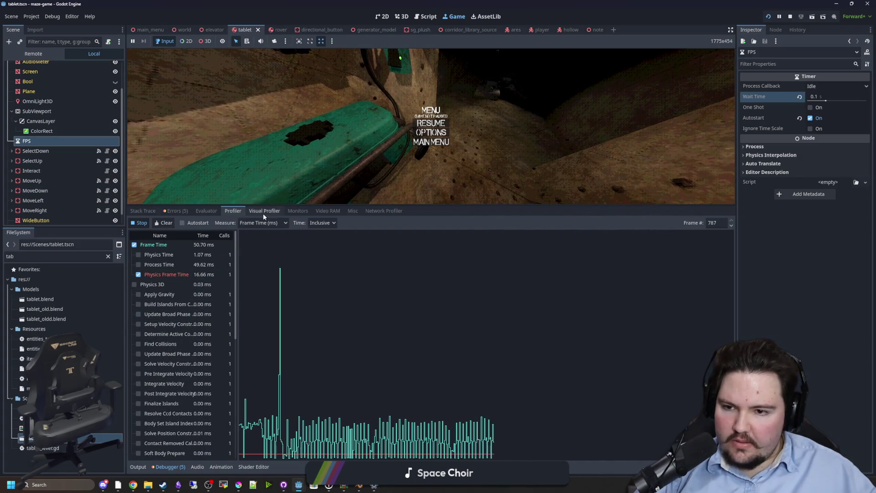
pyautogui.click(263, 212)
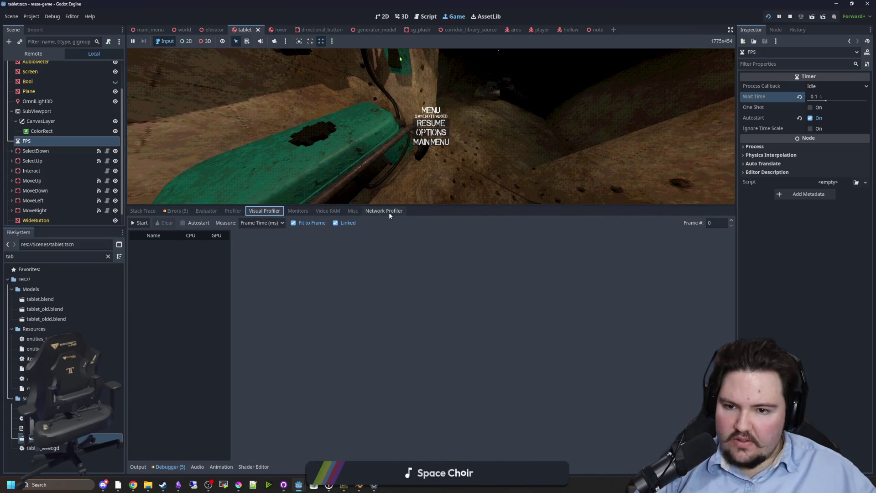
# Step: Record a visual profile of per-frame rendering times, widening the name column to read labels
pyautogui.click(139, 223)
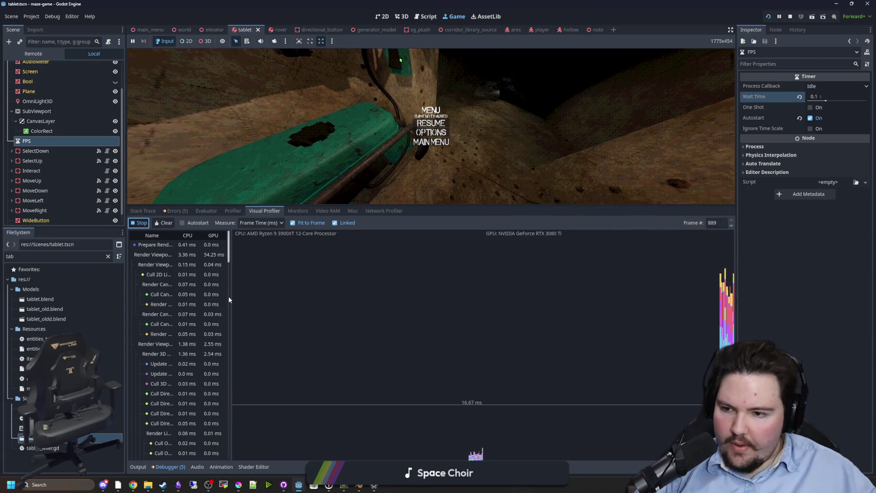
pyautogui.moveTo(231, 294); pyautogui.dragTo(261, 295)
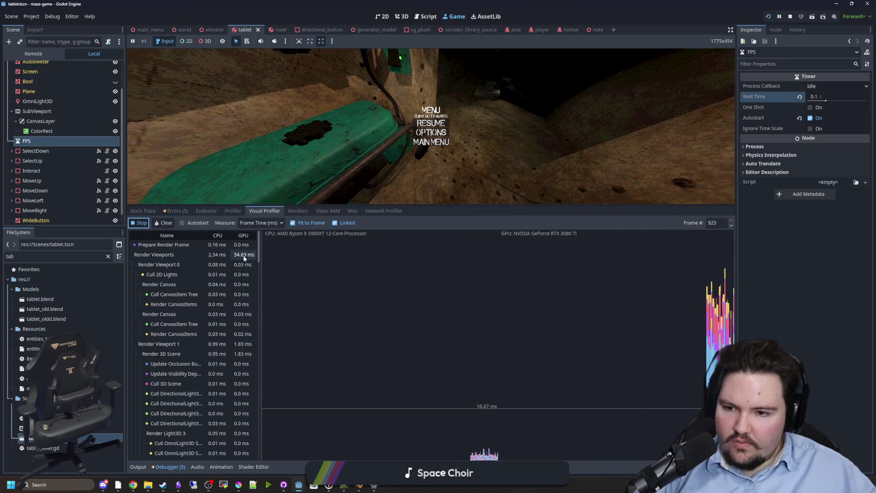
pyautogui.scroll(-5, 243, 270)
pyautogui.scroll(-2, 242, 311)
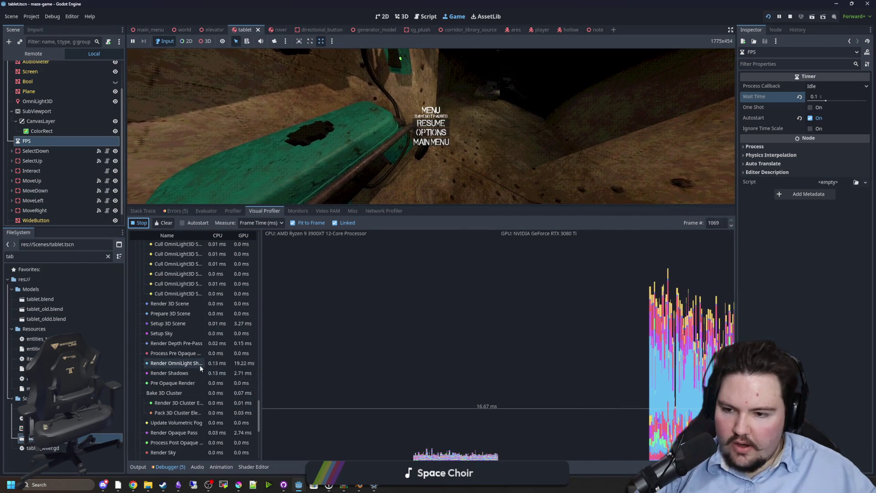
pyautogui.scroll(-5, 260, 414)
pyautogui.click(141, 223)
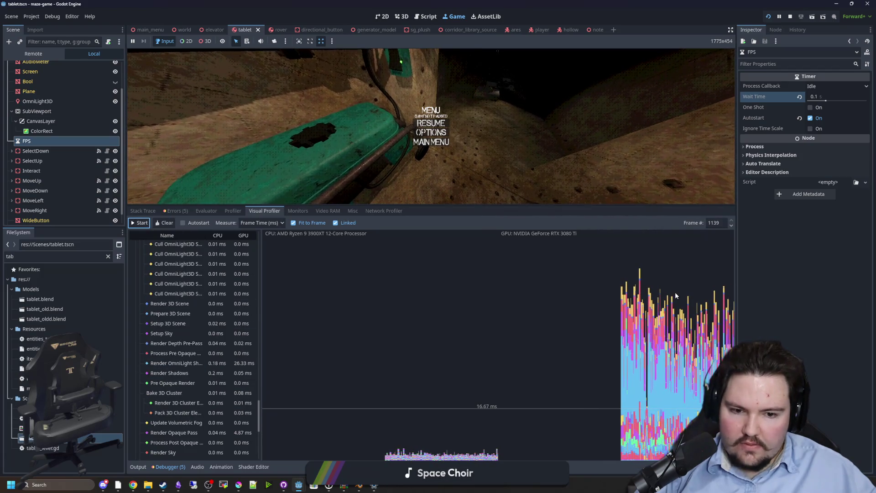
# Step: Browse the recorded render timings and select the Render Viewport 3 row
pyautogui.moveTo(259, 413); pyautogui.dragTo(254, 240)
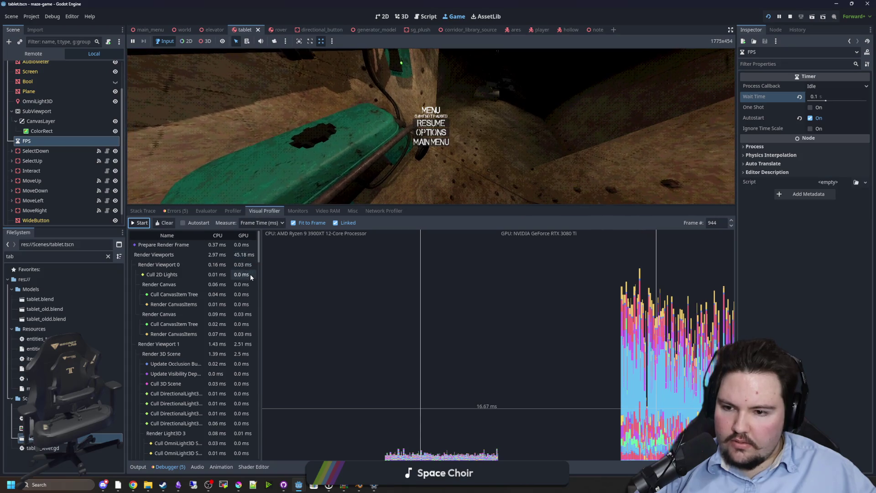
pyautogui.scroll(-2, 250, 273)
pyautogui.moveTo(259, 265); pyautogui.dragTo(250, 319)
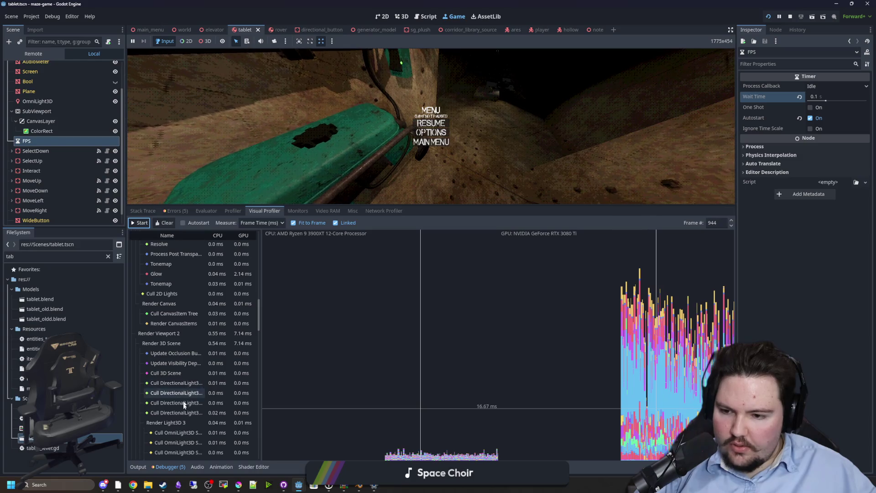
pyautogui.scroll(-3, 182, 409)
pyautogui.scroll(-5, 249, 358)
pyautogui.scroll(-5, 198, 336)
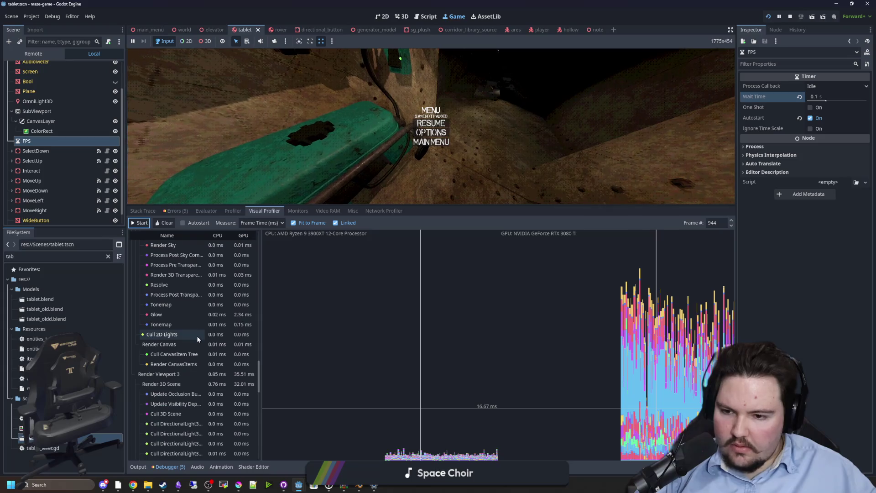
pyautogui.click(184, 377)
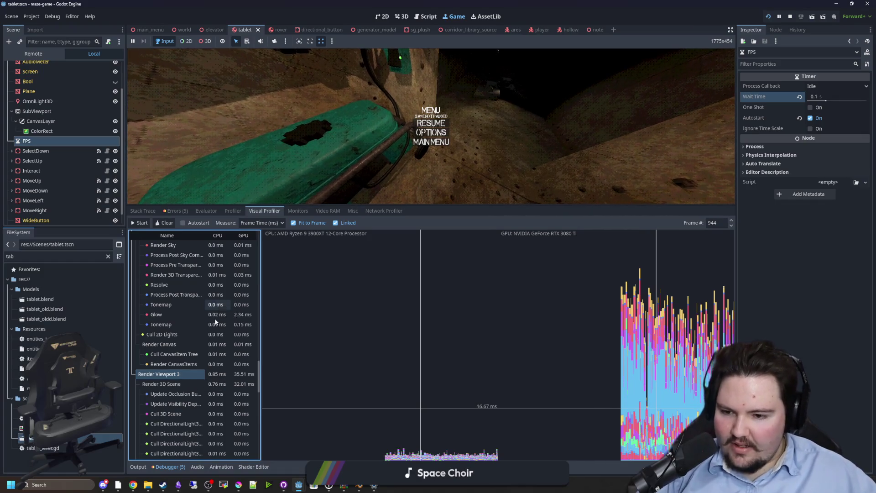
pyautogui.scroll(-3, 216, 322)
pyautogui.scroll(-5, 201, 329)
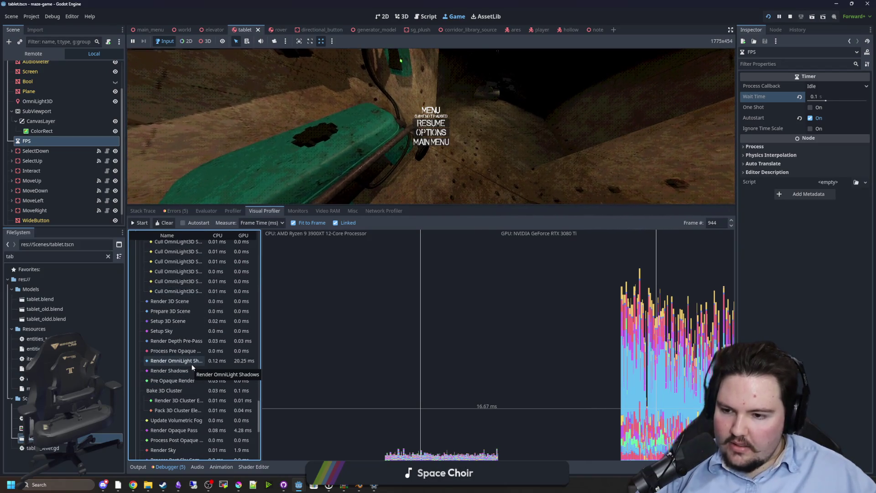
pyautogui.scroll(-7, 199, 363)
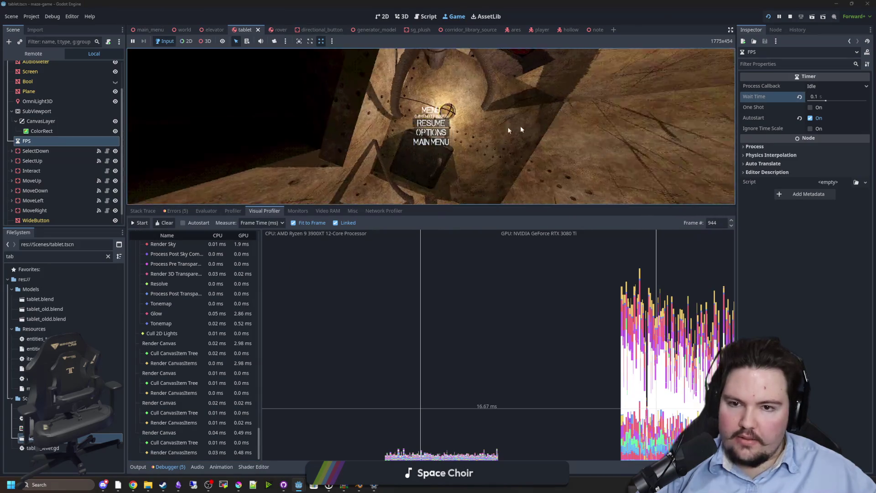
# Step: Stop the game with F8, save the scene, shrink the debugger panel, and relaunch the game
pyautogui.press('F8')
pyautogui.hotkey('ctrl', 's')
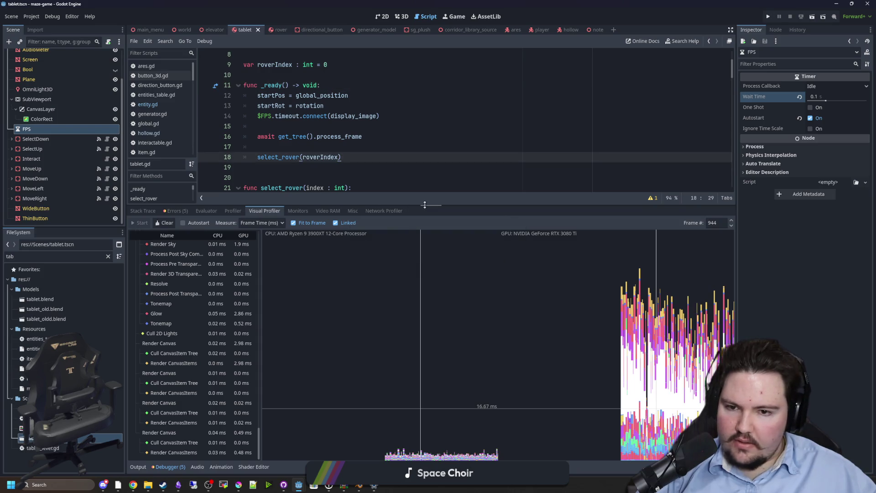
pyautogui.moveTo(418, 207); pyautogui.dragTo(418, 377)
pyautogui.click(334, 170)
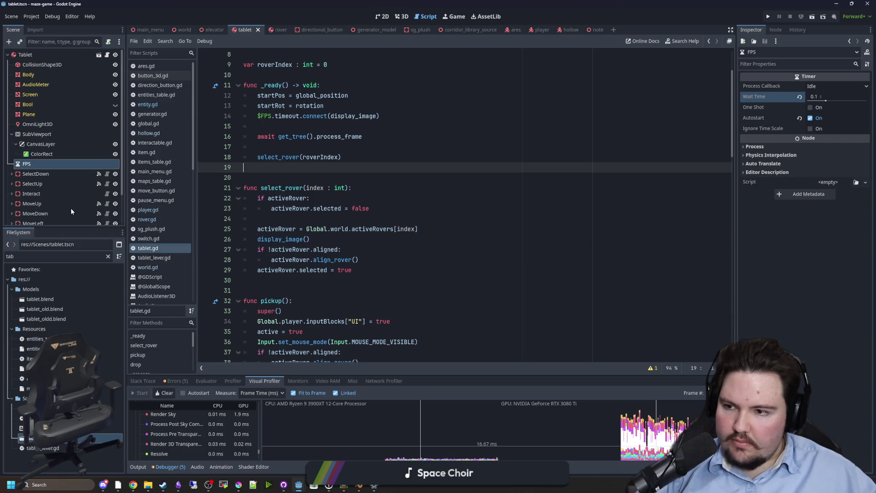
pyautogui.click(371, 208)
pyautogui.click(772, 18)
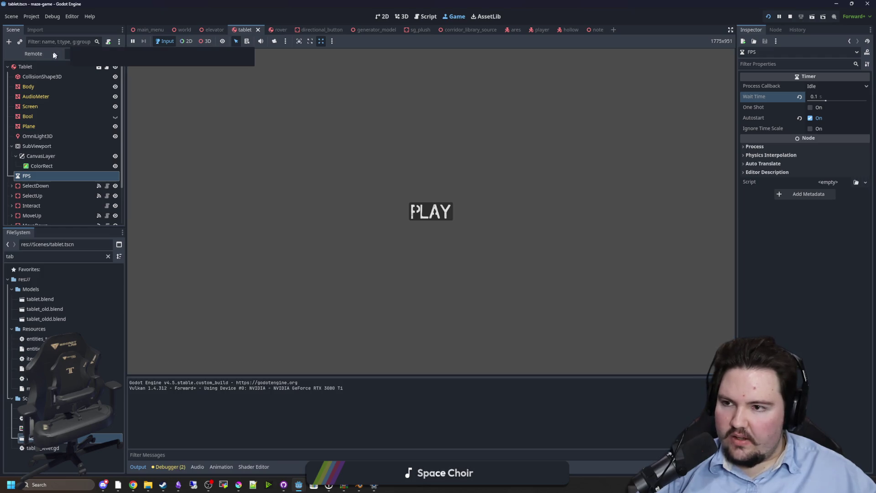
# Step: Start play and filter the live Remote tree by 'light' to inspect the OmniLight3D
pyautogui.click(39, 53)
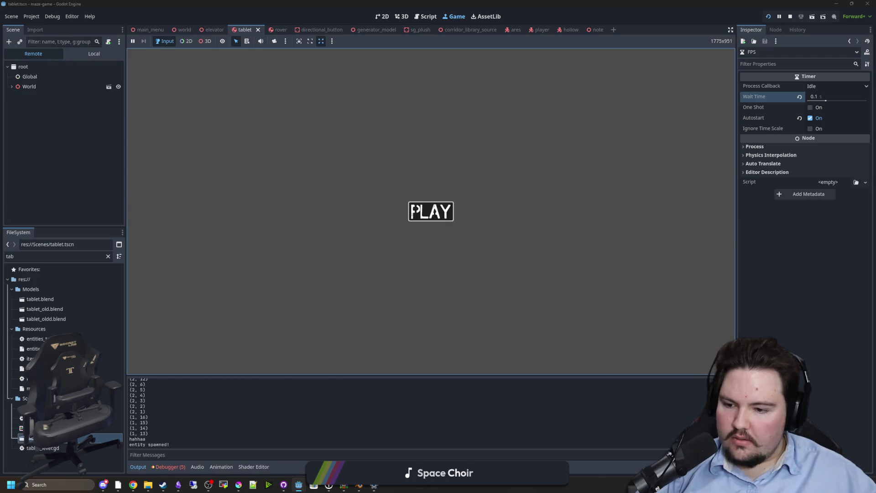
pyautogui.click(413, 210)
pyautogui.press('super')
pyautogui.click(50, 44)
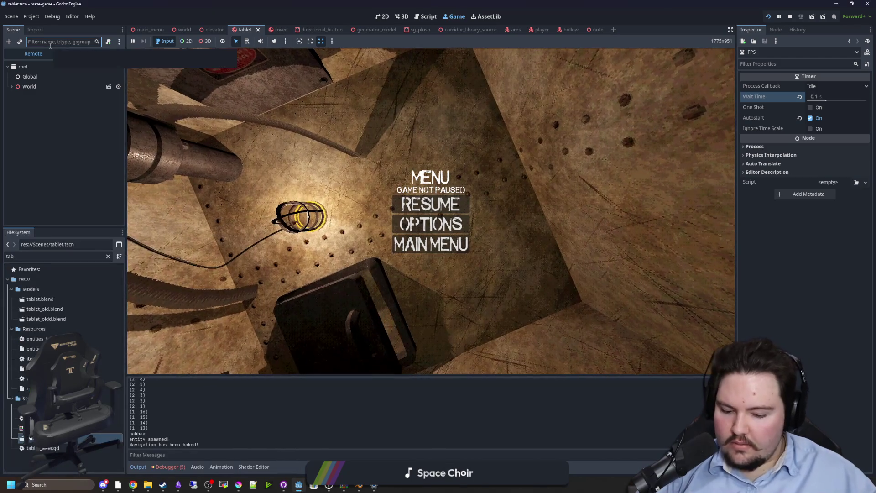
pyautogui.write('type:omnilight')
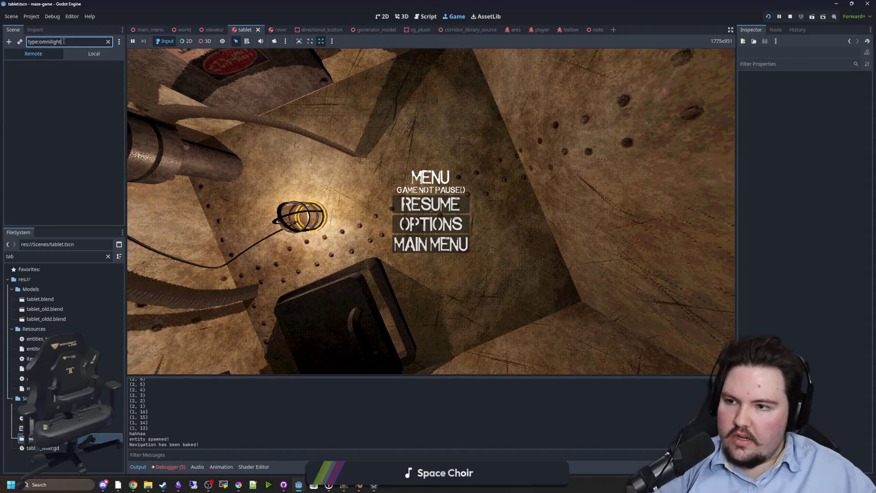
pyautogui.hotkey('ctrl', 'a')
pyautogui.press('BackSpace')
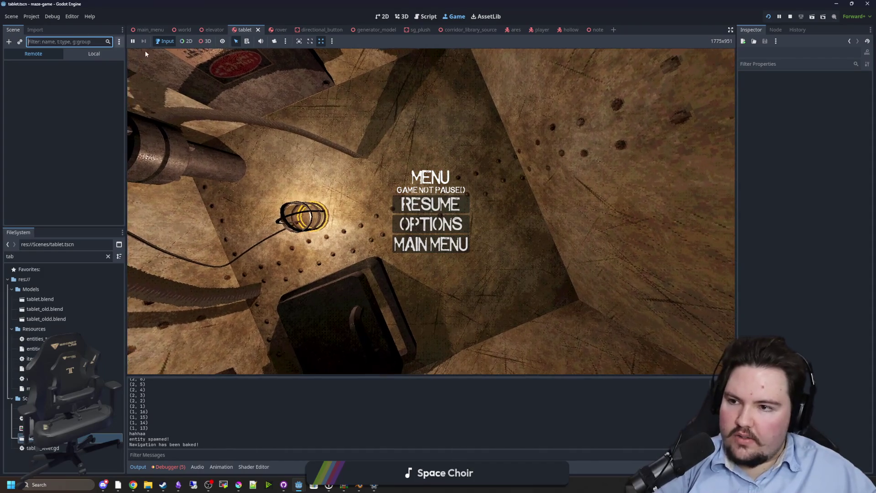
pyautogui.write('light')
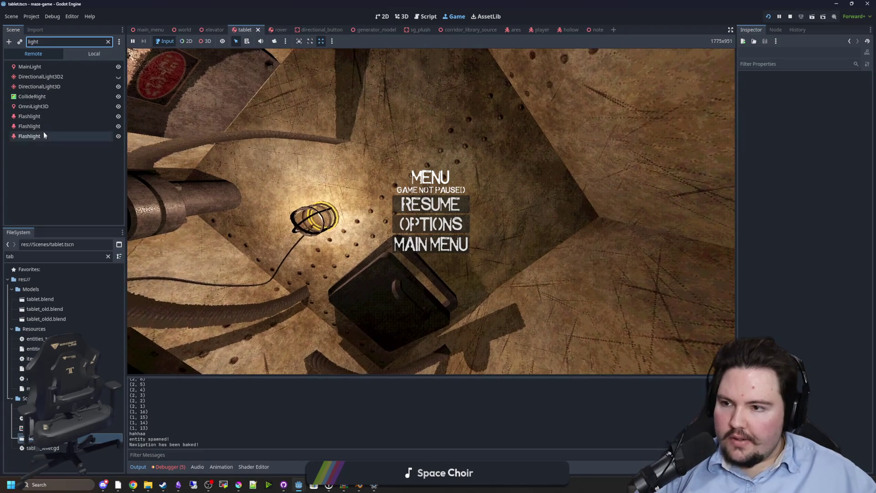
pyautogui.click(49, 109)
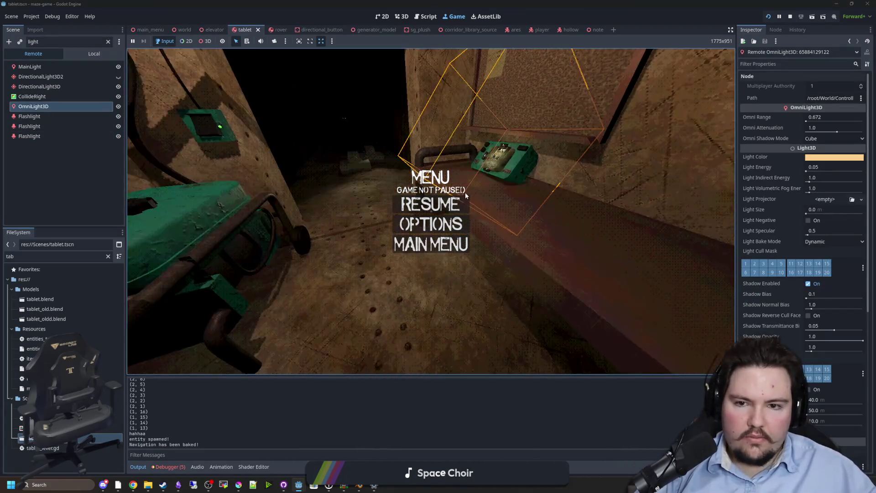
# Step: Resume the game, walk up to the tablet, then pause and stop the game
pyautogui.click(461, 206)
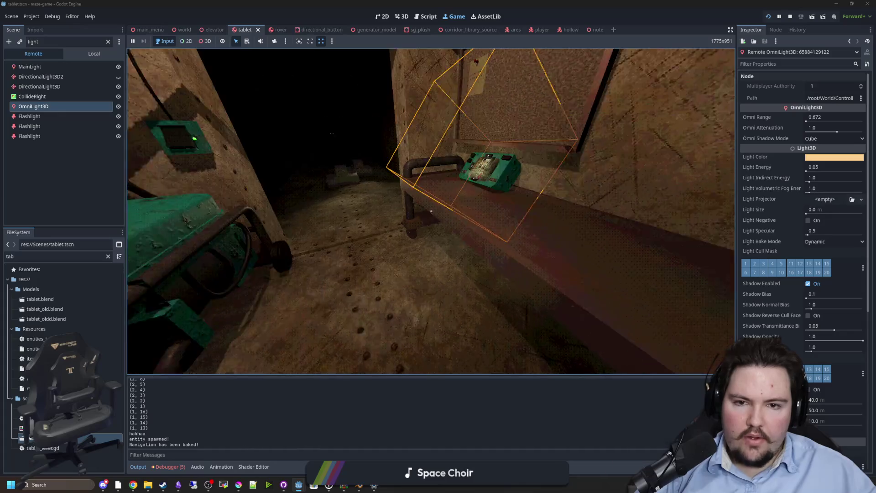
pyautogui.press('w')
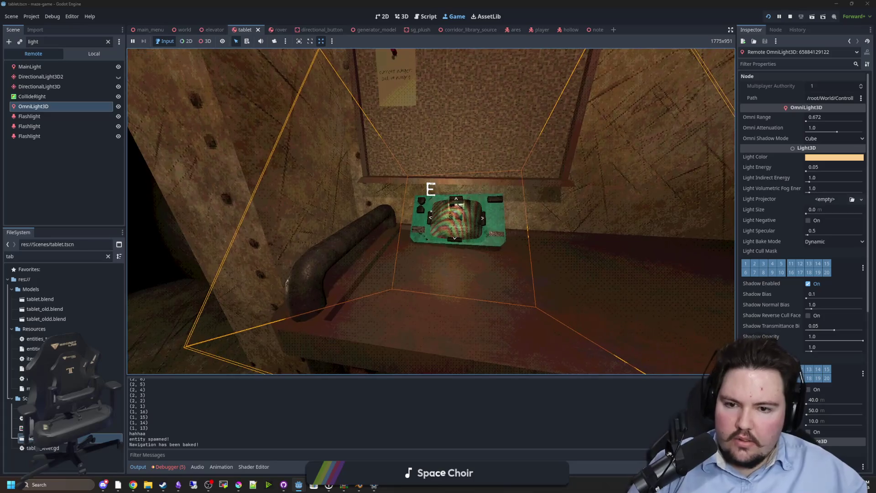
pyautogui.press('super')
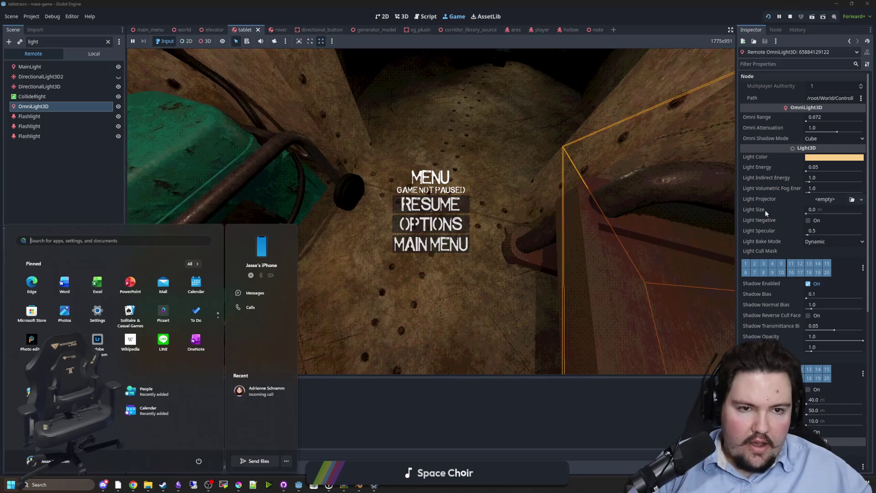
pyautogui.scroll(-5, 775, 236)
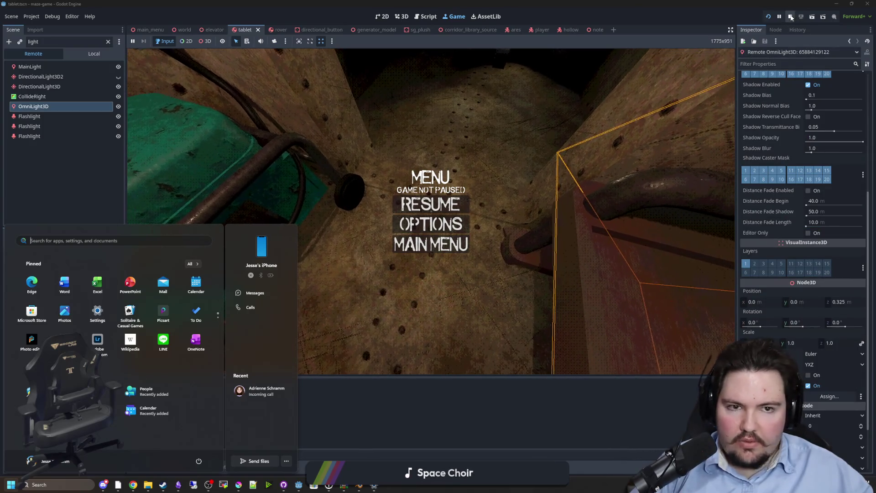
pyautogui.click(372, 62)
pyautogui.press('F8')
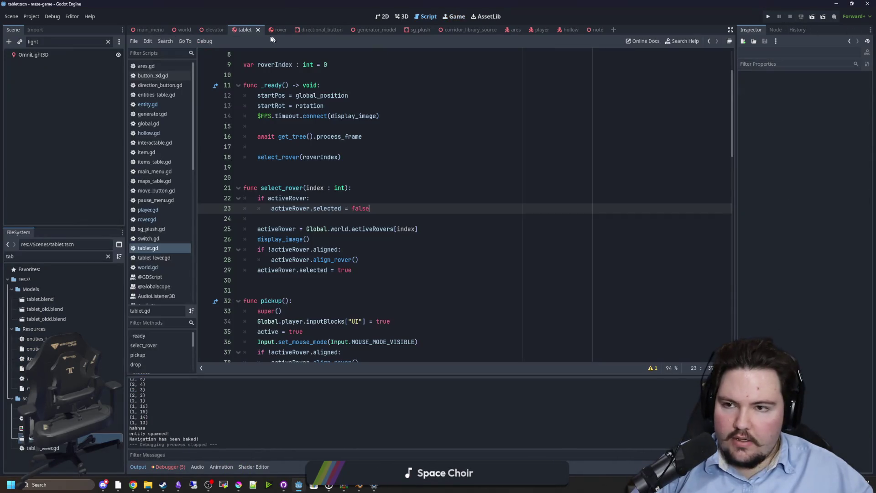
# Step: Turn off the tablet OmniLight3D's shadow and save the tablet scene
pyautogui.click(108, 41)
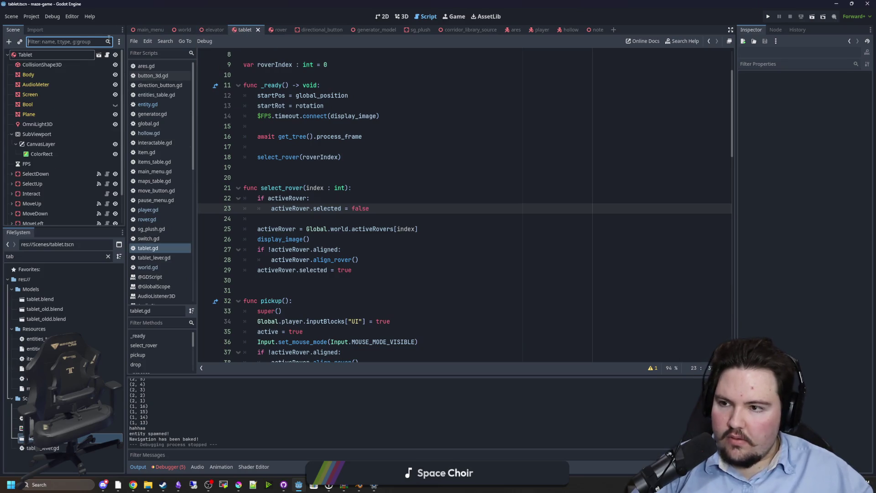
pyautogui.click(48, 125)
pyautogui.click(757, 137)
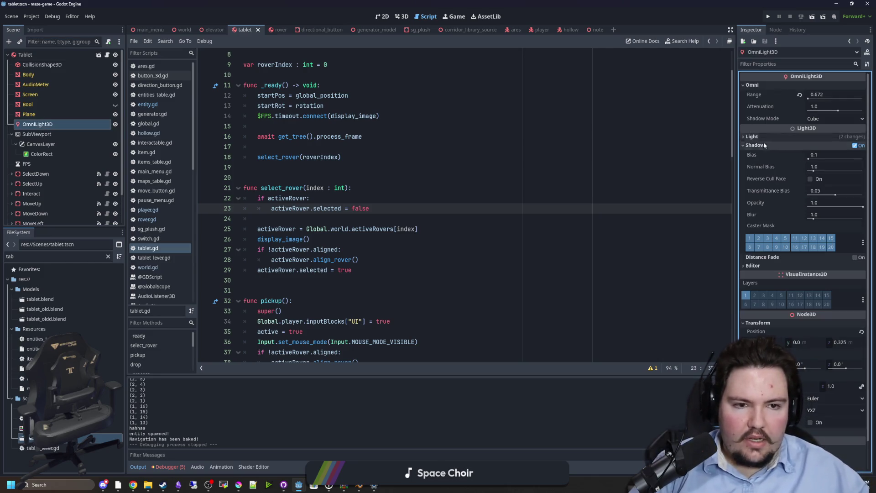
pyautogui.click(855, 146)
pyautogui.click(363, 137)
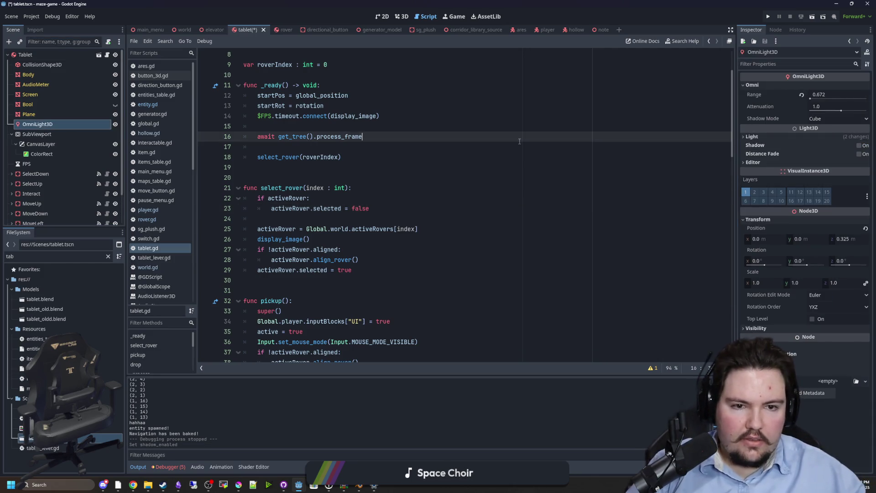
pyautogui.hotkey('ctrl', 's')
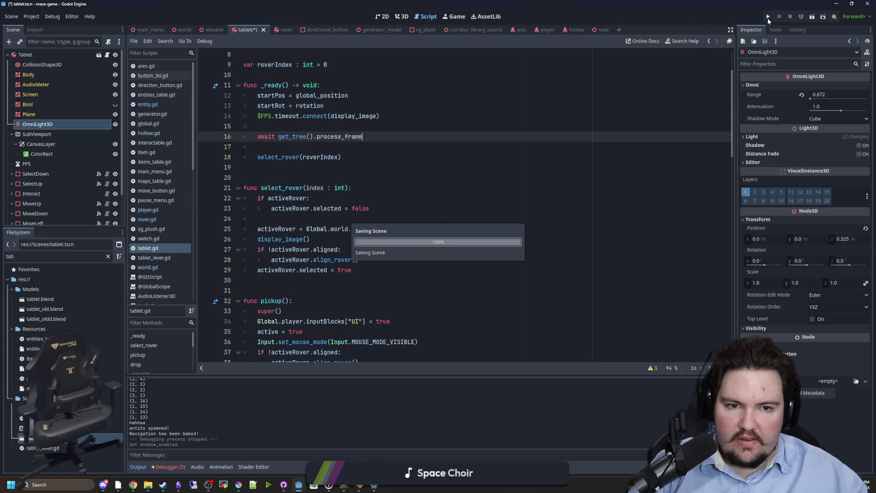
# Step: Run the game, start playing, view the tablet close up, then open the in-game menu
pyautogui.click(767, 18)
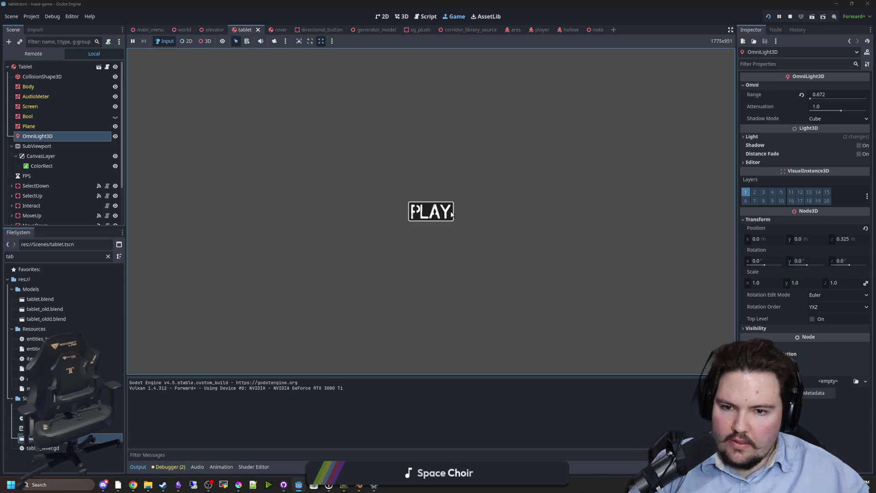
pyautogui.click(413, 211)
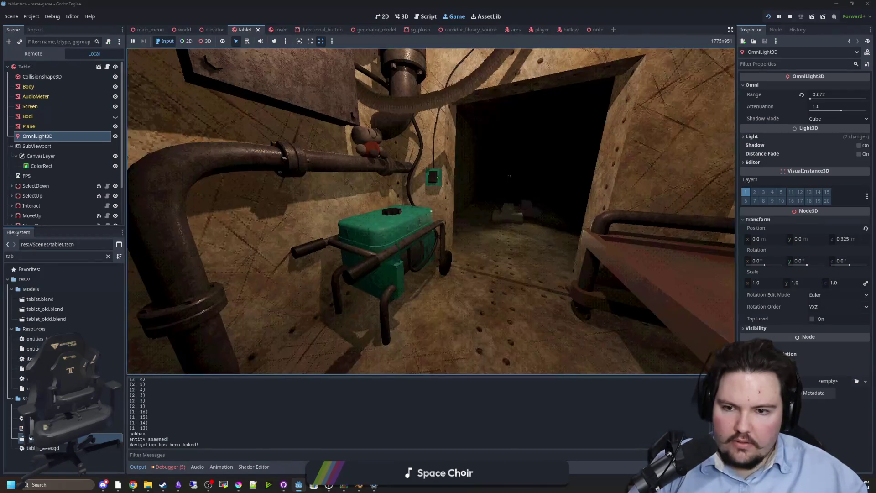
pyautogui.press('s')
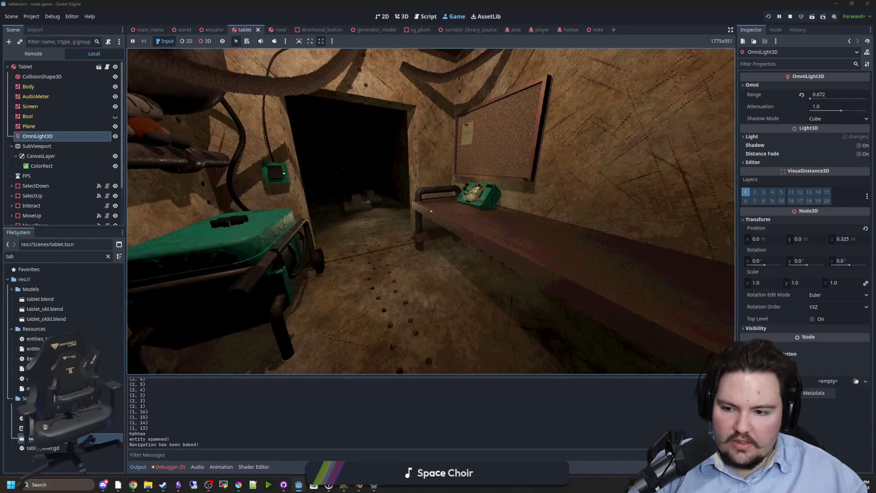
pyautogui.moveTo(431, 211)
pyautogui.click(431, 210)
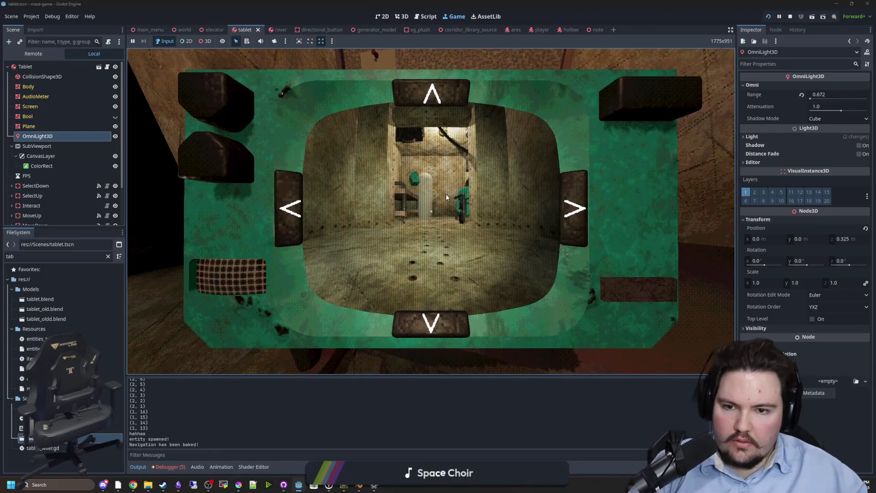
pyautogui.press('Escape')
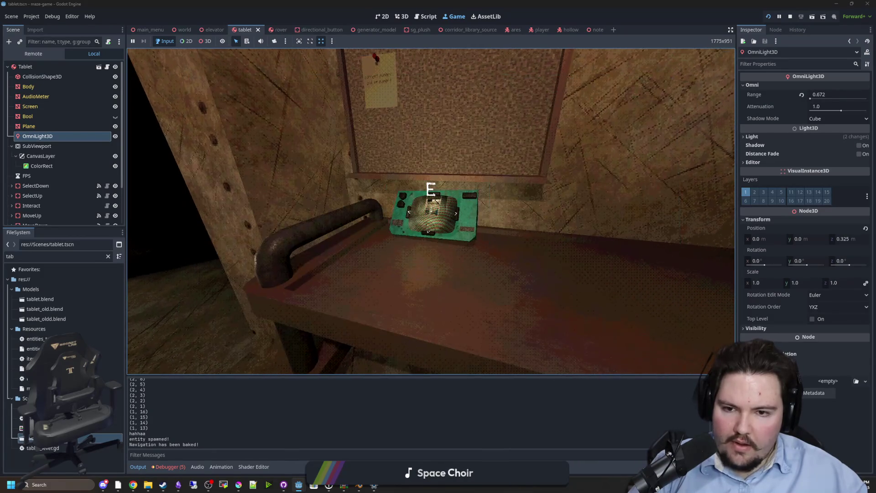
pyautogui.press('Escape')
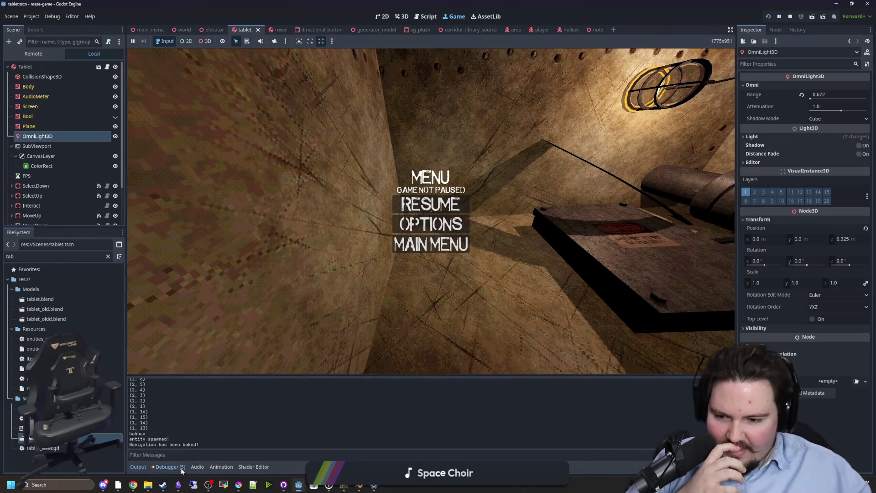
# Step: Record and clear a fresh visual profile in an enlarged debugger, checking the OmniLight shadow rendering cost
pyautogui.click(170, 466)
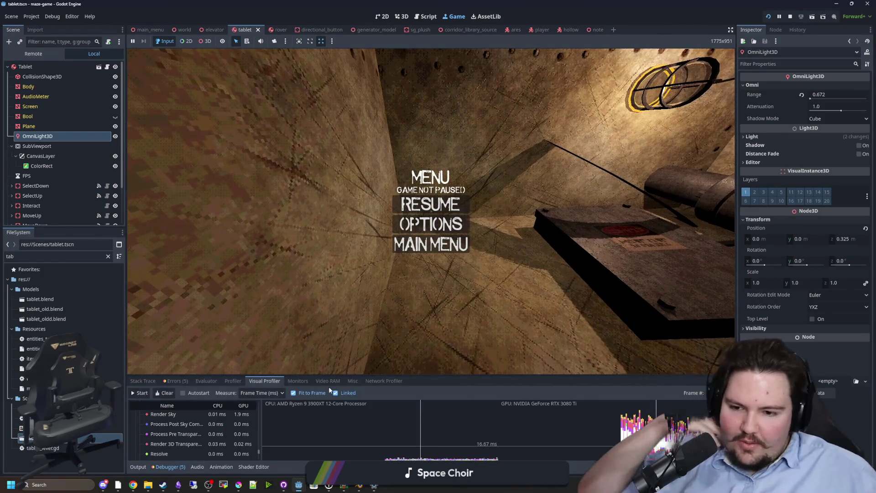
pyautogui.moveTo(346, 375); pyautogui.dragTo(345, 185)
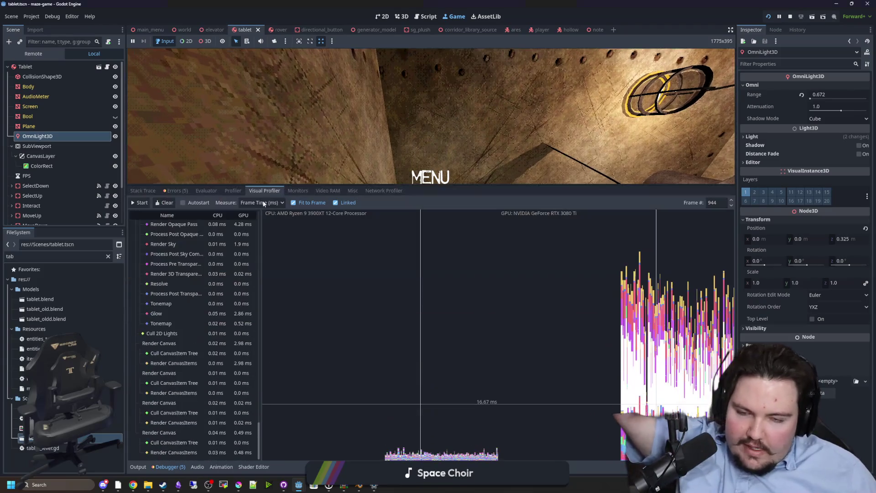
pyautogui.click(140, 202)
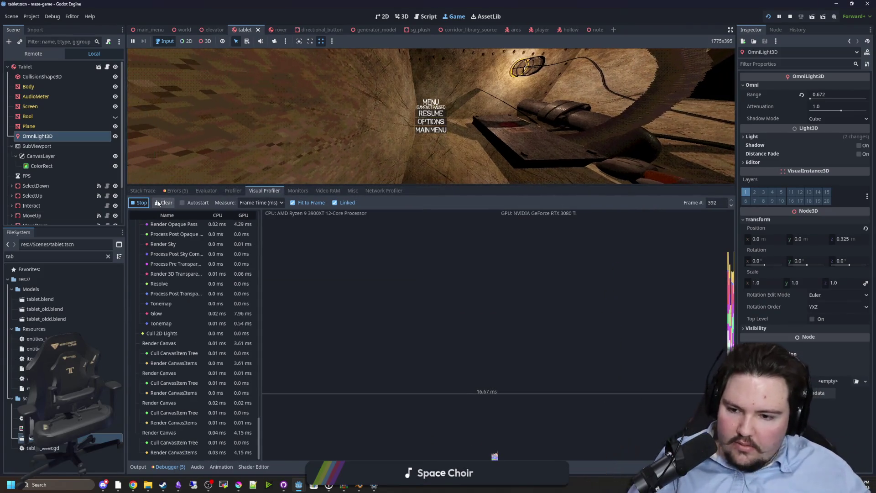
pyautogui.click(157, 202)
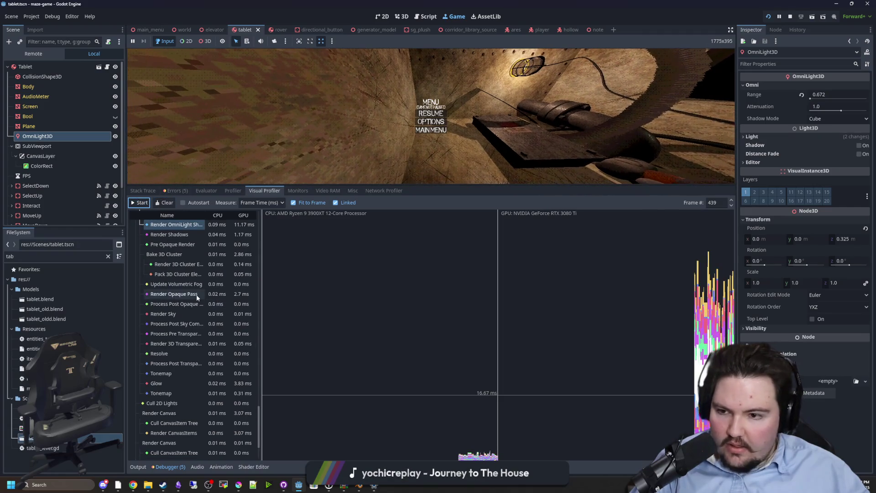
pyautogui.scroll(3, 196, 294)
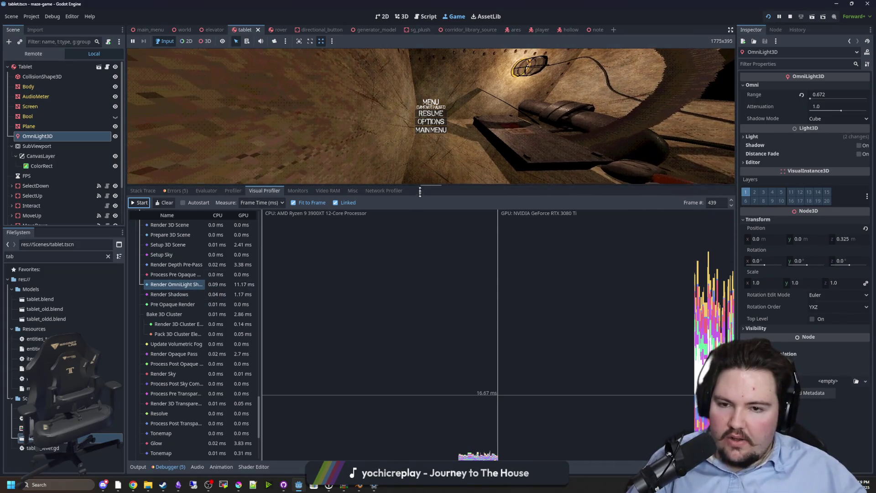
pyautogui.moveTo(420, 191); pyautogui.dragTo(446, 416)
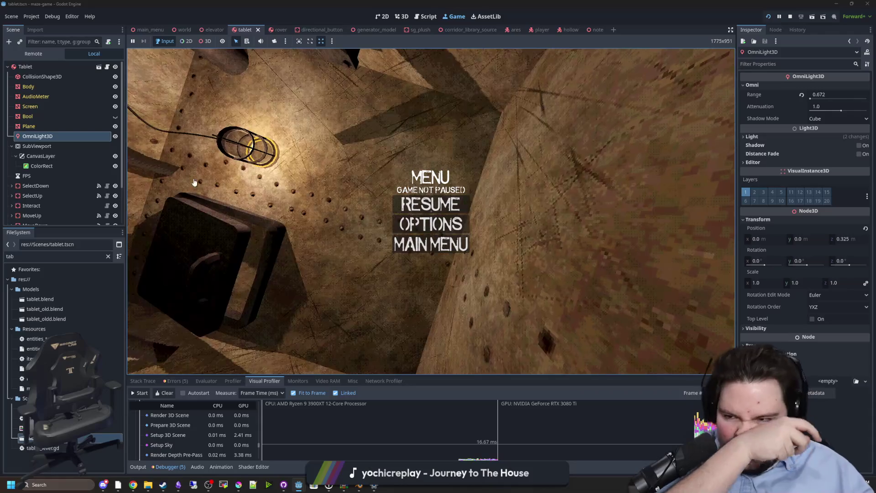
pyautogui.click(33, 54)
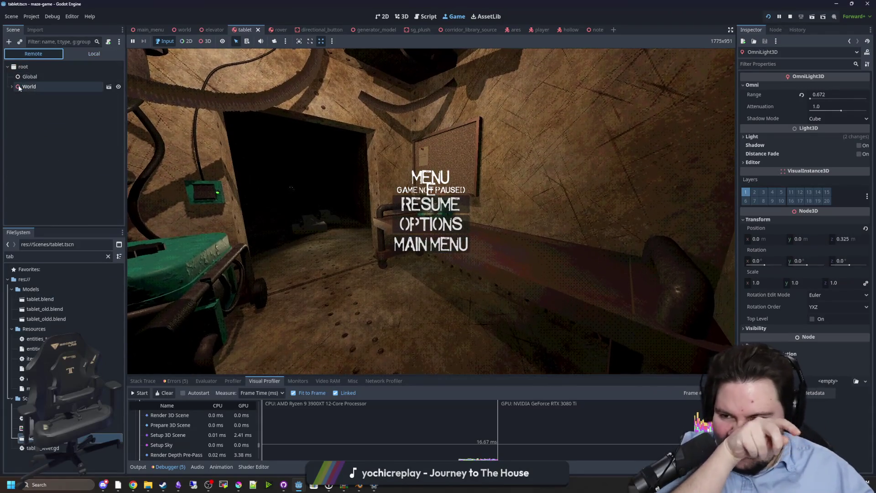
# Step: Expand World in the live Remote tree and browse the note node and Rover2's model children
pyautogui.click(12, 87)
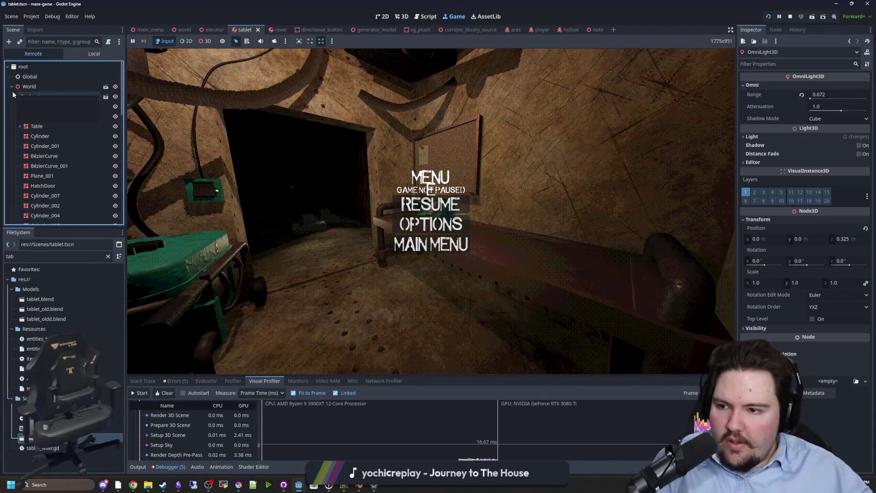
pyautogui.scroll(-5, 40, 131)
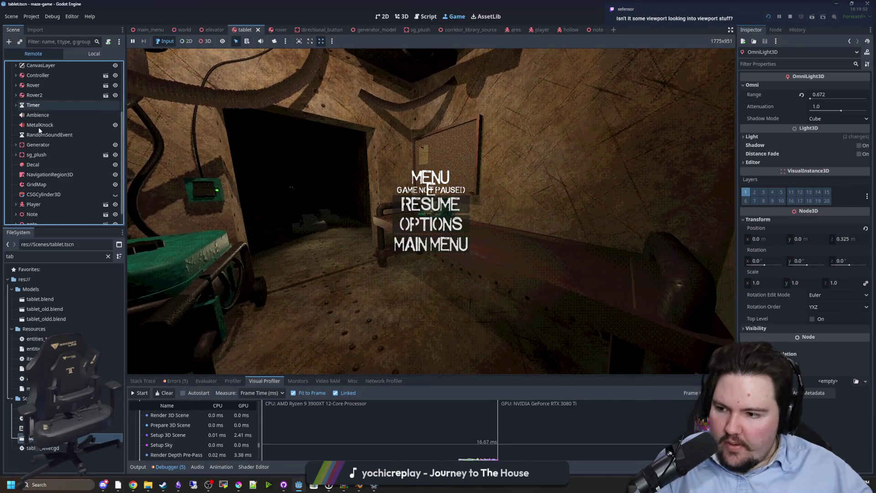
pyautogui.scroll(-2, 41, 160)
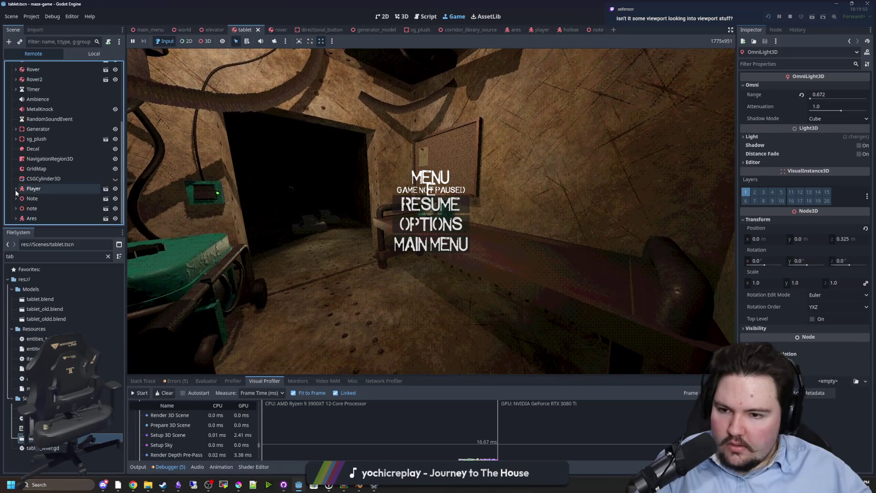
pyautogui.click(16, 209)
pyautogui.click(16, 199)
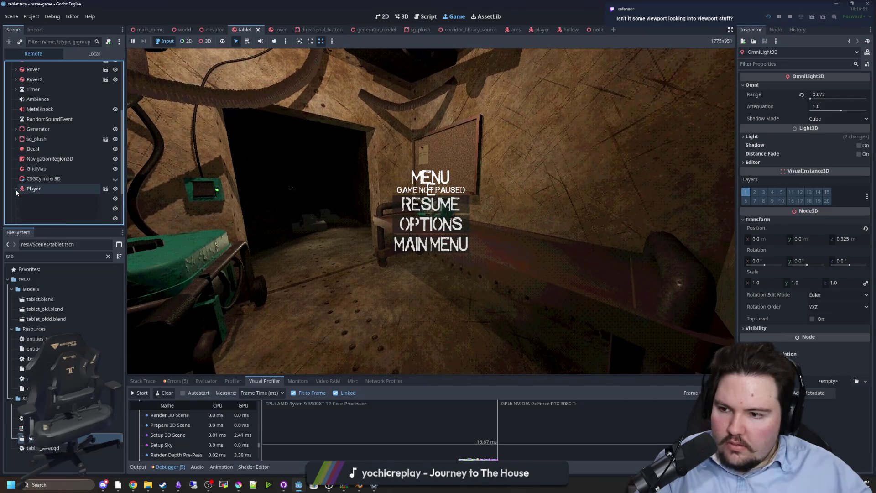
pyautogui.scroll(3, 16, 192)
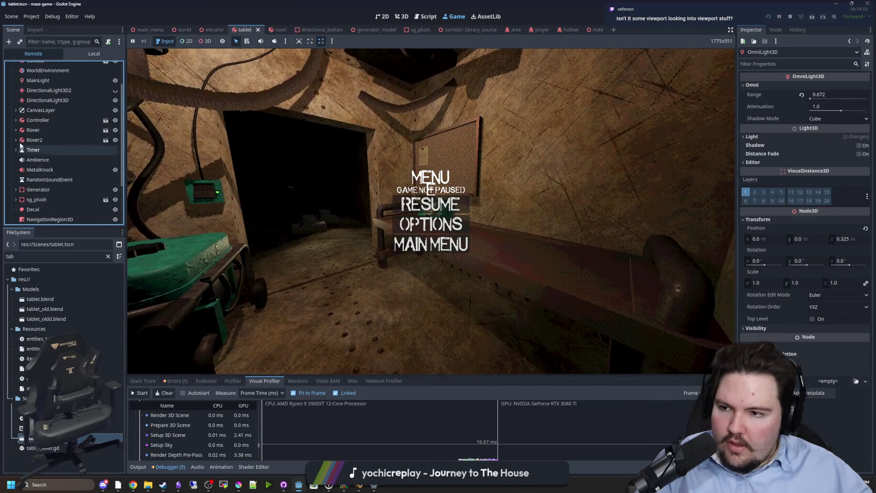
pyautogui.click(16, 140)
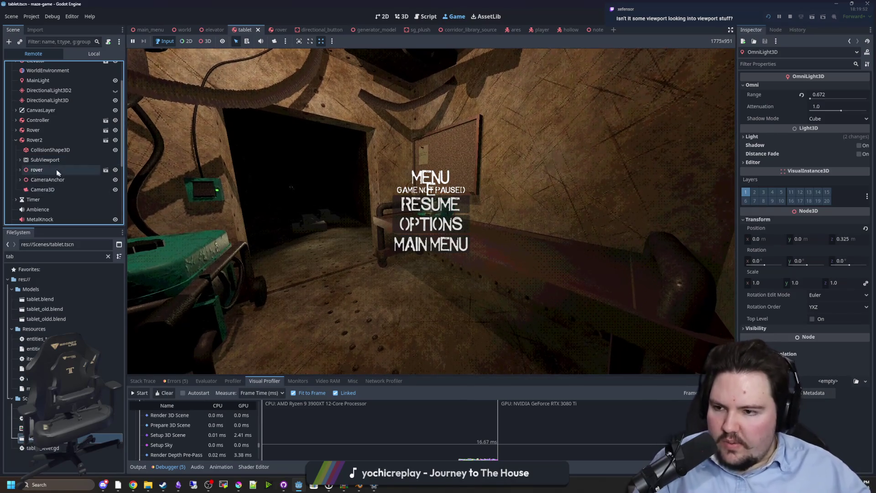
pyautogui.click(20, 170)
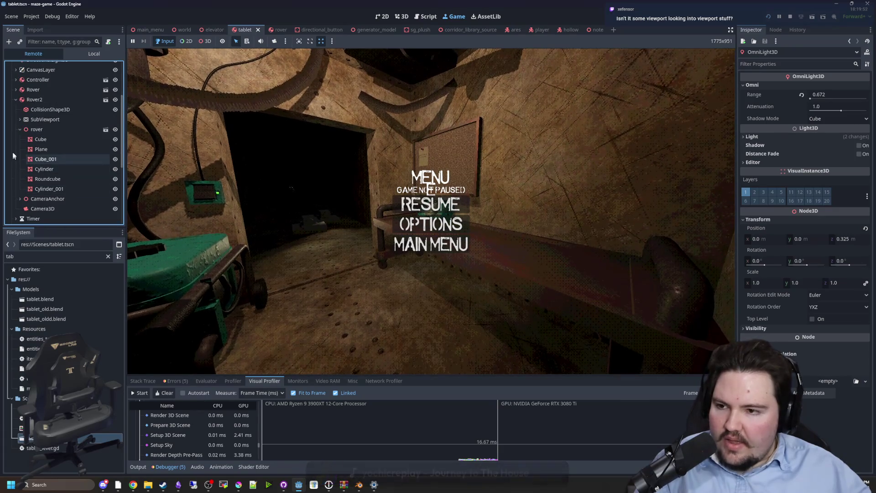
pyautogui.click(18, 127)
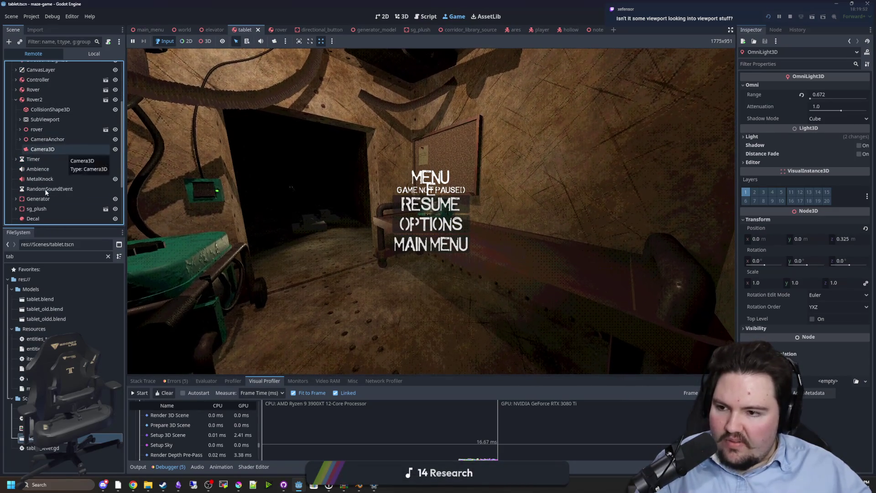
# Step: Collapse Rover2, peek into Rover and Controller, and select DirectionalLight3D for inspection
pyautogui.scroll(3, 32, 192)
pyautogui.click(16, 140)
pyautogui.click(16, 130)
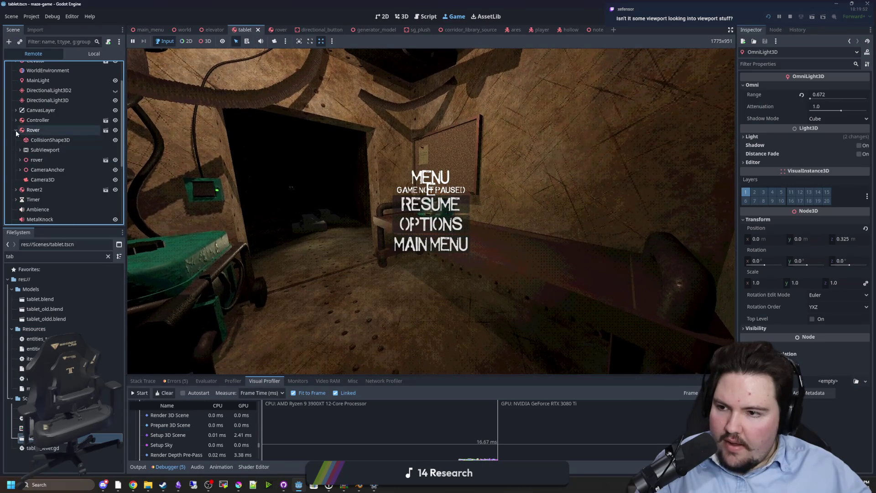
pyautogui.click(16, 131)
pyautogui.click(16, 120)
pyautogui.click(16, 120)
pyautogui.scroll(3, 46, 137)
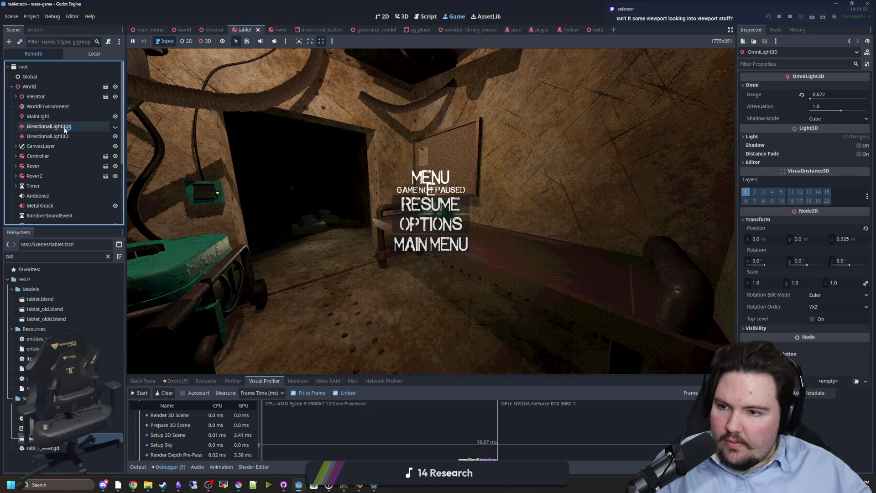
pyautogui.click(65, 136)
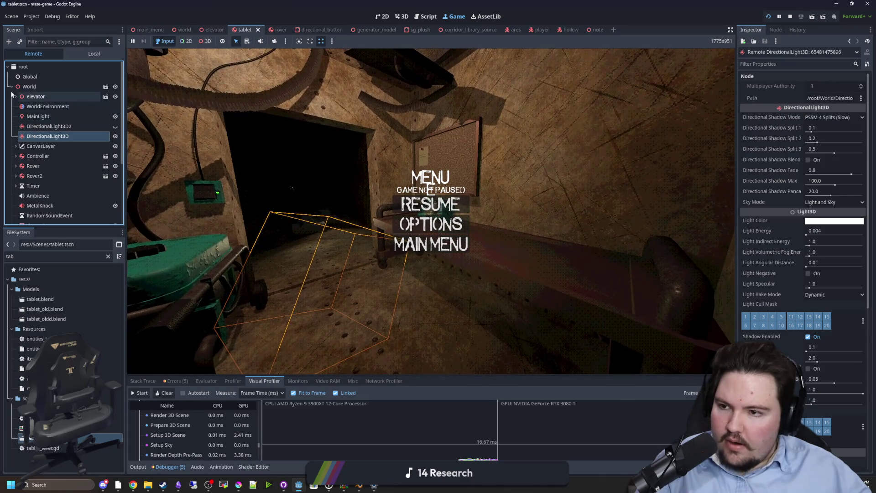
# Step: Select MainLight in the Remote tree and toggle its visibility off and back on
pyautogui.click(38, 116)
pyautogui.click(115, 117)
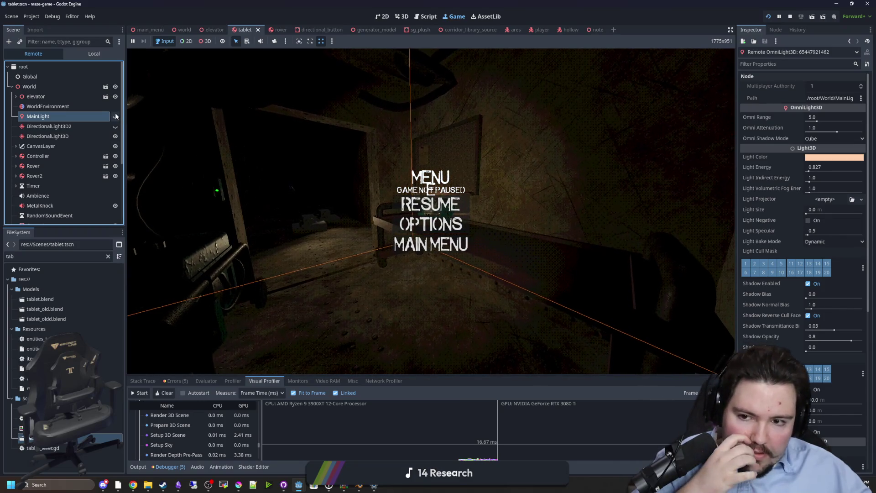
pyautogui.click(115, 117)
# Step: Expand Rover2 and its model to reveal the Flashlight under CameraAnchor, then expand Rover
pyautogui.click(16, 176)
pyautogui.scroll(-1, 68, 182)
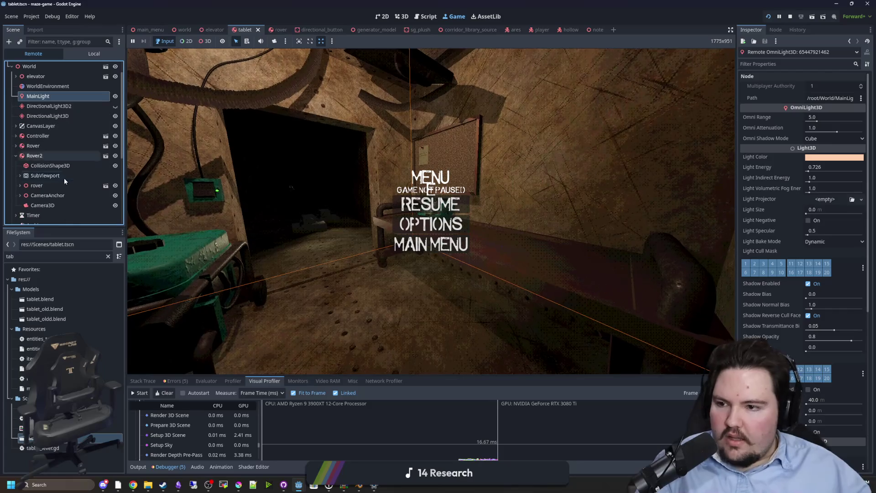
pyautogui.click(21, 185)
pyautogui.scroll(-4, 68, 187)
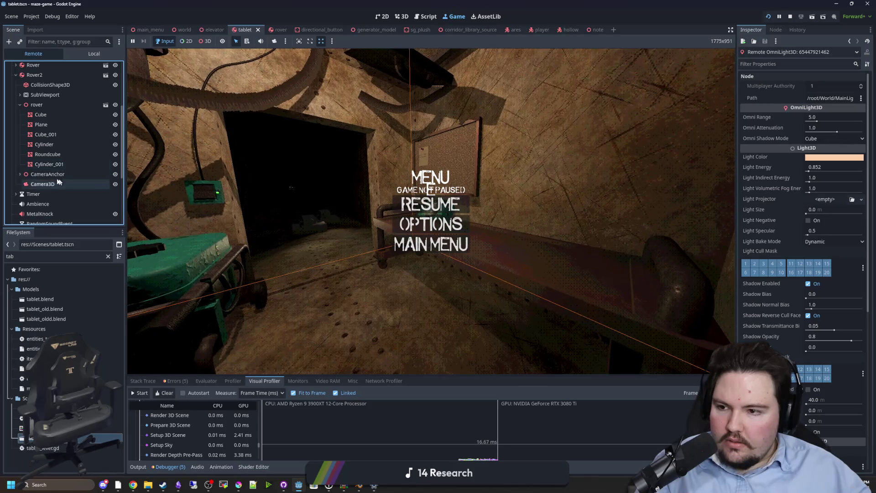
pyautogui.scroll(1, 22, 146)
pyautogui.click(20, 135)
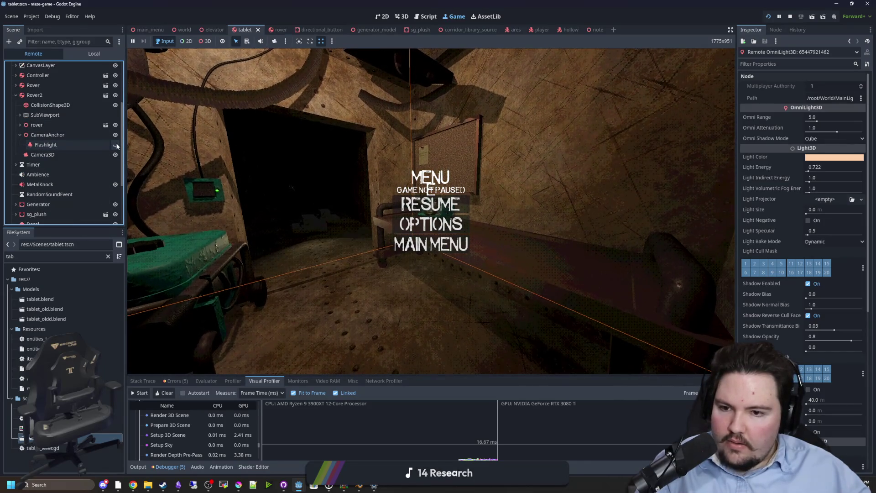
pyautogui.click(16, 85)
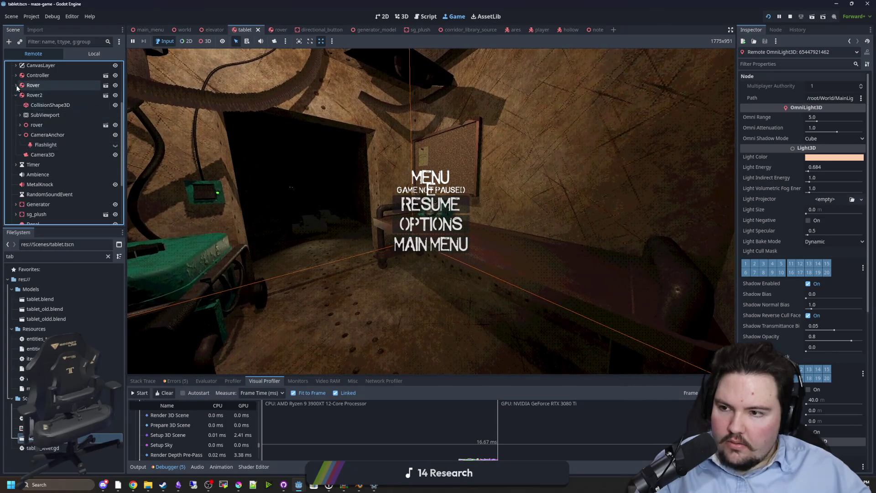
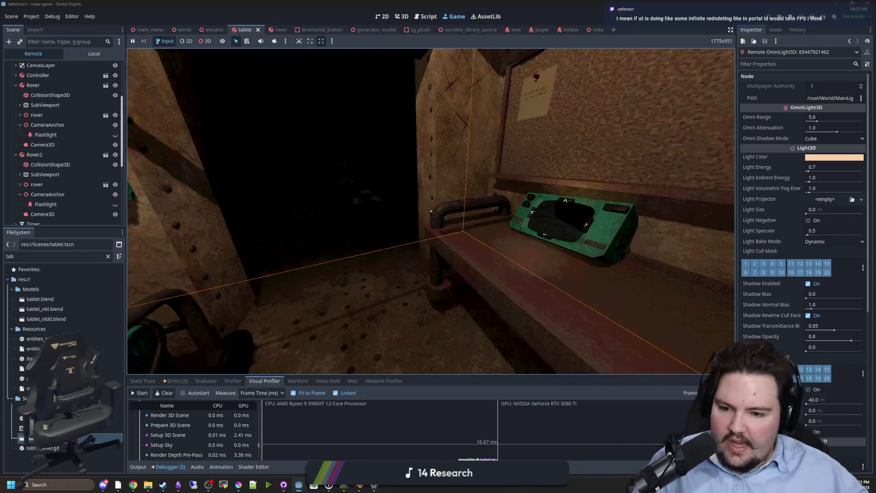
# Step: Pause the game, start the Visual Profiler recording, and enlarge the debugger panel
pyautogui.press('Escape')
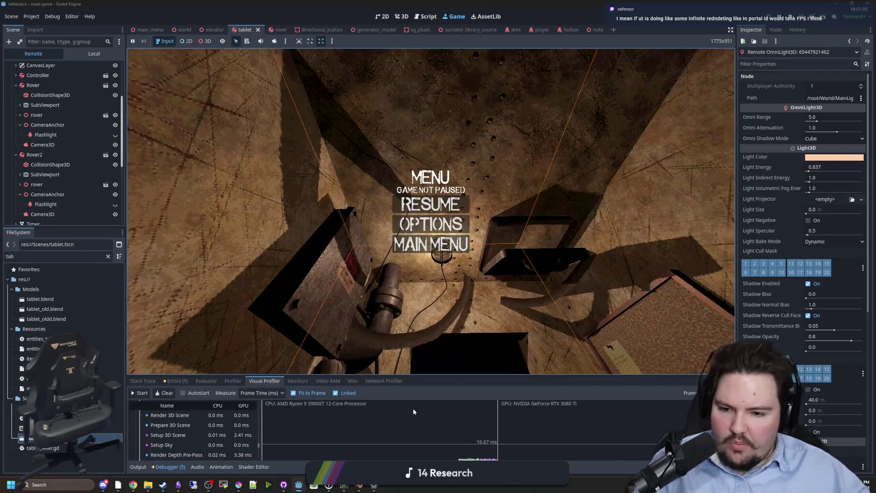
pyautogui.click(139, 393)
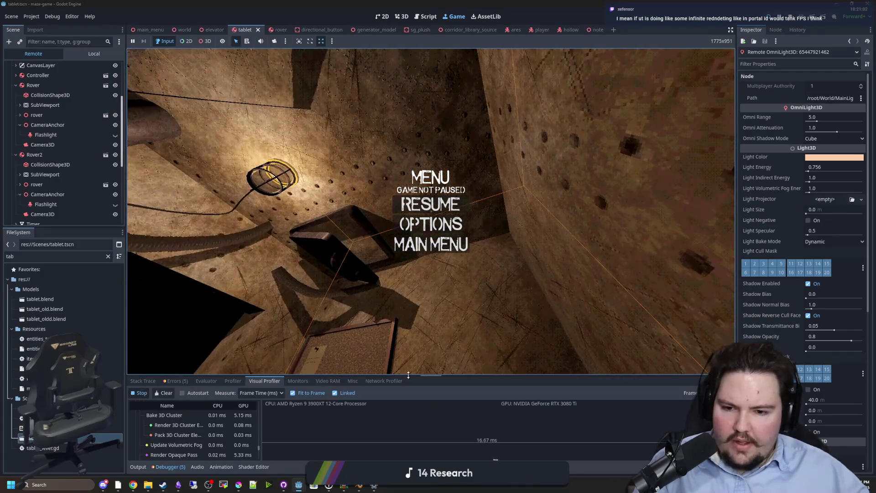
pyautogui.moveTo(408, 375); pyautogui.dragTo(411, 226)
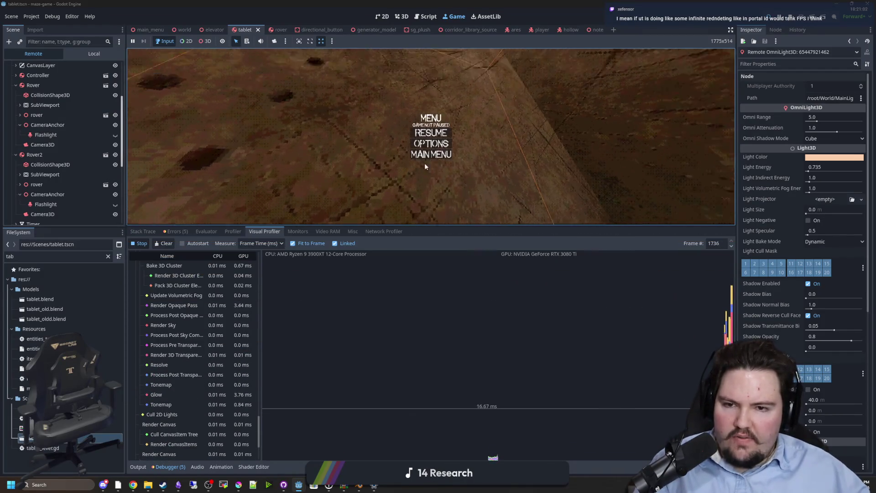
# Step: Resume and walk toward the green tablet on the ledge, then stop the game
pyautogui.press('Escape')
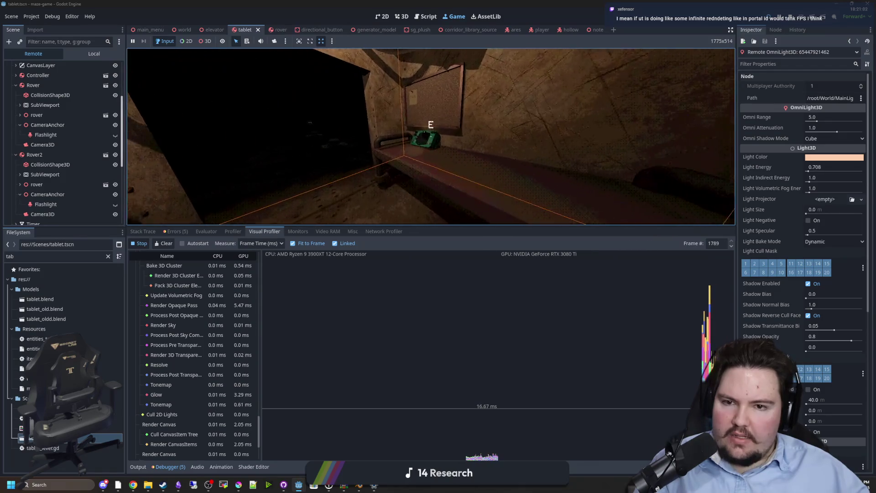
pyautogui.press('w')
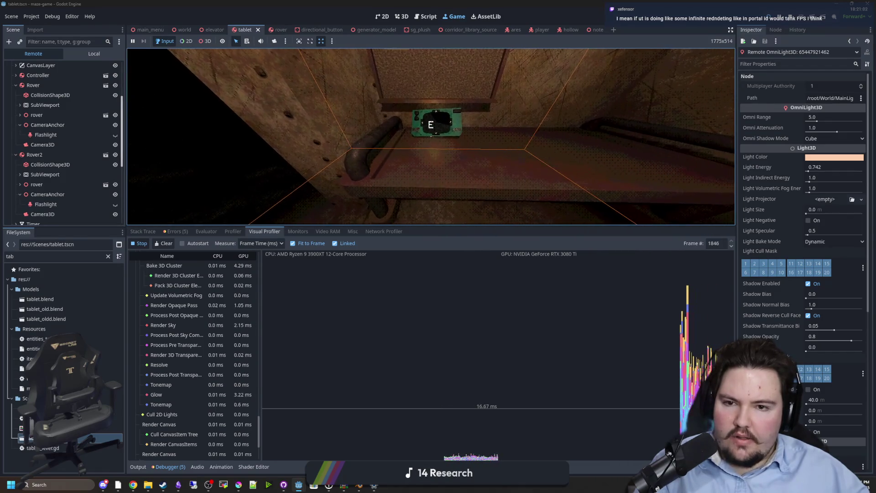
pyautogui.press('Escape')
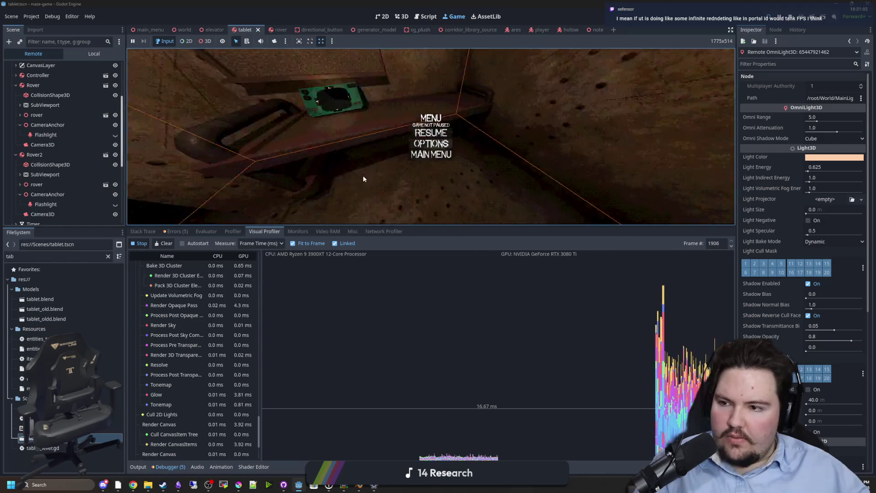
pyautogui.press('F8')
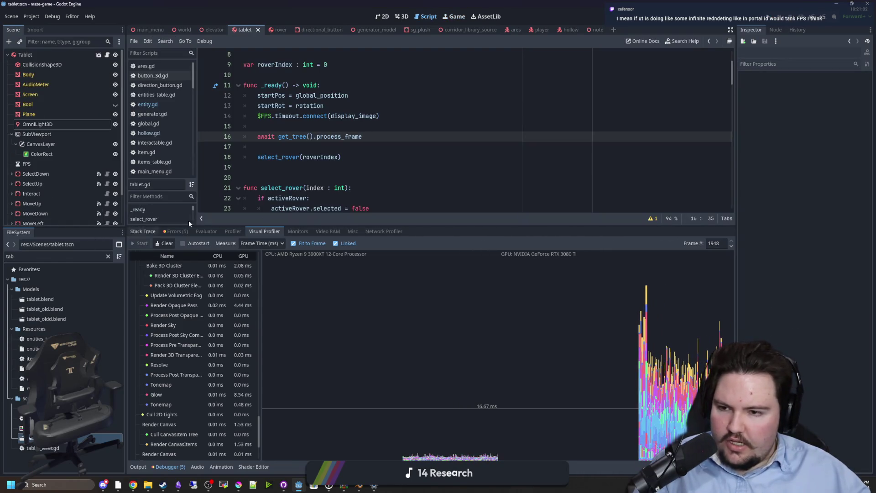
# Step: Shrink the debugger panel back down and save the tablet scene
pyautogui.moveTo(359, 226); pyautogui.dragTo(358, 375)
pyautogui.click(322, 218)
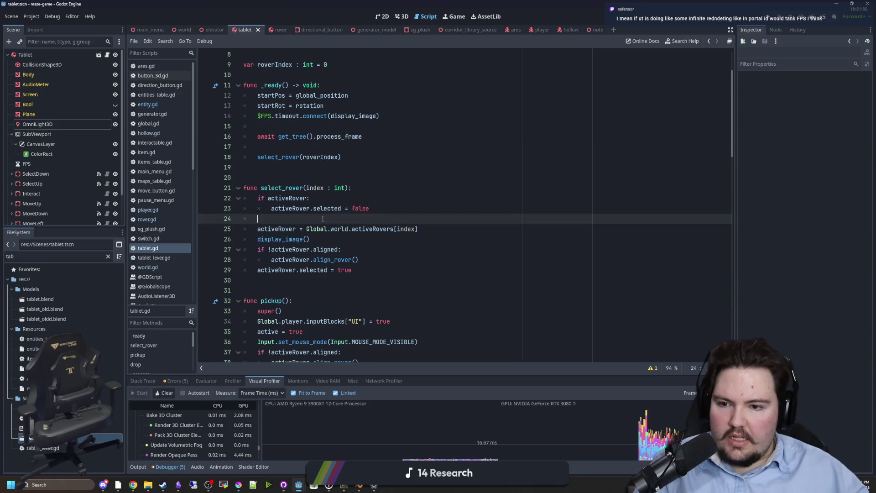
pyautogui.hotkey('ctrl', 's')
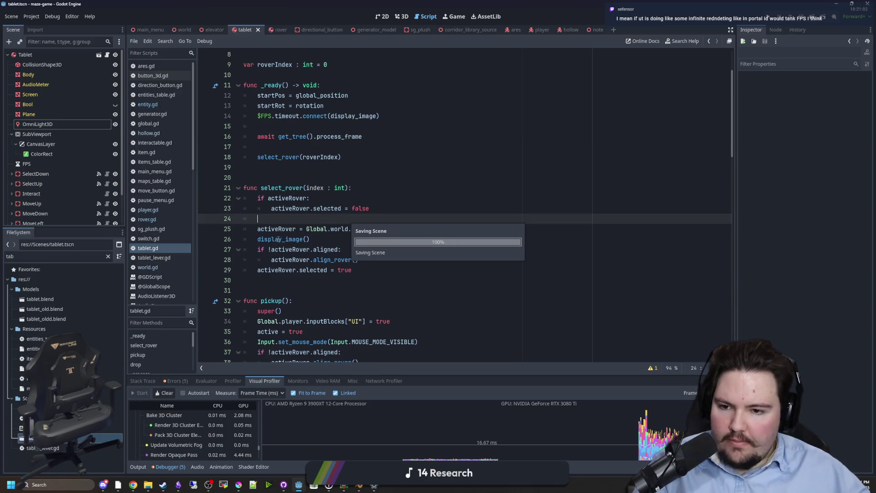
# Step: Add the FPS timer node to the MazeMesh group, check its signals, and return to its properties
pyautogui.scroll(-2, 71, 205)
pyautogui.click(45, 130)
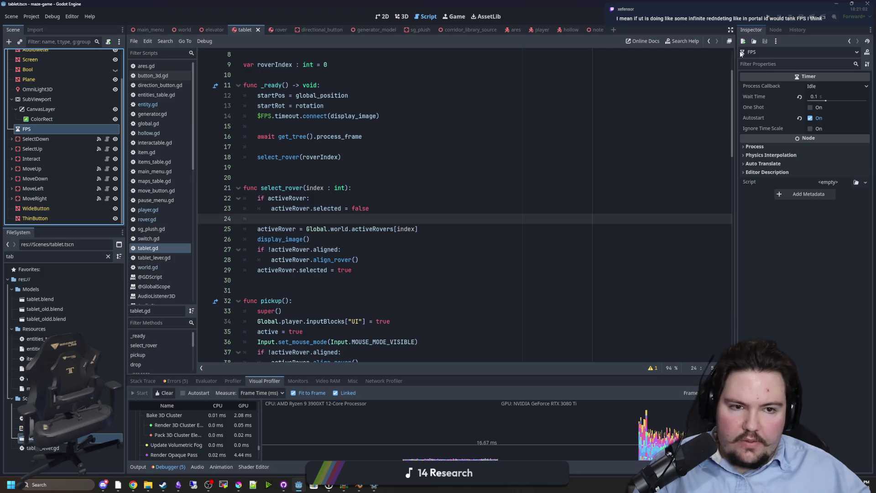
pyautogui.click(775, 29)
pyautogui.click(771, 86)
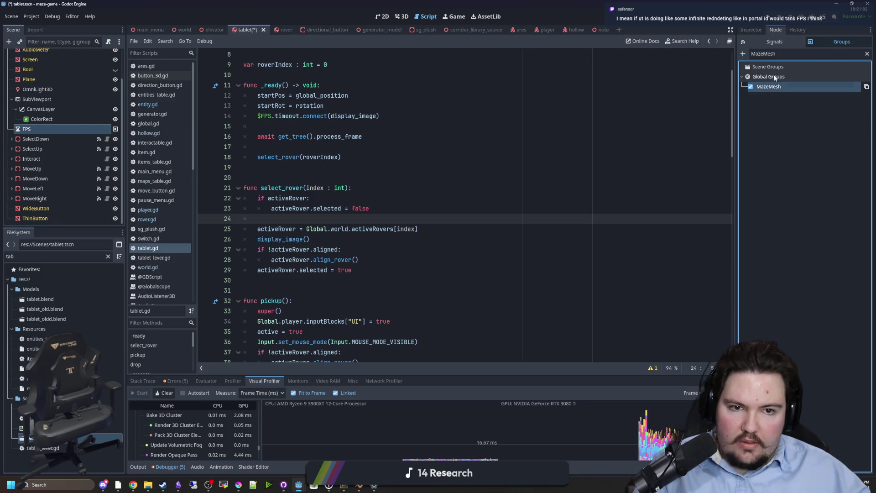
pyautogui.click(773, 41)
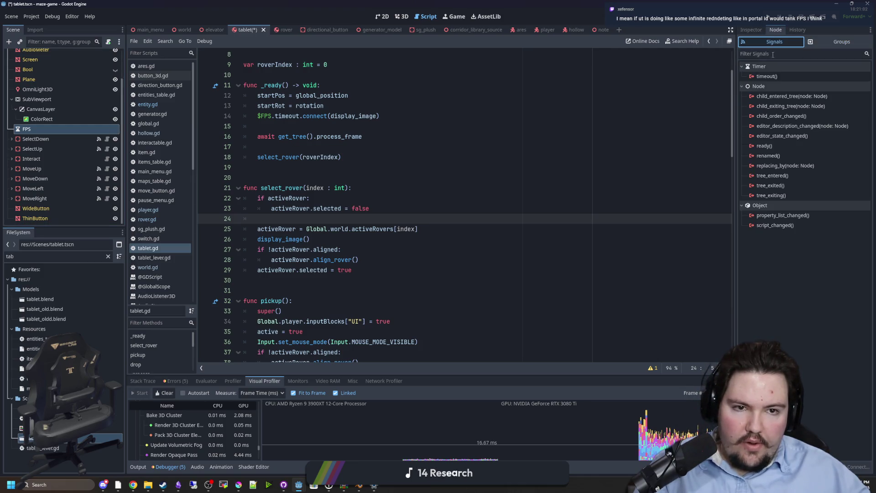
pyautogui.click(28, 128)
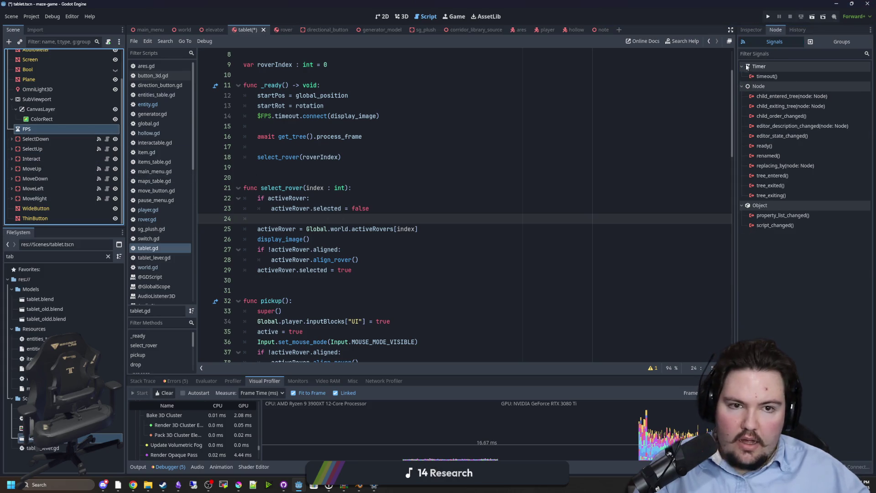
pyautogui.click(751, 29)
pyautogui.scroll(3, 367, 164)
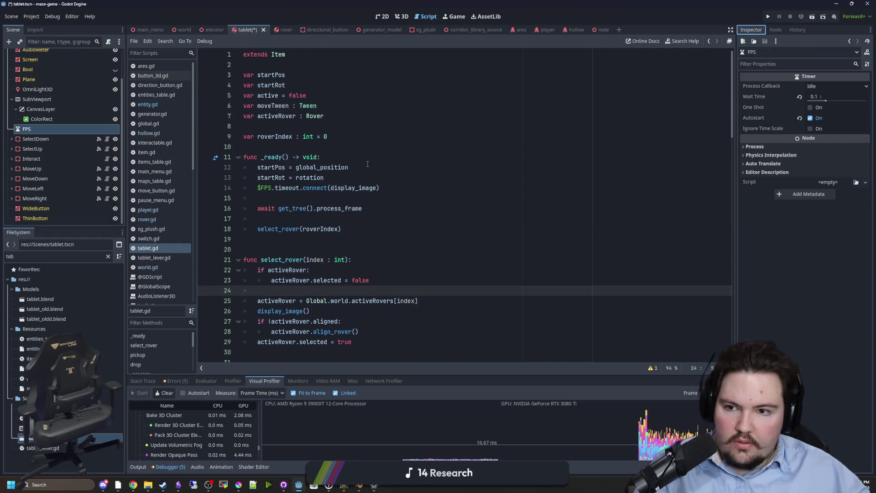
# Step: Add 'if !active: return' and 'if !activeRover: return' guards at the top of display_image
pyautogui.click(311, 198)
pyautogui.keyDown('ctrl'); pyautogui.click(351, 188); pyautogui.keyUp('ctrl')
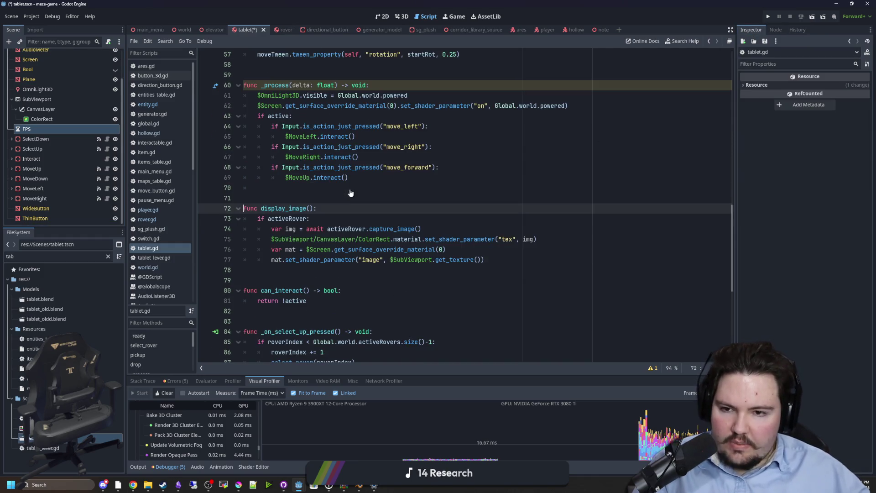
pyautogui.click(320, 197)
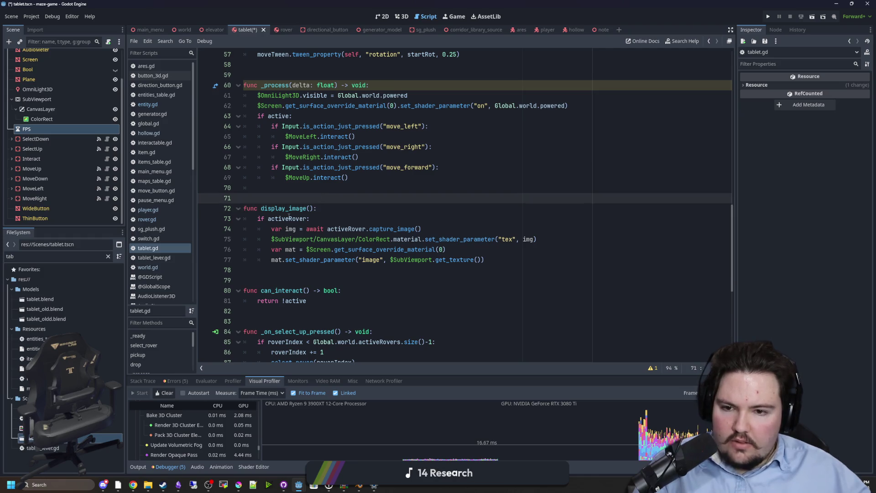
pyautogui.click(318, 209)
pyautogui.press('Return')
pyautogui.write('if ')
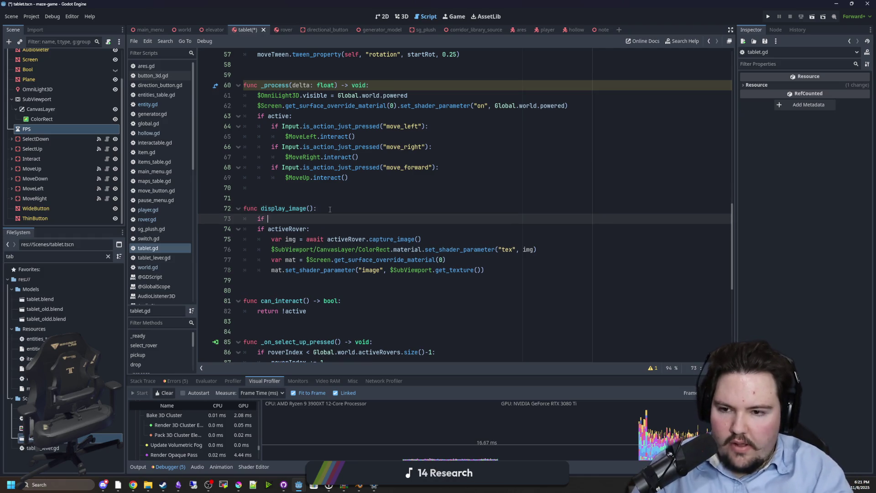
pyautogui.write('active:')
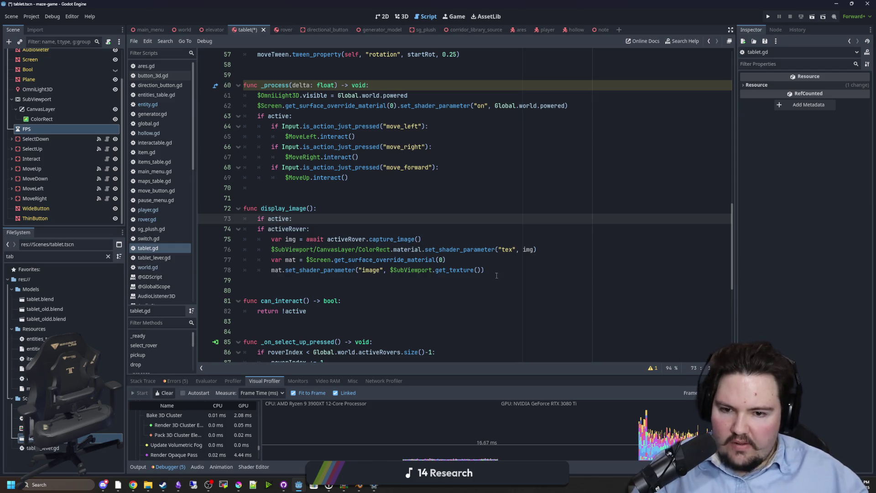
pyautogui.moveTo(496, 275); pyautogui.dragTo(247, 249)
pyautogui.click(268, 219)
pyautogui.write('!')
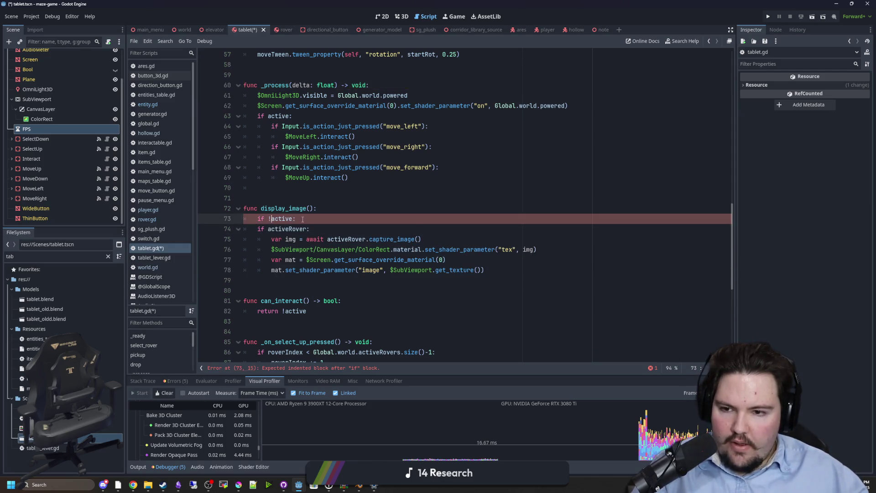
pyautogui.click(269, 228)
pyautogui.write('!')
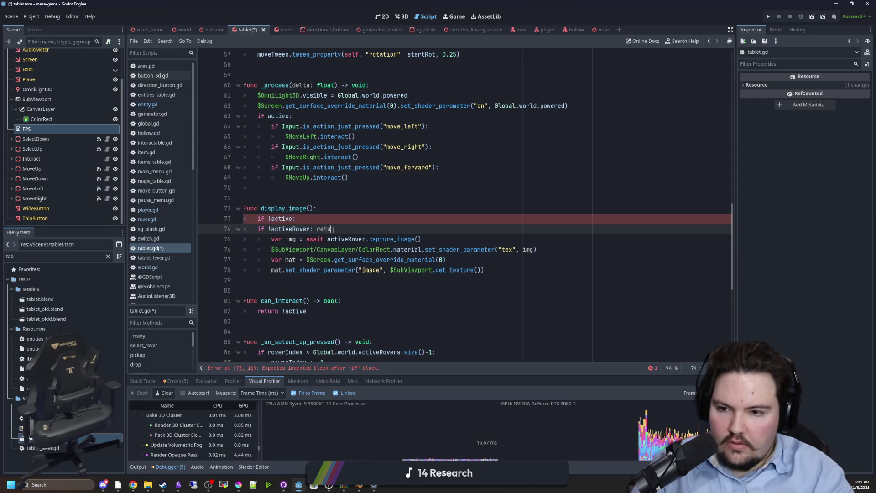
pyautogui.write('rn')
pyautogui.press('Up')
pyautogui.write('ret')
# Step: Unindent the rest of display_image's body, add a blank line after the guards, and save
pyautogui.moveTo(484, 270)
pyautogui.mouseDown()
pyautogui.moveTo(347, 260)
pyautogui.moveTo(244, 240)
pyautogui.mouseUp()
pyautogui.hotkey('shift', 'Tab')
pyautogui.click(358, 228)
pyautogui.press('Return')
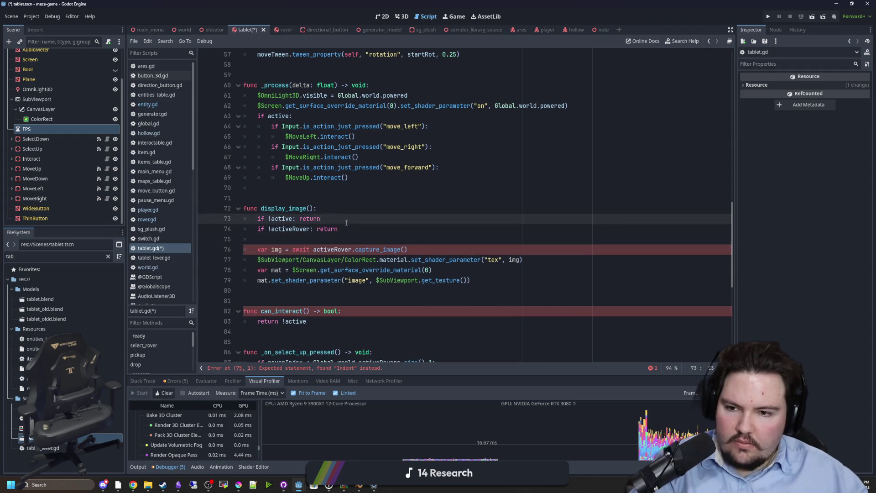
pyautogui.click(301, 197)
pyautogui.hotkey('ctrl', 's')
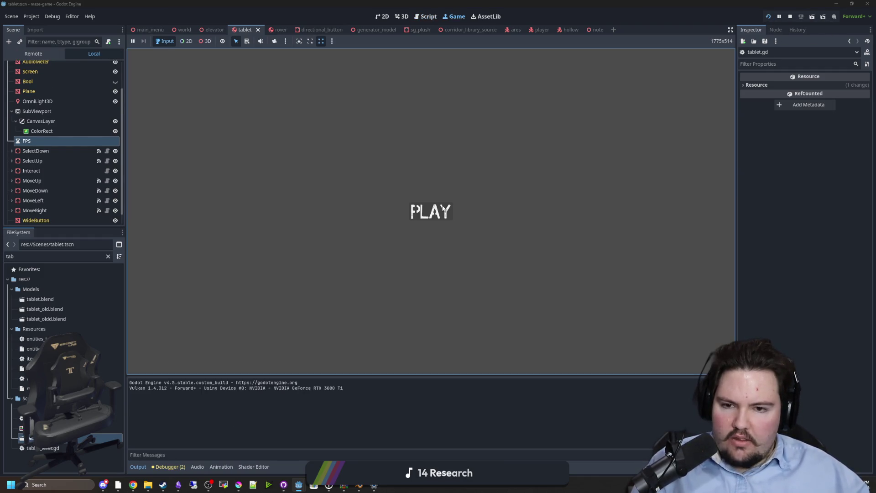
# Step: Start the game from its title screen and pick up, set down, and retake the tablet
pyautogui.click(436, 210)
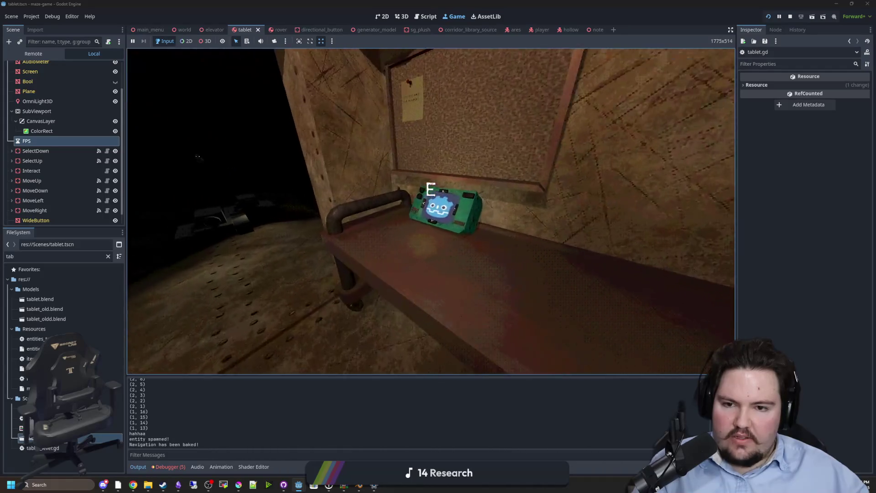
pyautogui.press('e')
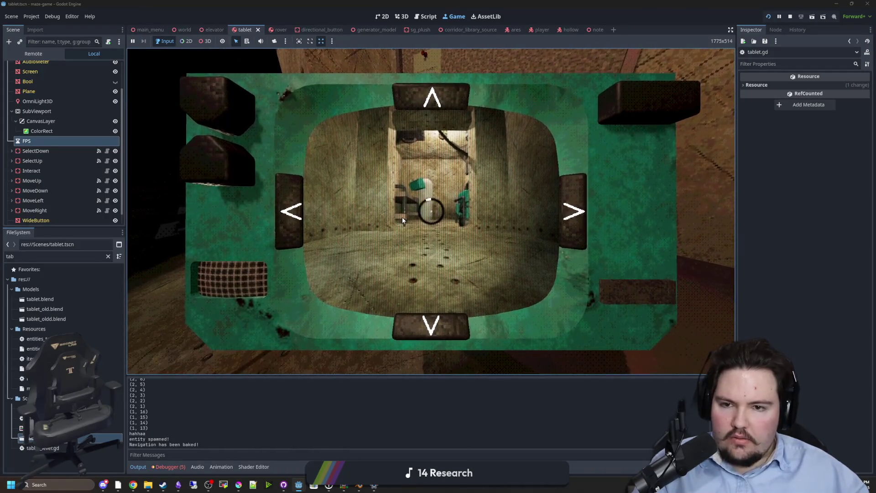
pyautogui.press('e')
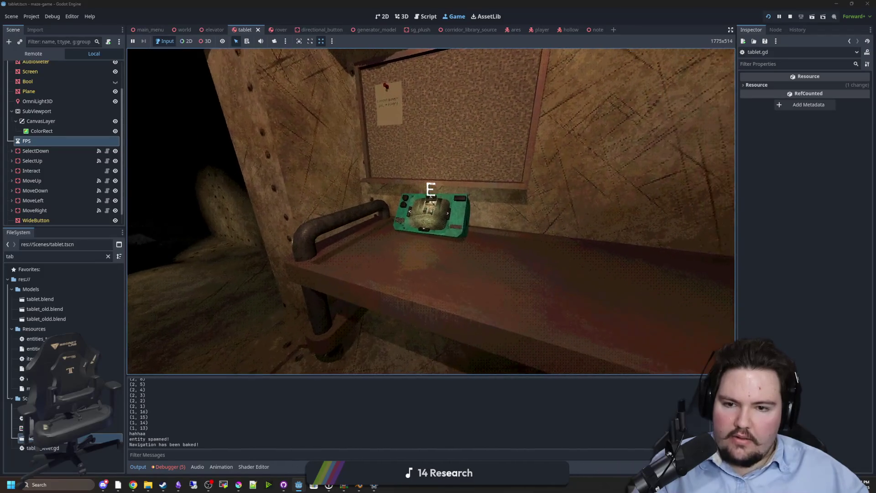
pyautogui.press('e')
# Step: Steer the rover from the tablet to face and drive down the long corridor
pyautogui.click(291, 213)
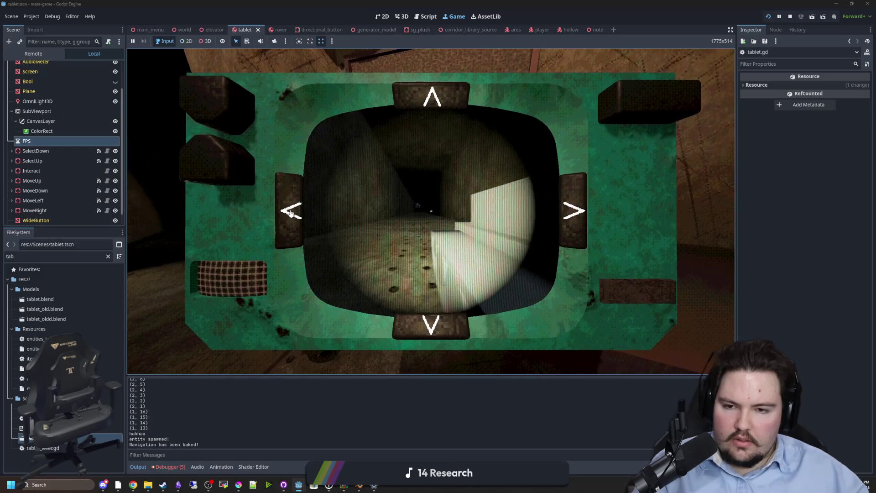
pyautogui.click(433, 108)
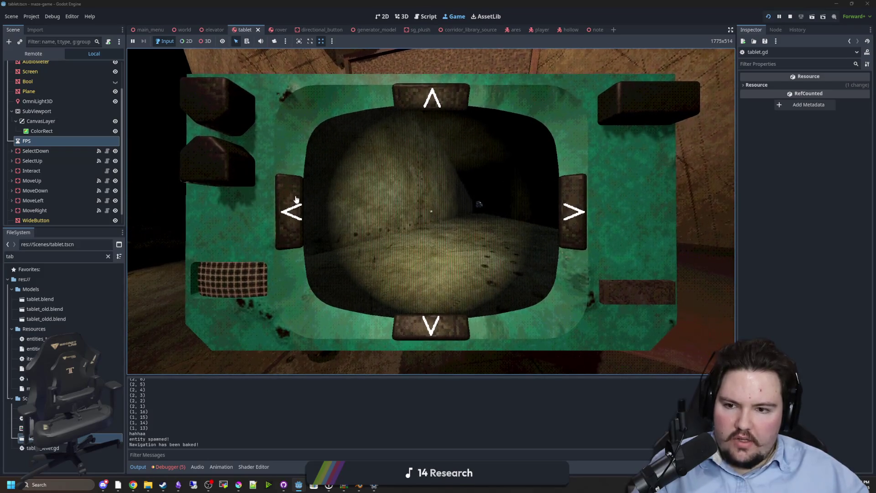
pyautogui.click(296, 199)
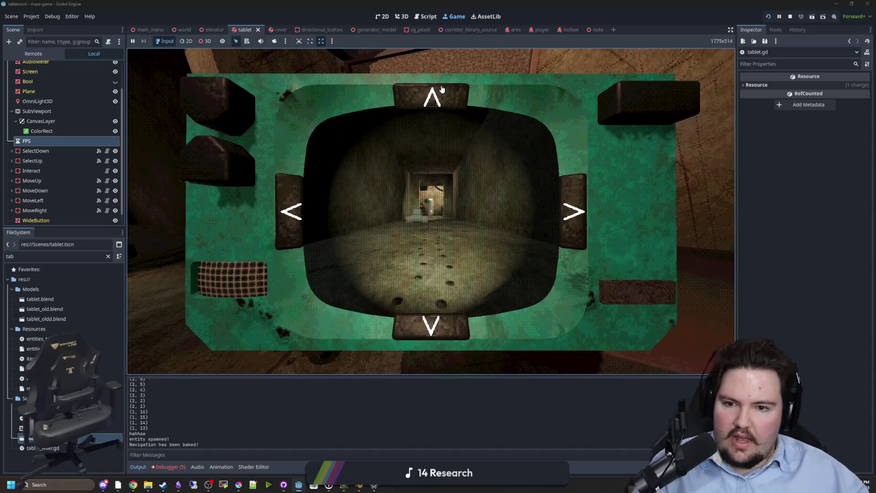
pyautogui.click(442, 89)
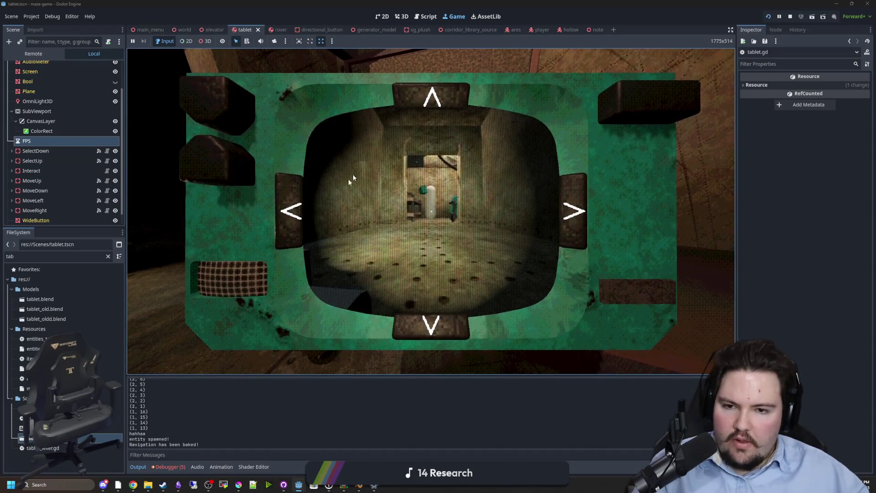
pyautogui.click(284, 206)
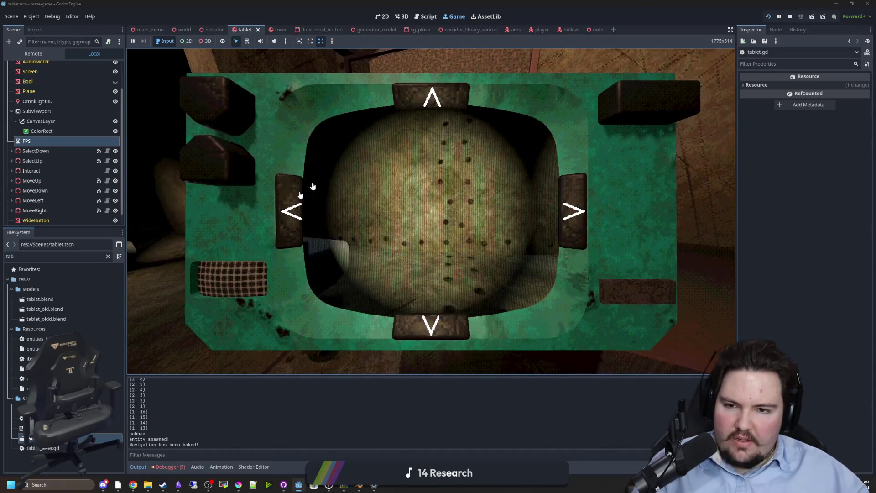
pyautogui.click(299, 192)
# Step: Set the tablet down, walk up to the corkboard note and back, then bring up the pause menu
pyautogui.press('e')
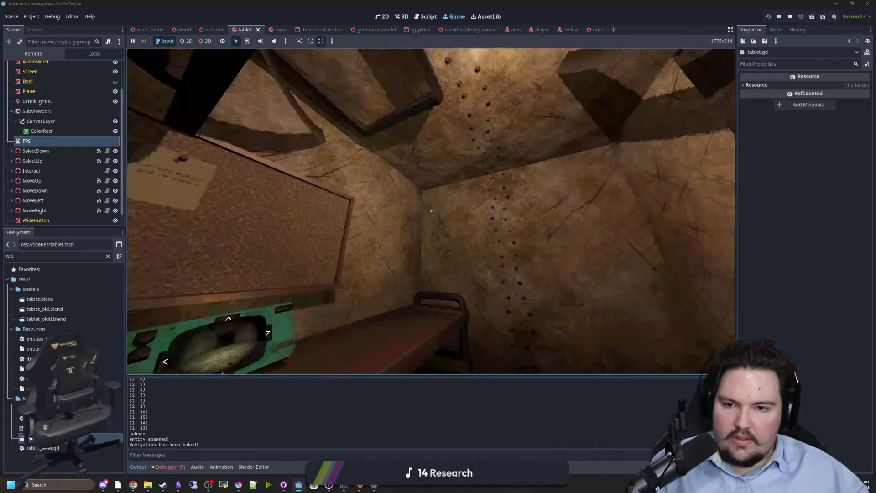
pyautogui.press('e')
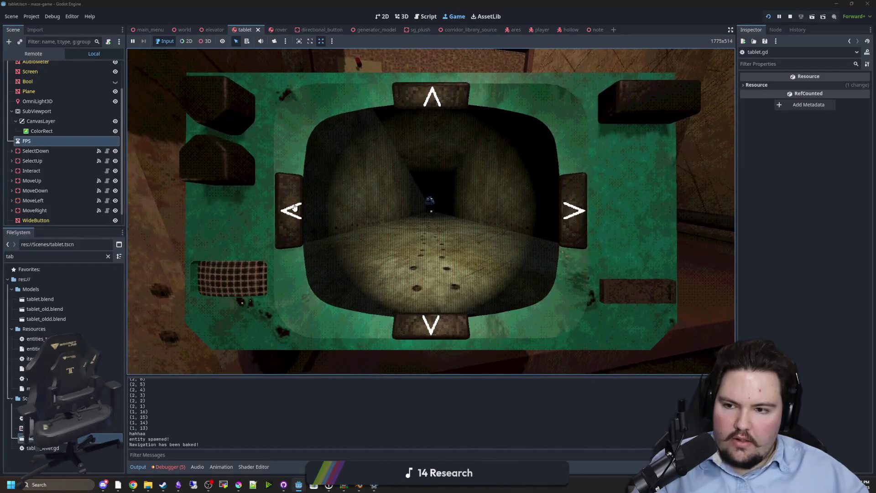
pyautogui.press('e')
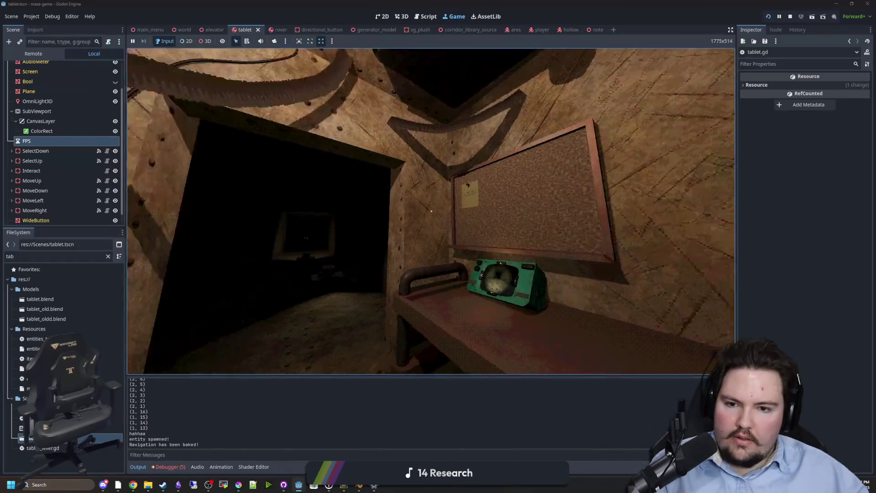
pyautogui.press('w')
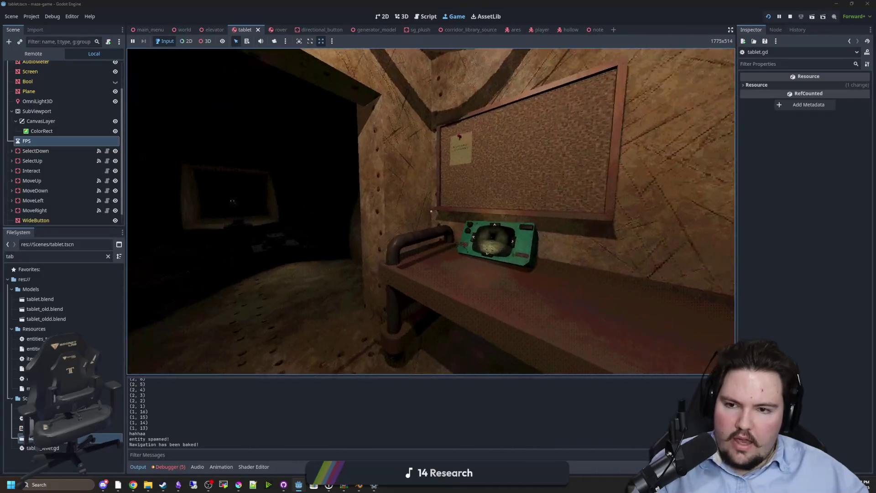
pyautogui.press('w')
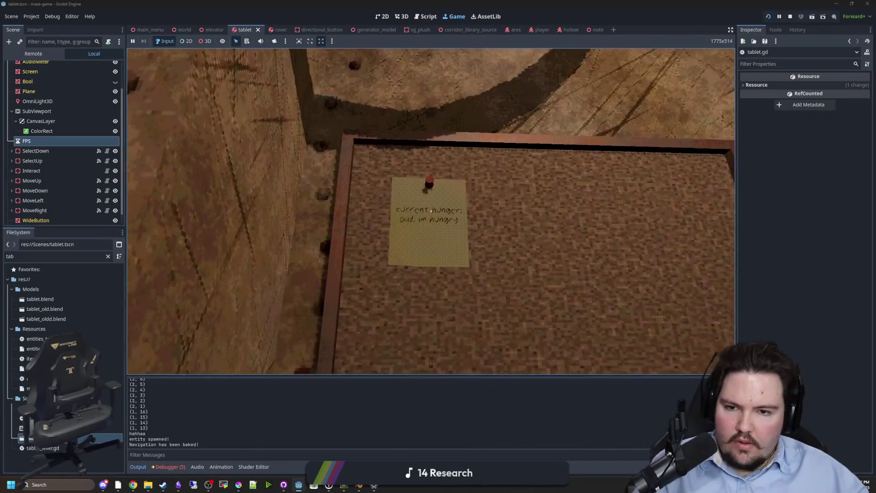
pyautogui.press('s')
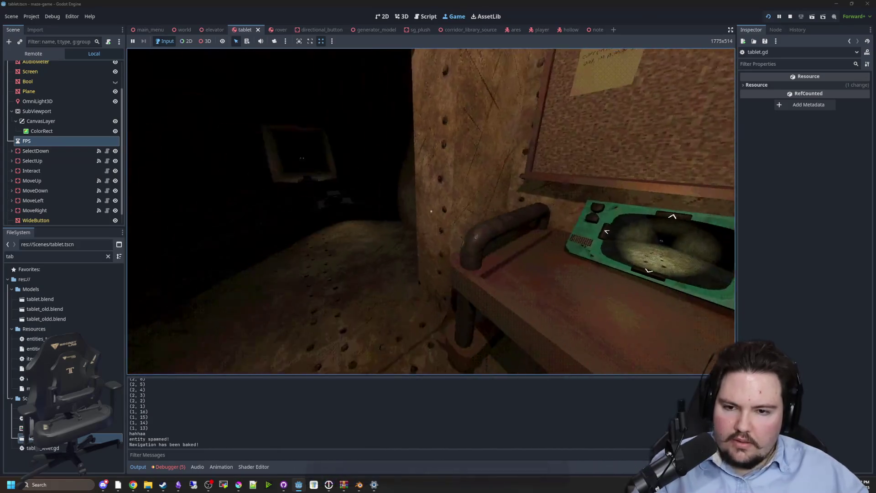
pyautogui.press('s')
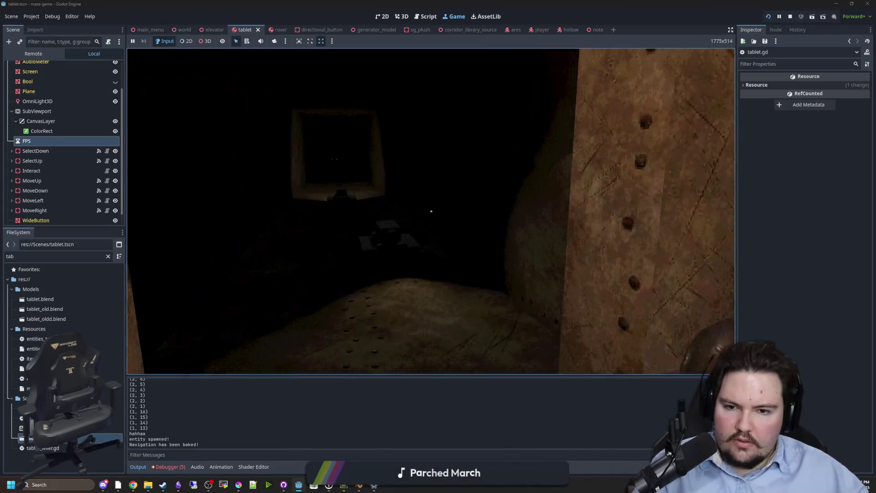
pyautogui.press('super')
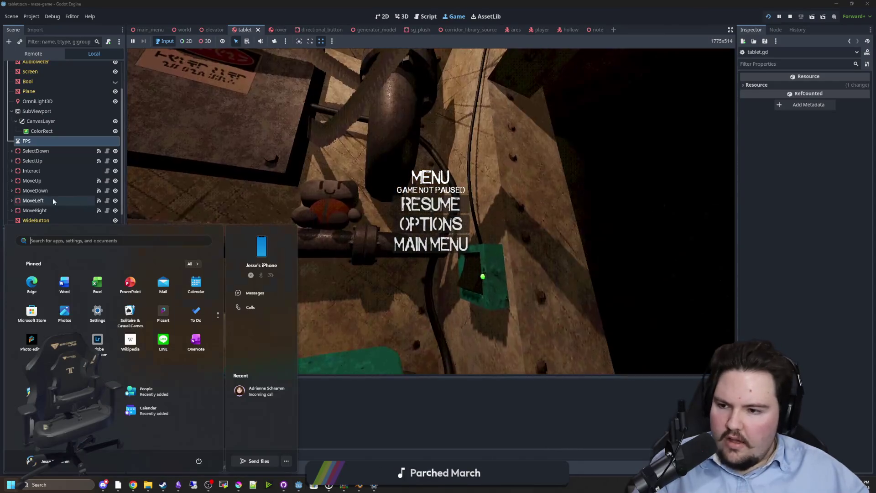
# Step: Open player.gd from the FileSystem dock, save it, and return to the running game
pyautogui.click(64, 156)
pyautogui.scroll(2, 64, 157)
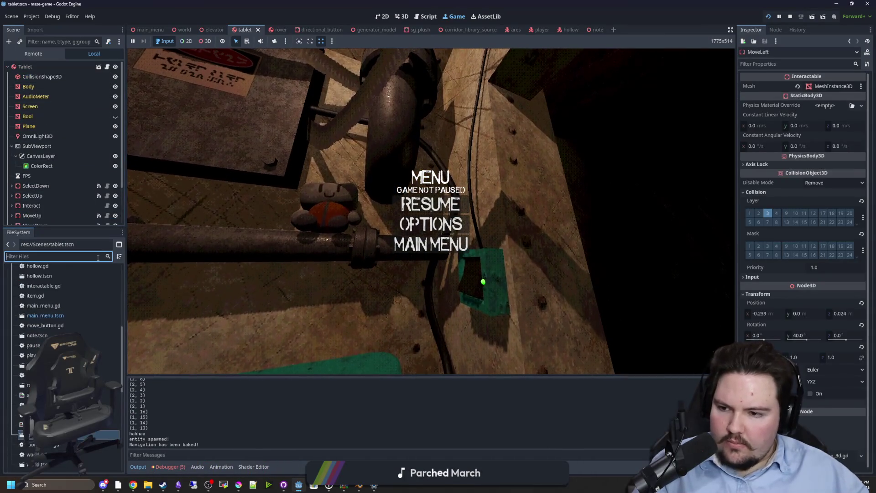
pyautogui.write('player')
pyautogui.doubleClick(44, 300)
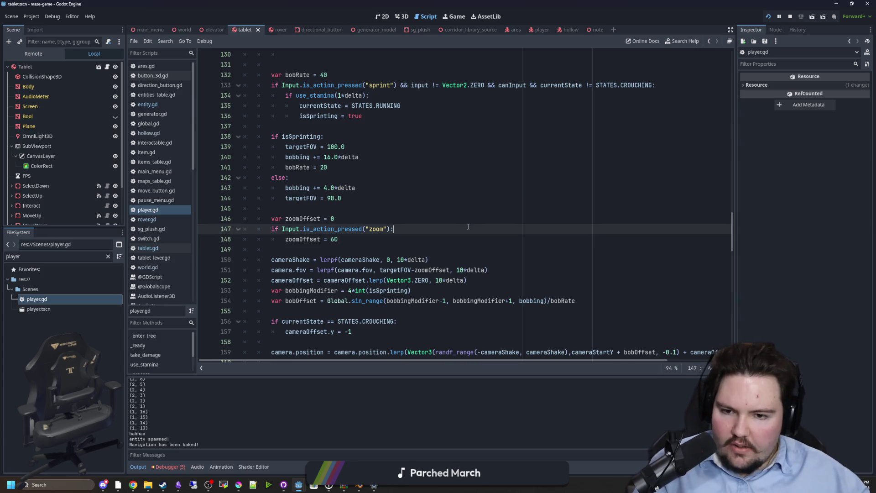
pyautogui.click(458, 18)
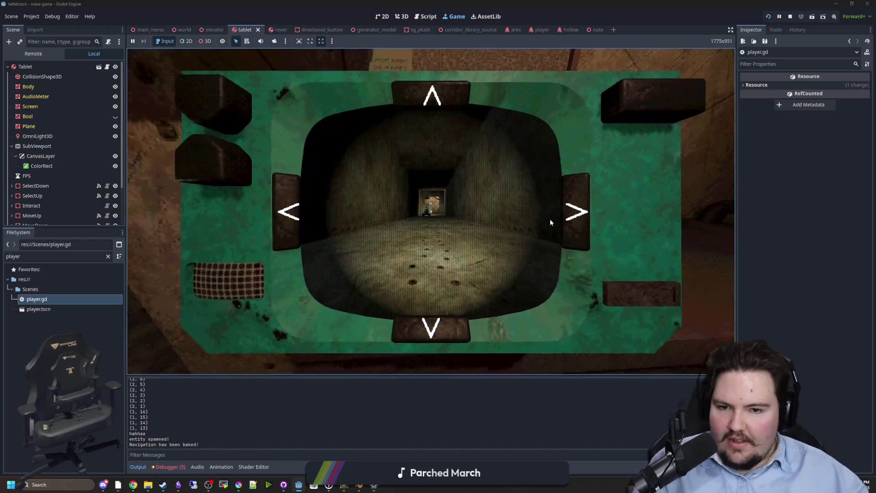
# Step: Steer the rover with the tablet's arrows: turn right, back away from the creature, turn left
pyautogui.click(568, 215)
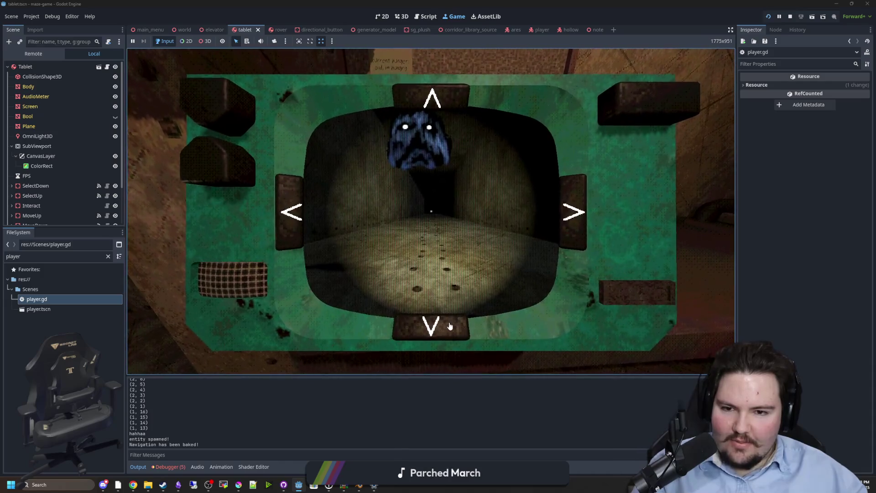
pyautogui.click(450, 326)
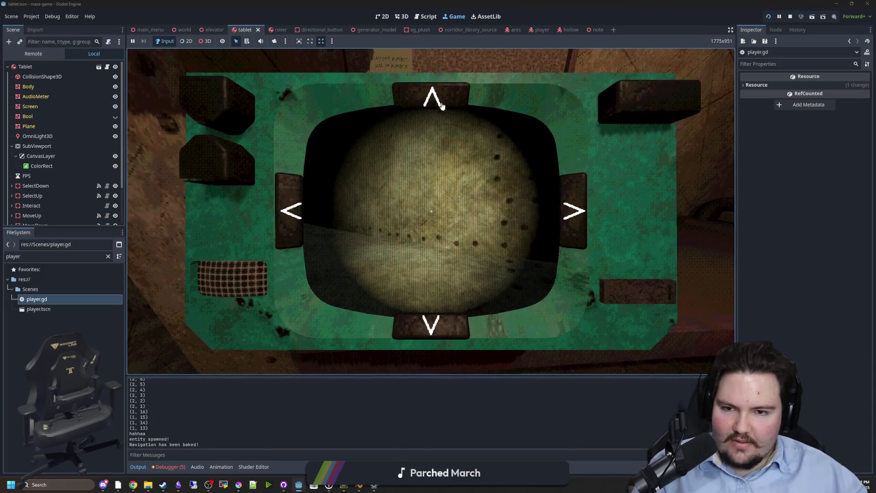
pyautogui.click(292, 217)
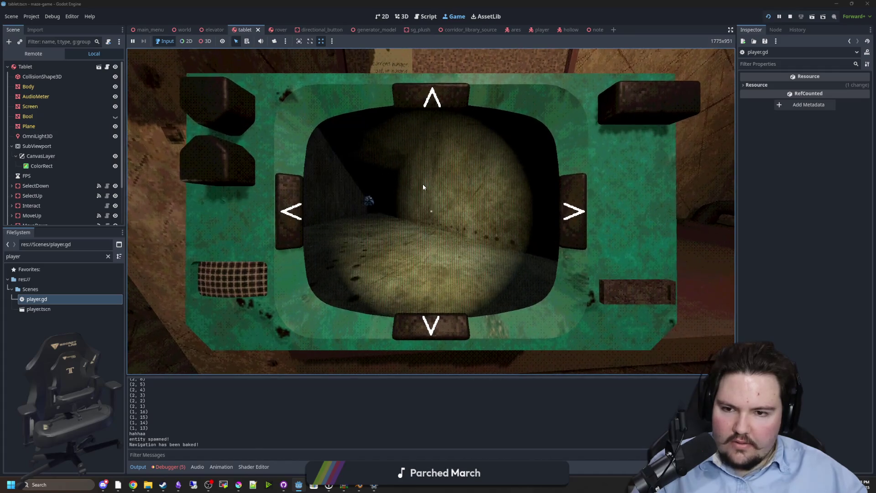
pyautogui.click(422, 185)
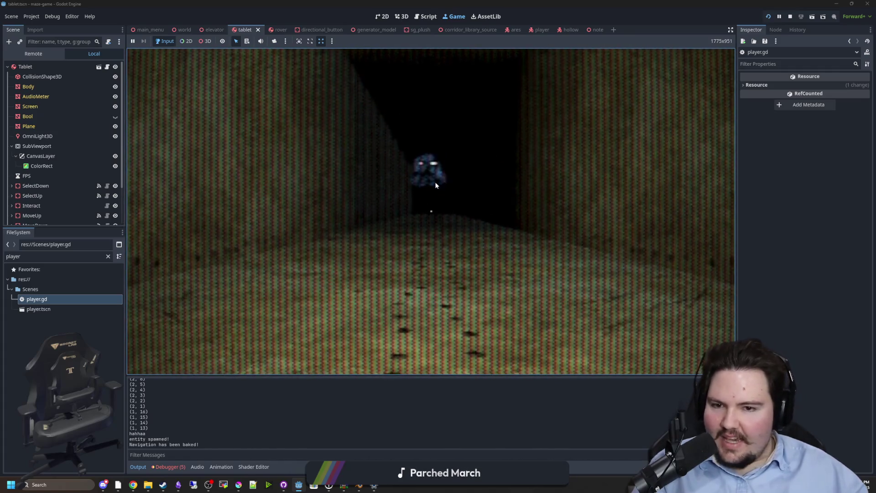
# Step: Pause and resume the game, then put the tablet away to walk on foot
pyautogui.press('Escape')
pyautogui.click(432, 211)
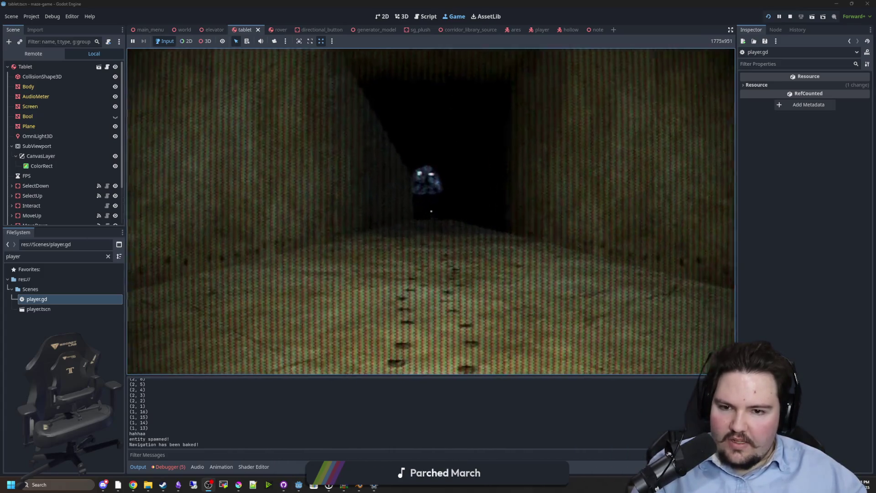
pyautogui.click(431, 211)
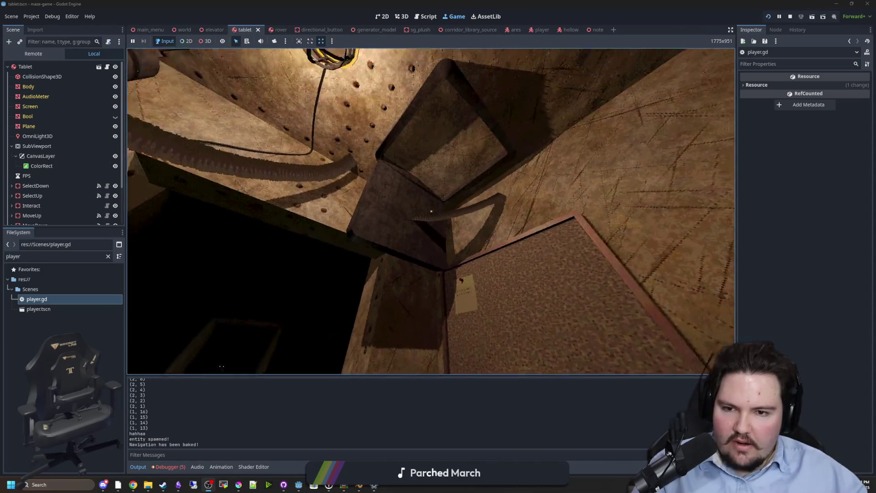
pyautogui.moveTo(432, 211)
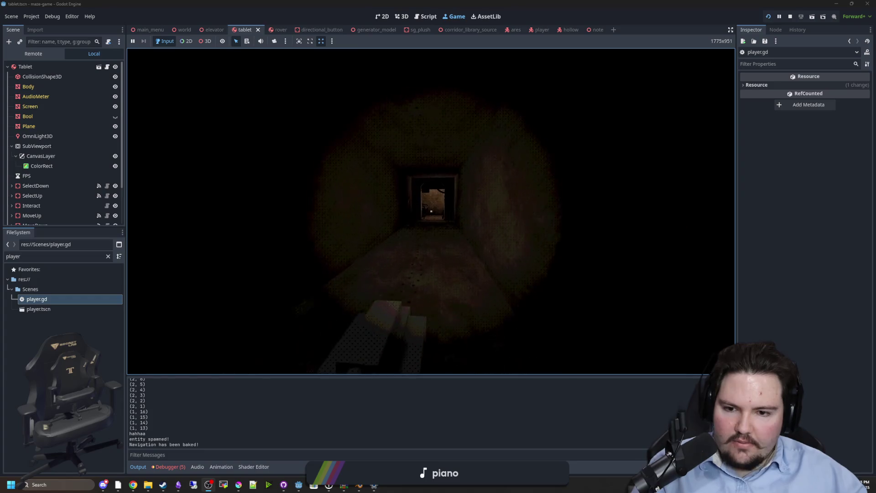
# Step: Walk down the corridor to the bench and pick up the tablet
pyautogui.press('w')
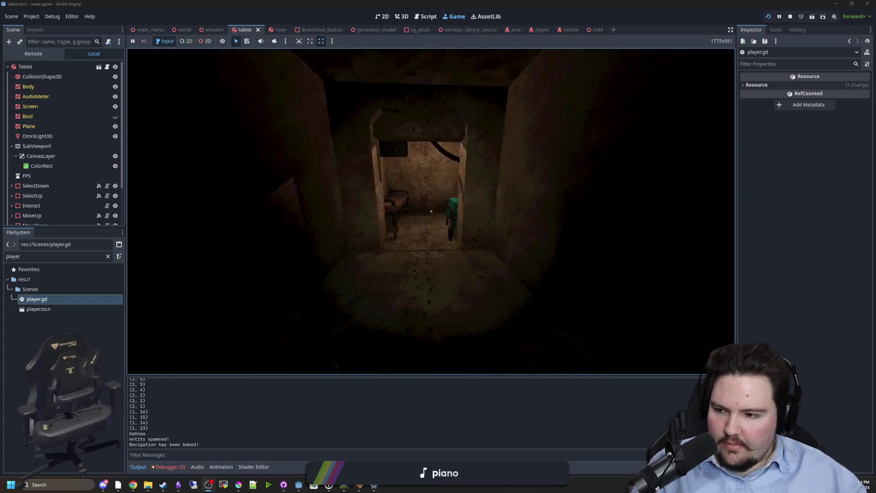
pyautogui.press('w')
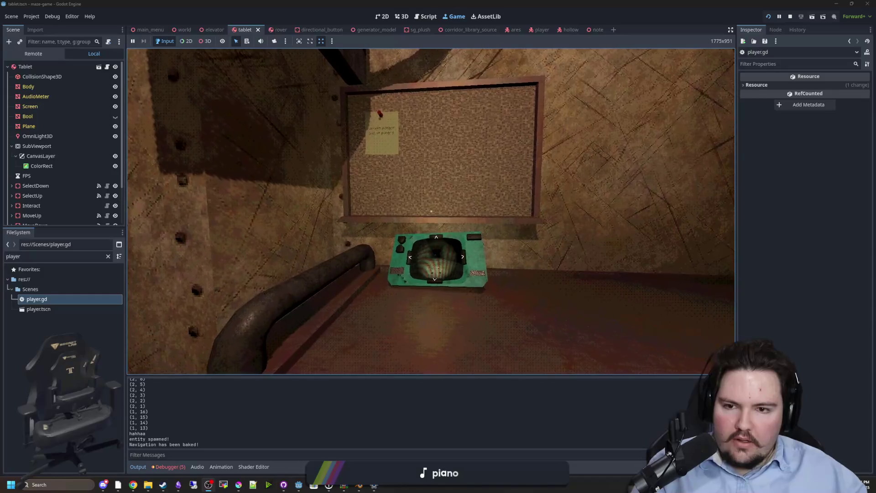
pyautogui.press('e')
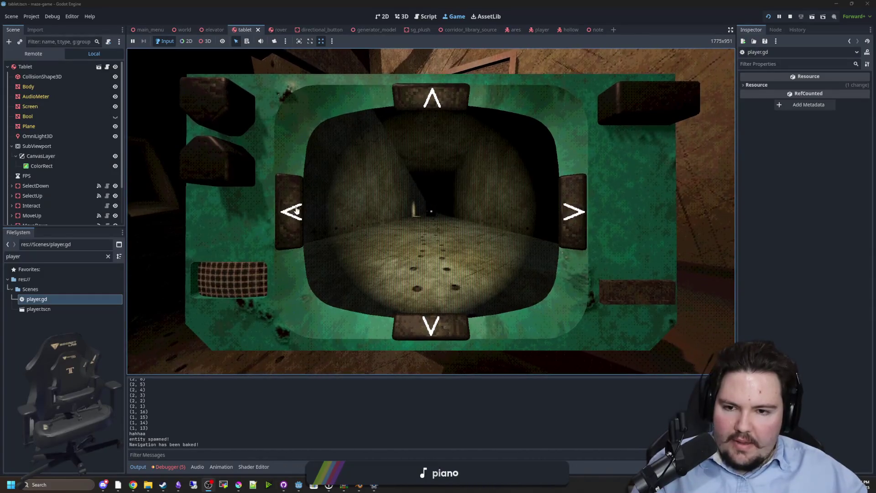
# Step: Drive the rover forward through the doorway into the next room and look around it
pyautogui.click(288, 209)
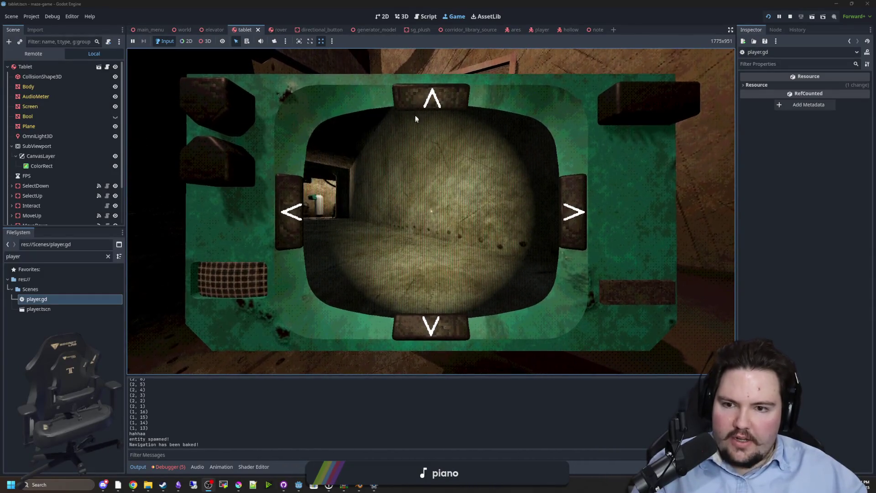
pyautogui.click(425, 103)
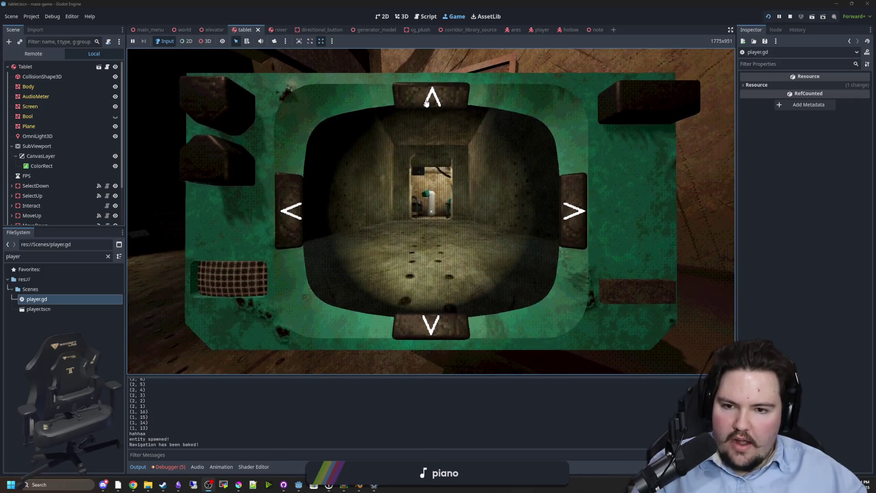
pyautogui.click(426, 104)
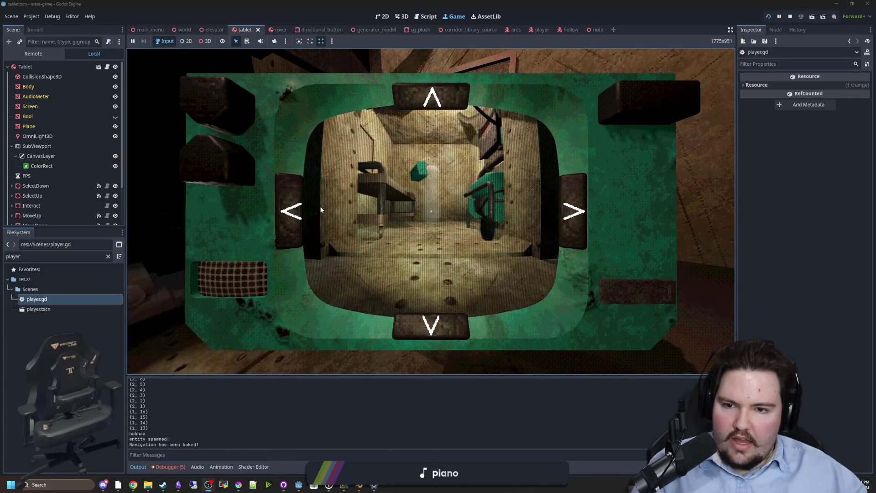
pyautogui.click(309, 207)
pyautogui.click(443, 325)
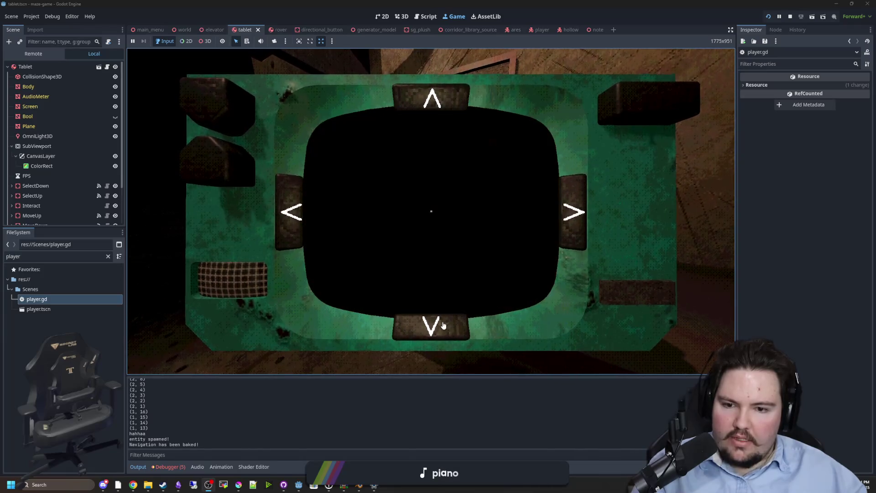
pyautogui.click(296, 196)
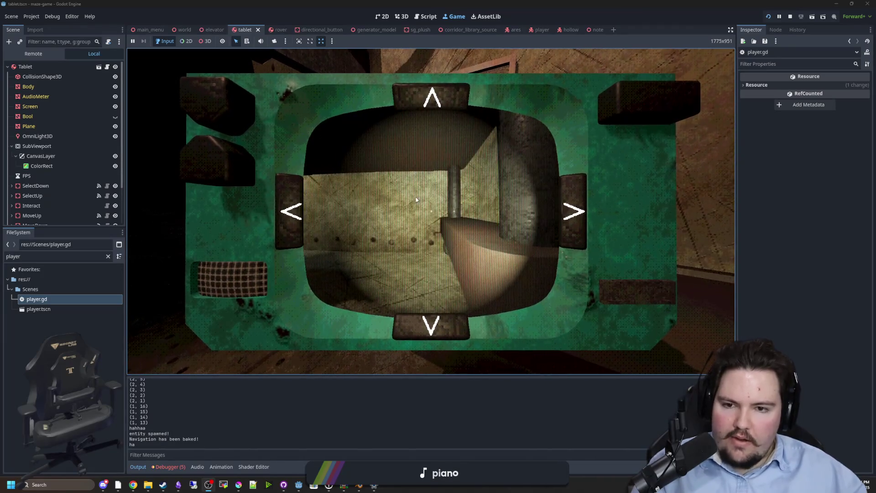
# Step: Put the tablet down on the bench, pick it back up, and set it down again
pyautogui.press('e')
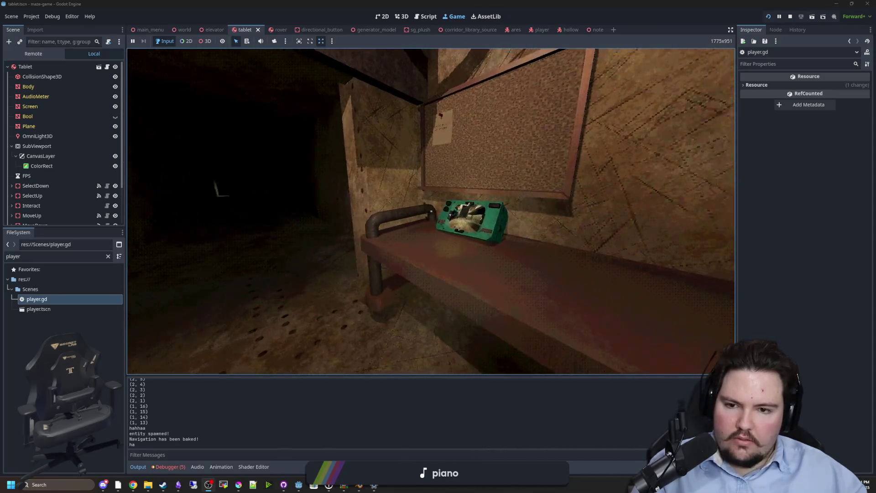
pyautogui.press('e')
pyautogui.press('e')
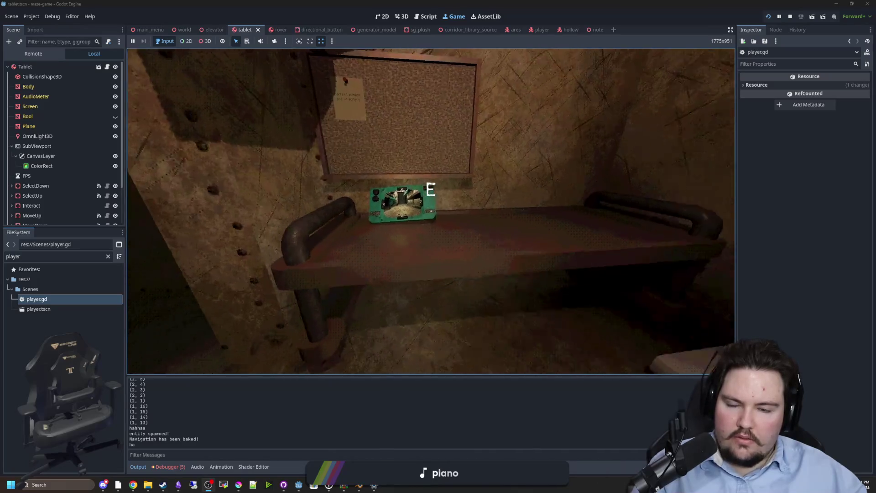
pyautogui.press('e')
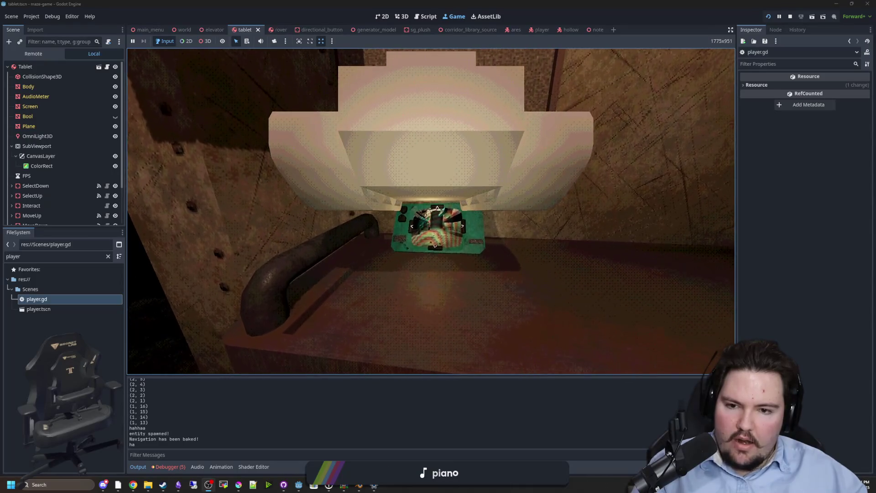
# Step: Pick up the tablet and turn the rover's camera repeatedly to the left
pyautogui.press('e')
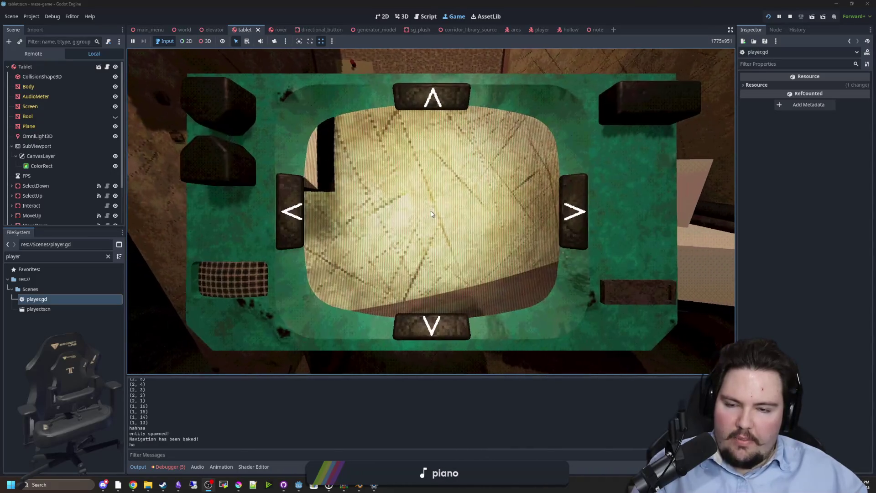
pyautogui.click(297, 214)
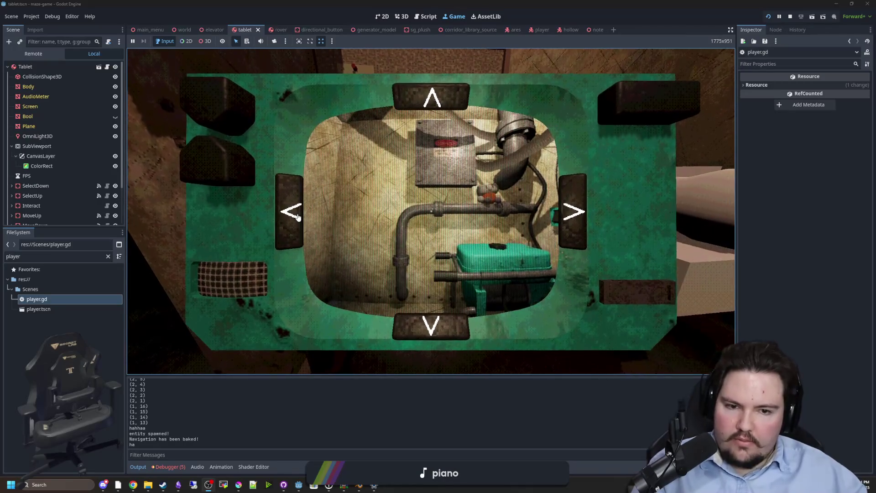
pyautogui.click(299, 217)
pyautogui.click(301, 217)
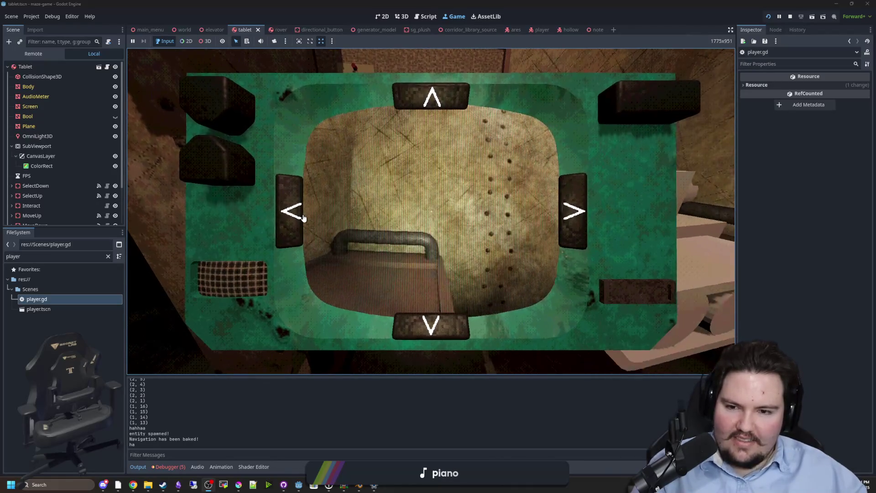
pyautogui.click(304, 218)
pyautogui.click(304, 218)
pyautogui.click(303, 218)
pyautogui.click(304, 218)
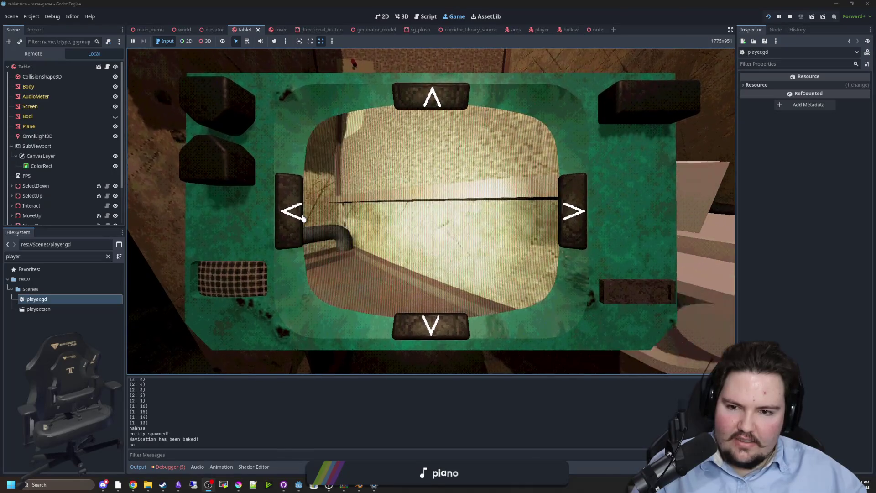
pyautogui.click(304, 219)
pyautogui.click(303, 218)
# Step: Lower and raise the tablet several times, finally leaving it on the table
pyautogui.press('e')
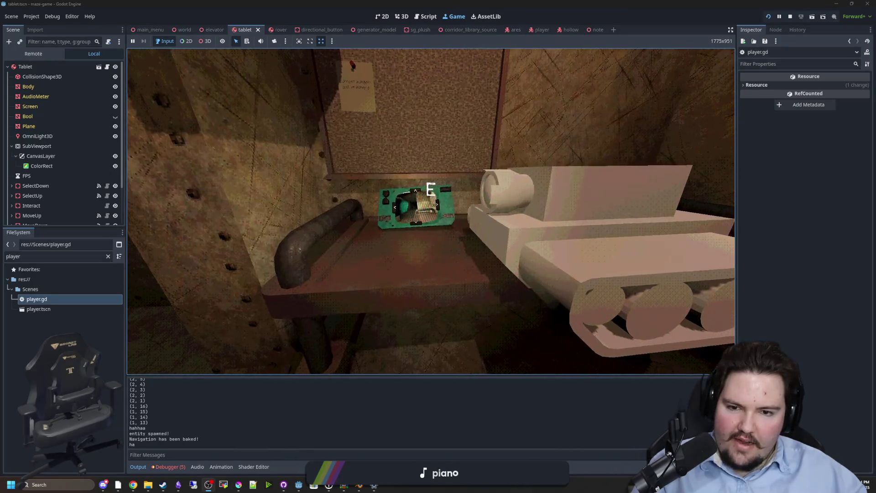
pyautogui.press('e')
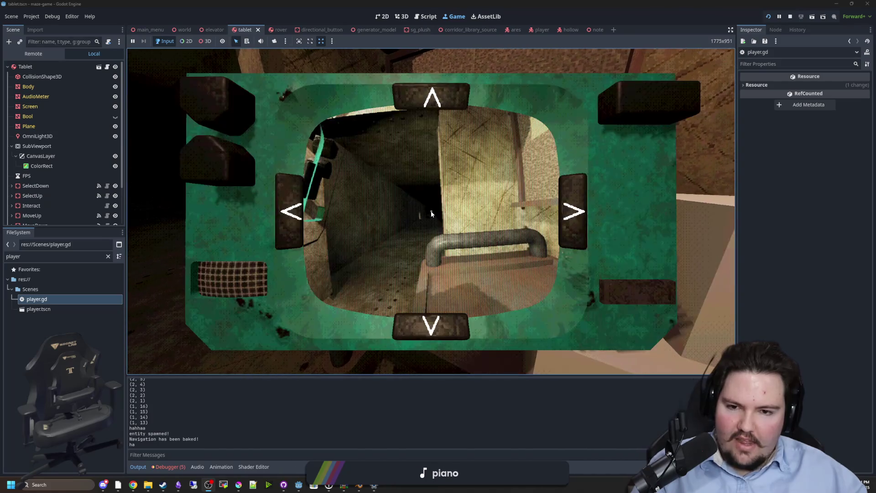
pyautogui.press('e')
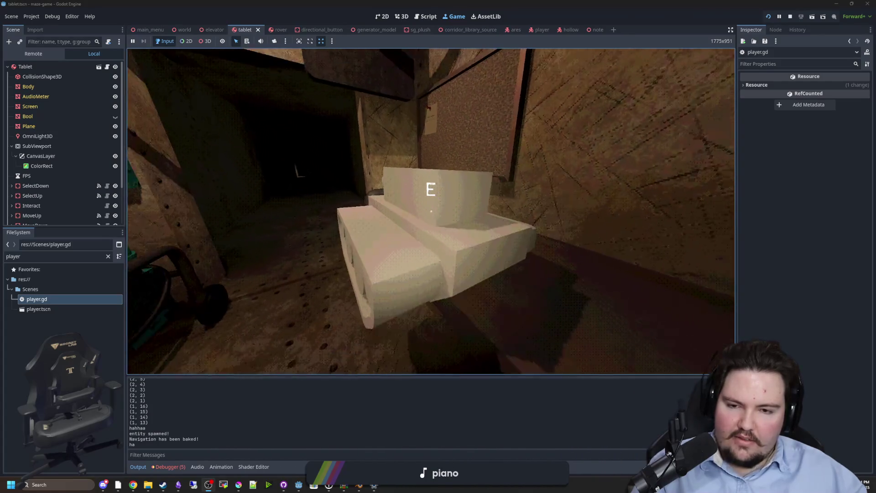
pyautogui.press('e')
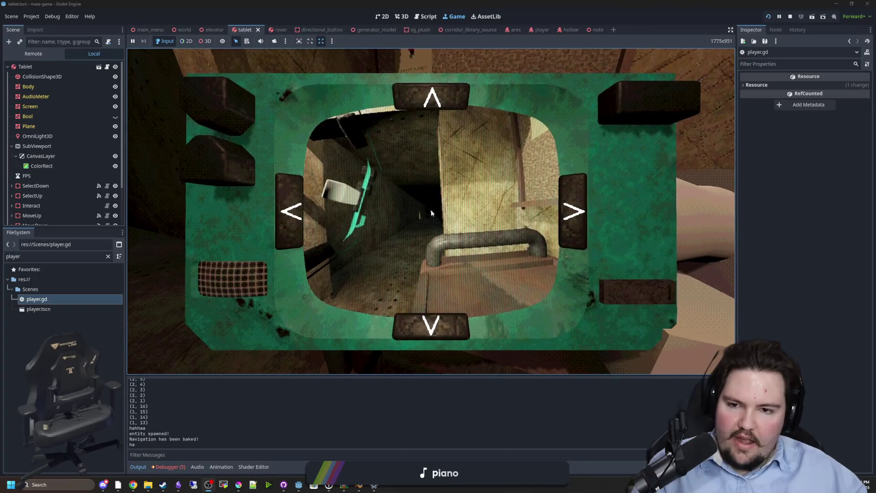
pyautogui.press('e')
pyautogui.press('e')
pyautogui.press('e')
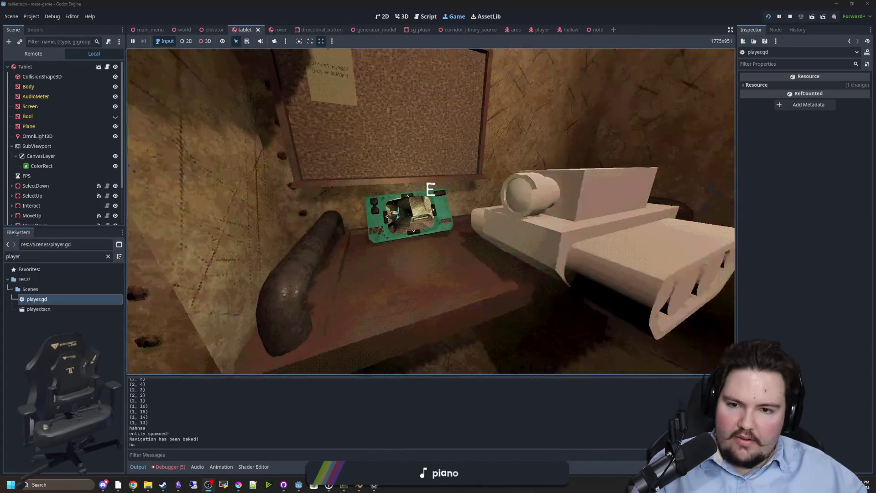
pyautogui.press('e')
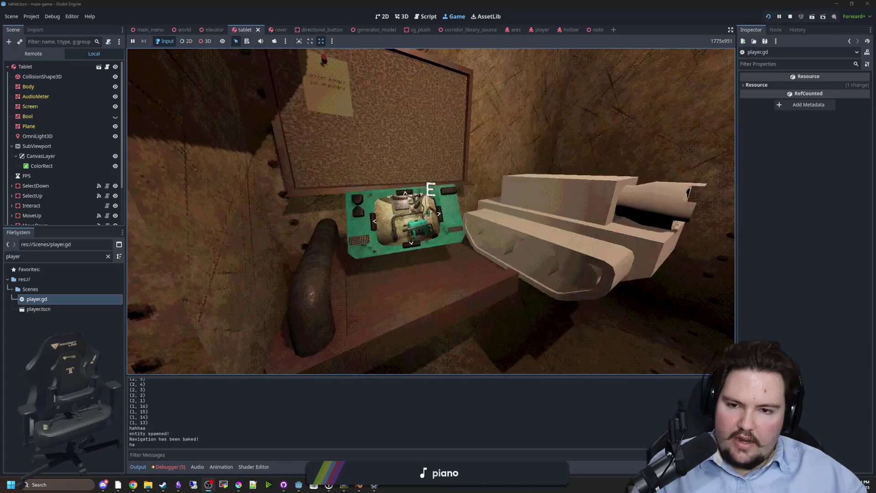
pyautogui.press('Escape')
pyautogui.press('Escape')
# Step: Pick up and set down the tank model, then enter and leave the tablet's close-up view
pyautogui.press('e')
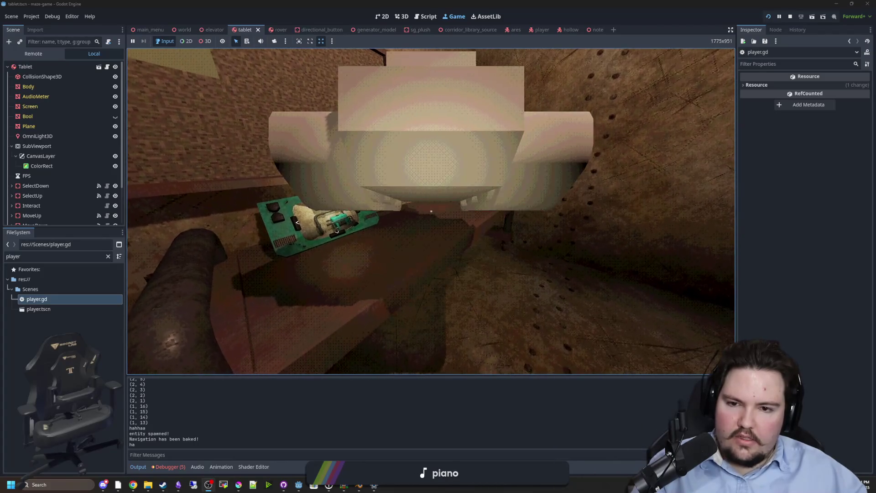
pyautogui.press('e')
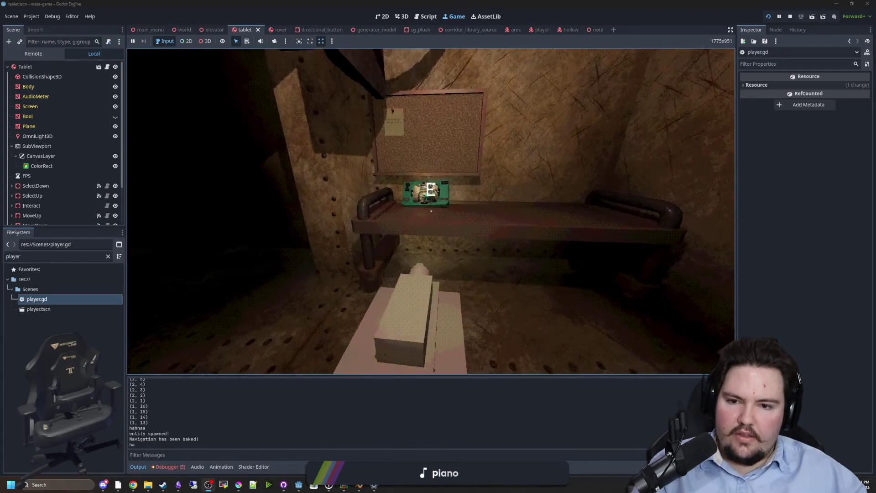
pyautogui.press('e')
pyautogui.press('e')
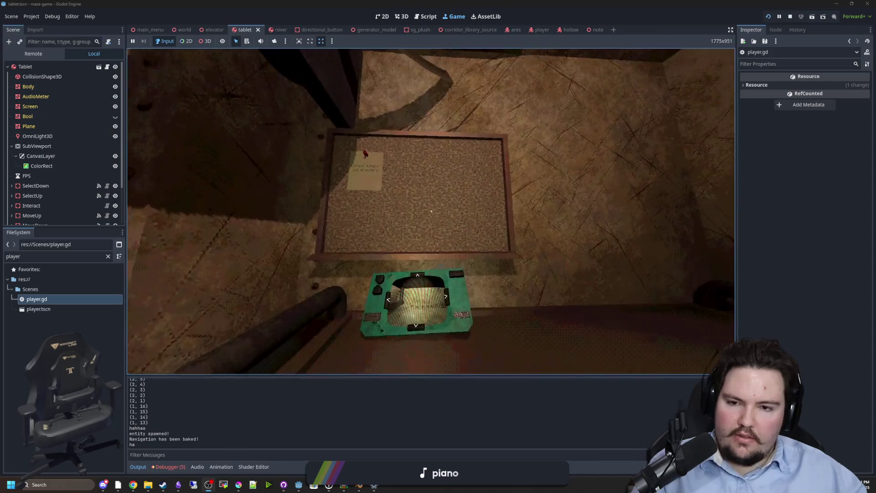
pyautogui.press('e')
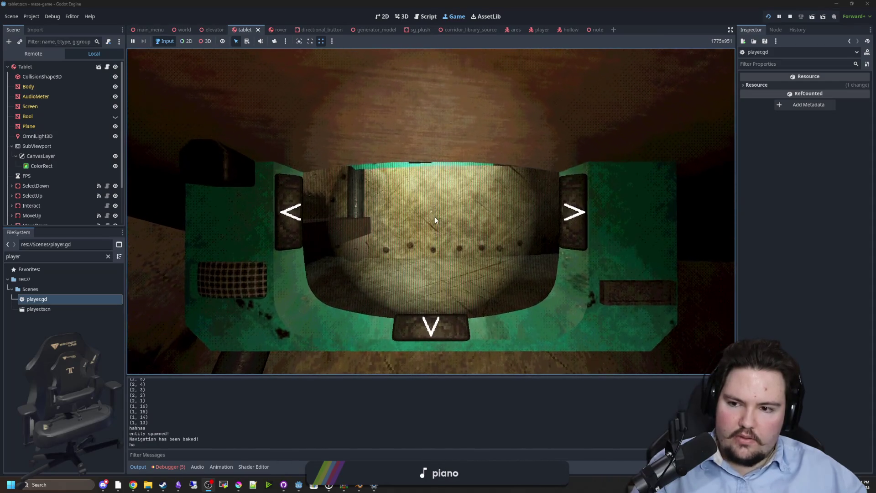
# Step: Leave the tablet close-up and walk through the dark tunnel into the lit tablet room
pyautogui.press('e')
pyautogui.moveTo(431, 212)
pyautogui.press('w')
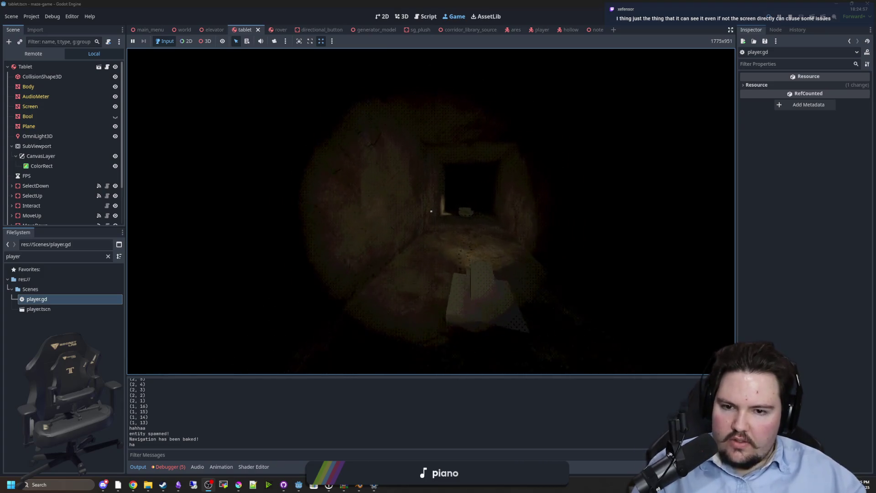
pyautogui.press('w')
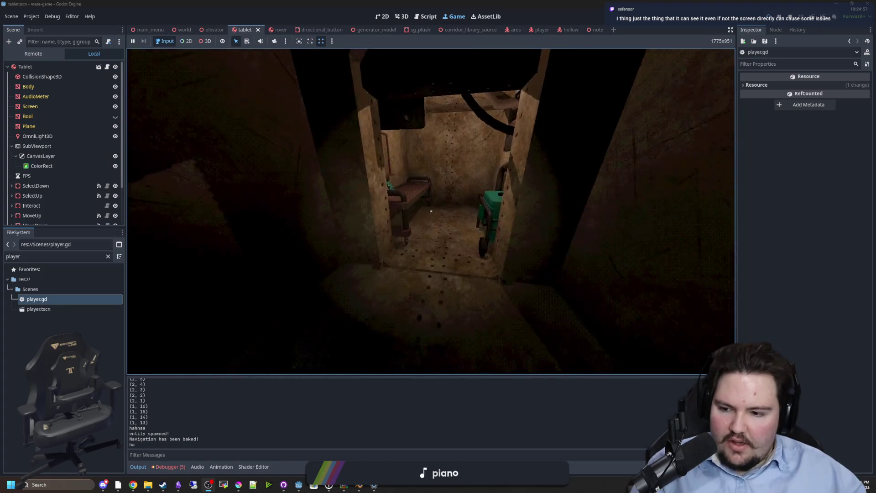
pyautogui.press('w')
pyautogui.press('w')
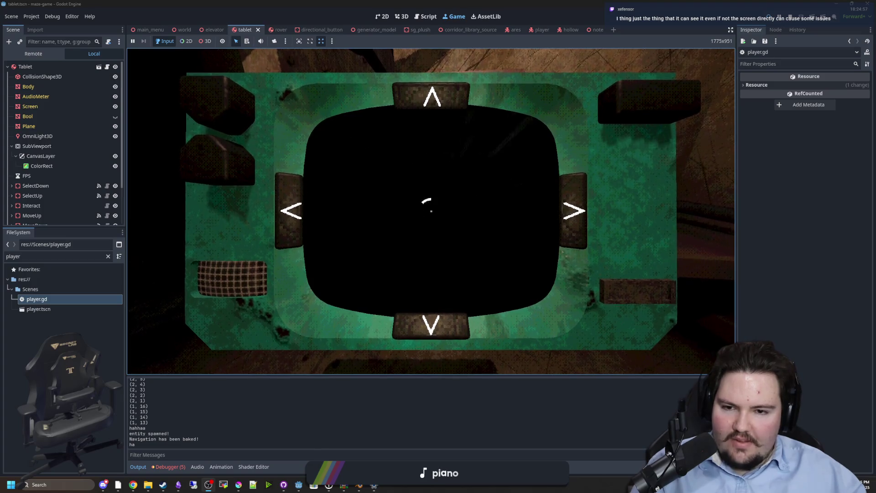
# Step: Leave the tablet view, pause, and stop the running game
pyautogui.press('e')
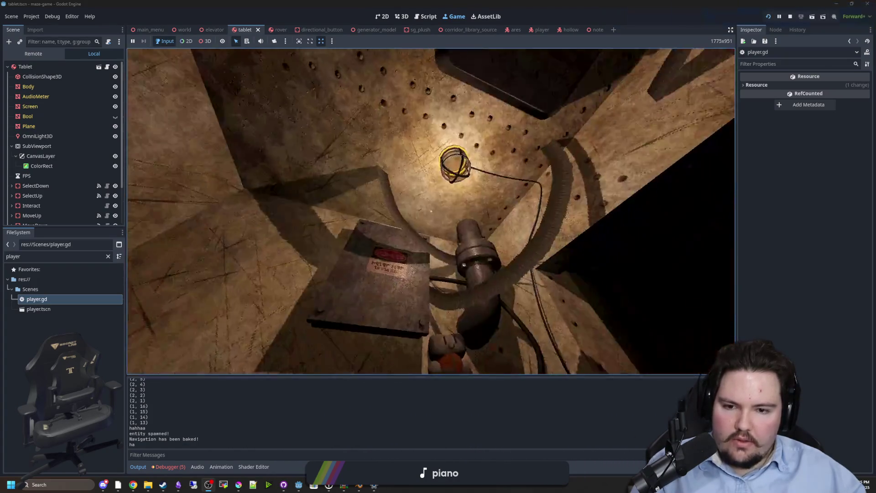
pyautogui.press('Escape')
pyautogui.click(790, 16)
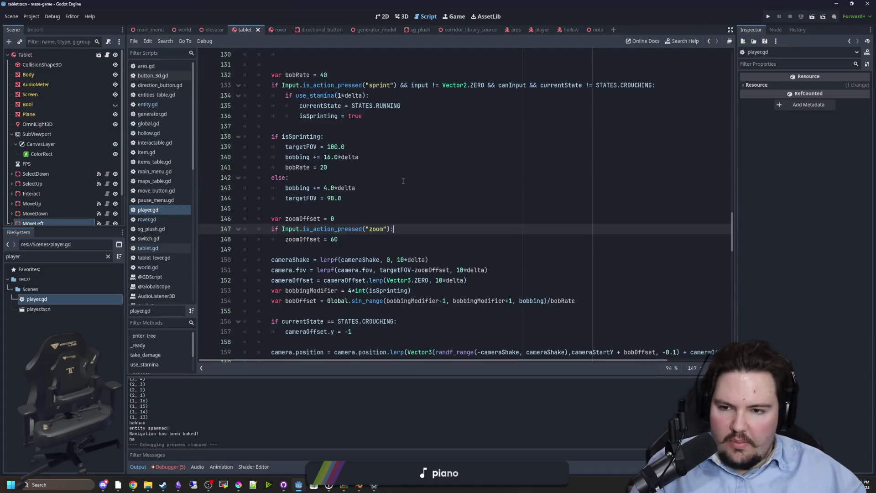
# Step: Save player.gd in the script editor around lines 142-146
pyautogui.click(403, 181)
pyautogui.hotkey('ctrl', 's')
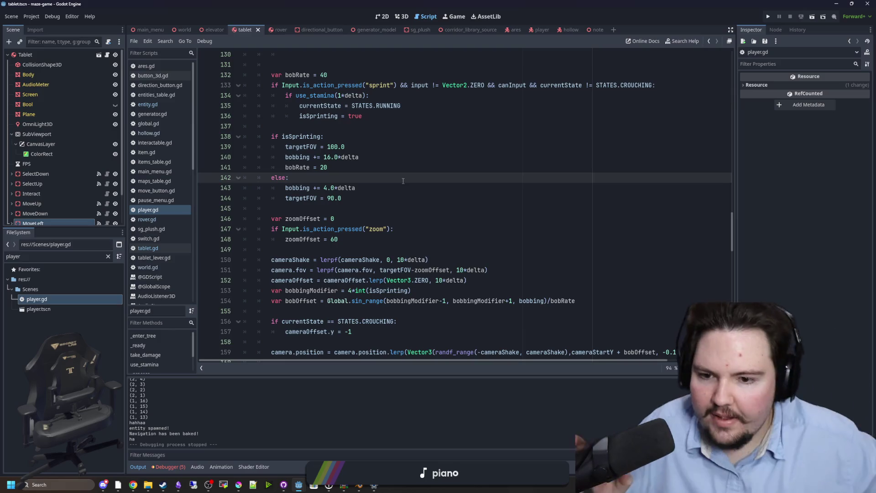
pyautogui.click(446, 214)
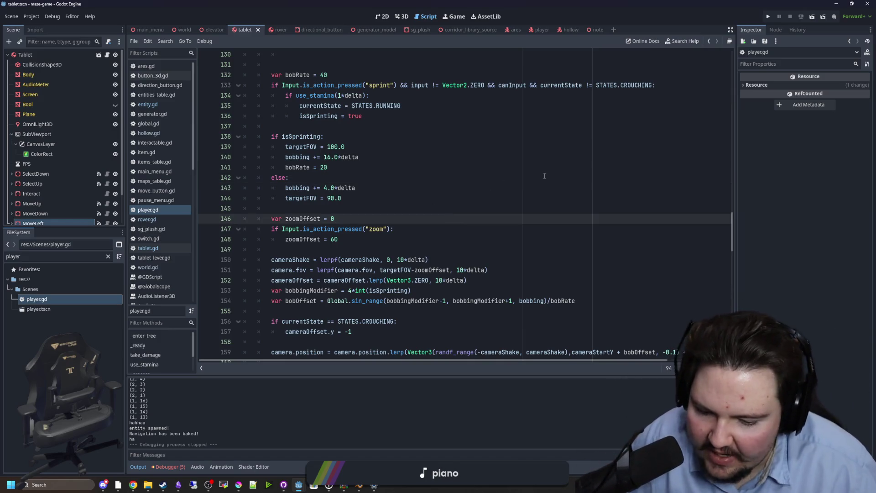
pyautogui.click(400, 208)
pyautogui.hotkey('ctrl', 's')
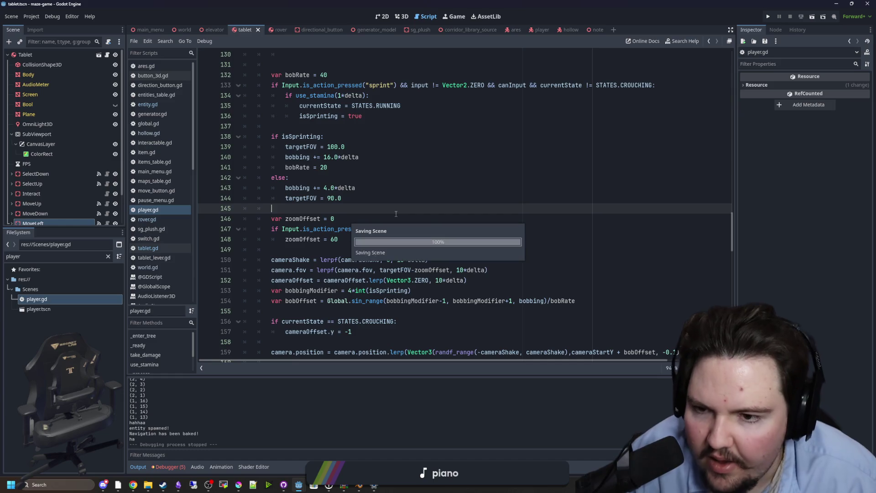
# Step: Show and enlarge the Visual Profiler in the debugger, then run the project
pyautogui.click(167, 466)
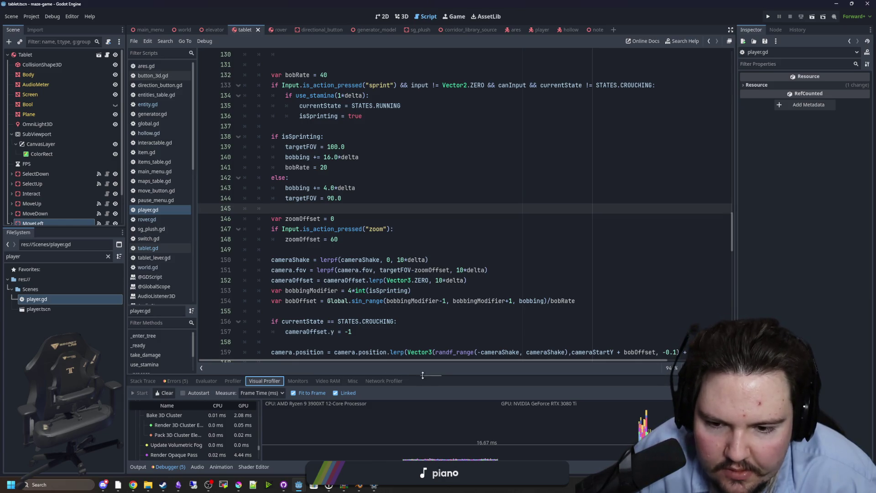
pyautogui.moveTo(422, 375); pyautogui.dragTo(434, 308)
pyautogui.click(766, 20)
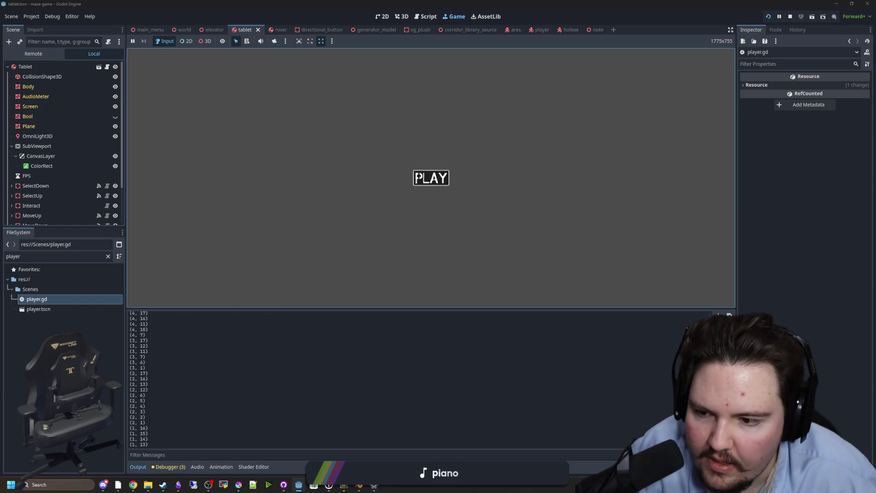
# Step: Start the game past PLAY to the in-game menu, closing the stray Windows Start menu
pyautogui.click(416, 177)
pyautogui.press('super')
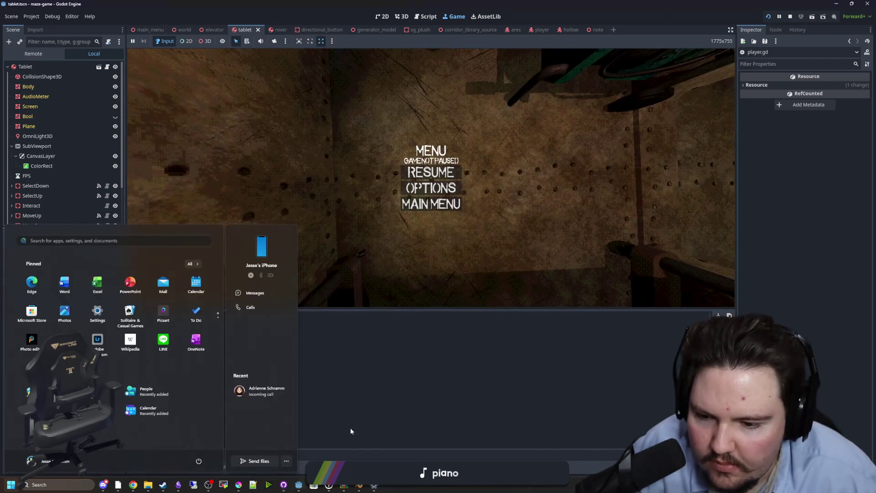
pyautogui.click(351, 431)
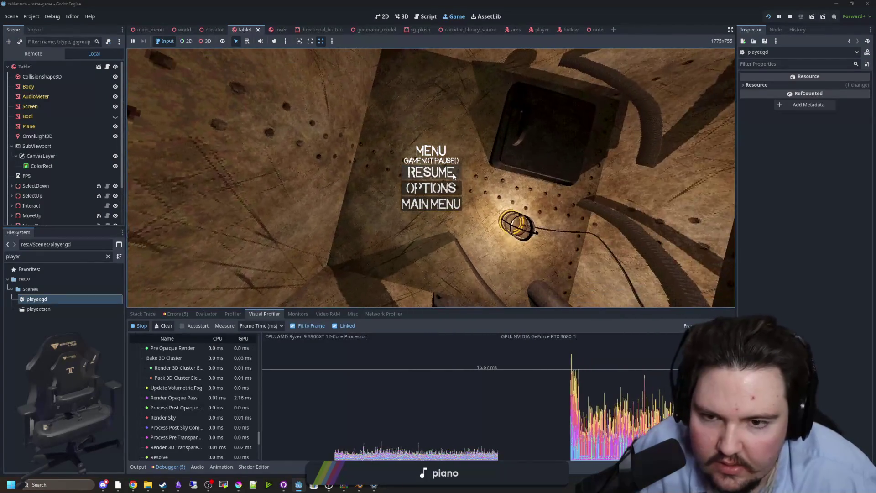
# Step: Resume the game and raise the tablet, then set it back on the desk
pyautogui.click(454, 176)
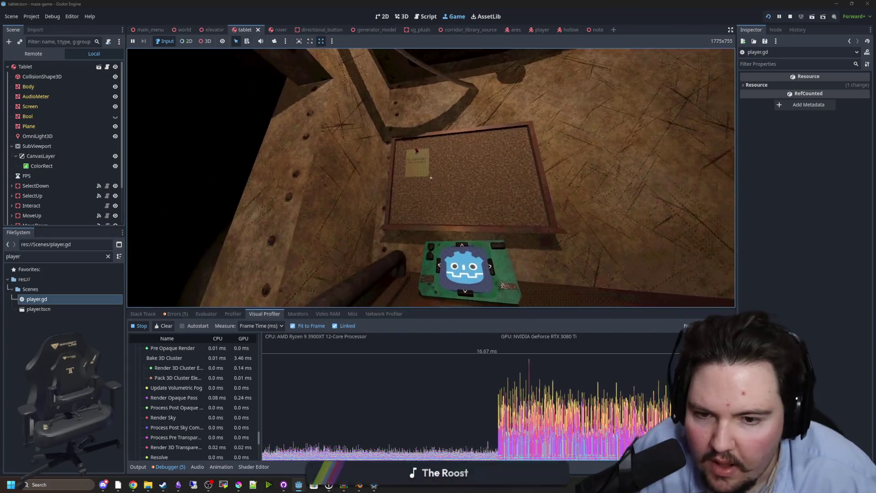
pyautogui.rightClick(431, 178)
pyautogui.rightClick(453, 183)
pyautogui.rightClick(431, 180)
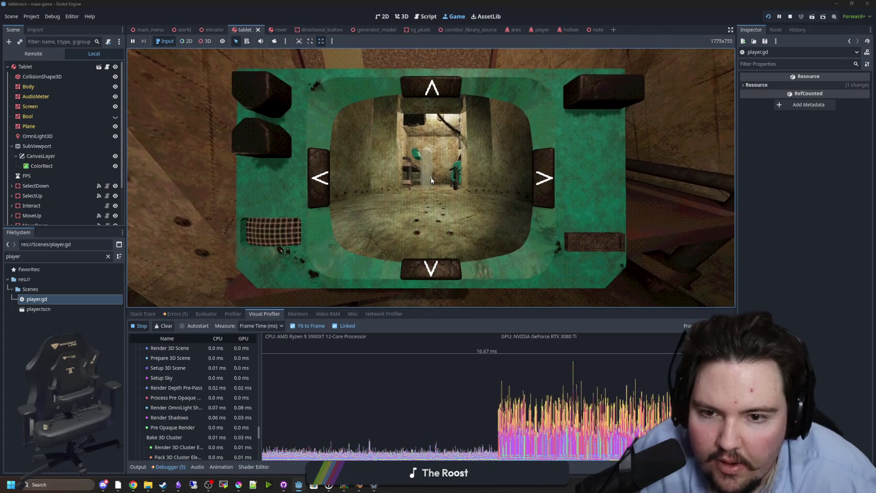
pyautogui.rightClick(432, 180)
# Step: Open the tablet close-up, enlarge its camera feed and restore it, then exit to first-person view
pyautogui.press('e')
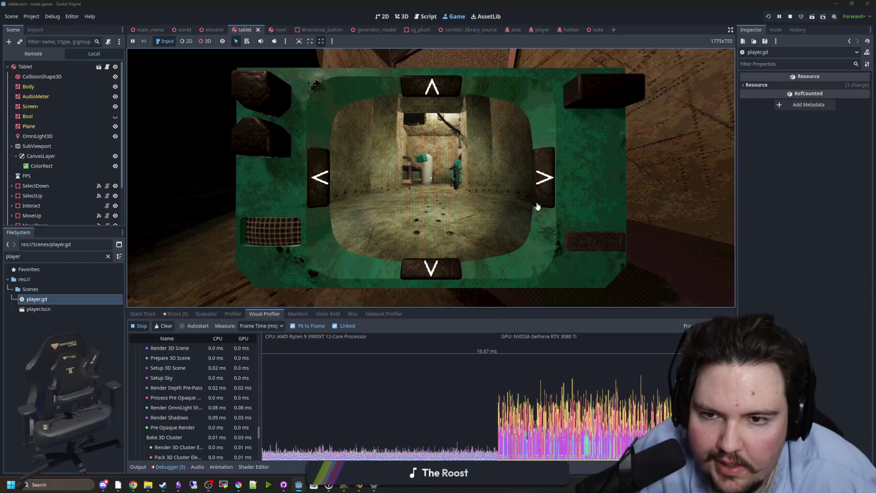
pyautogui.click(448, 176)
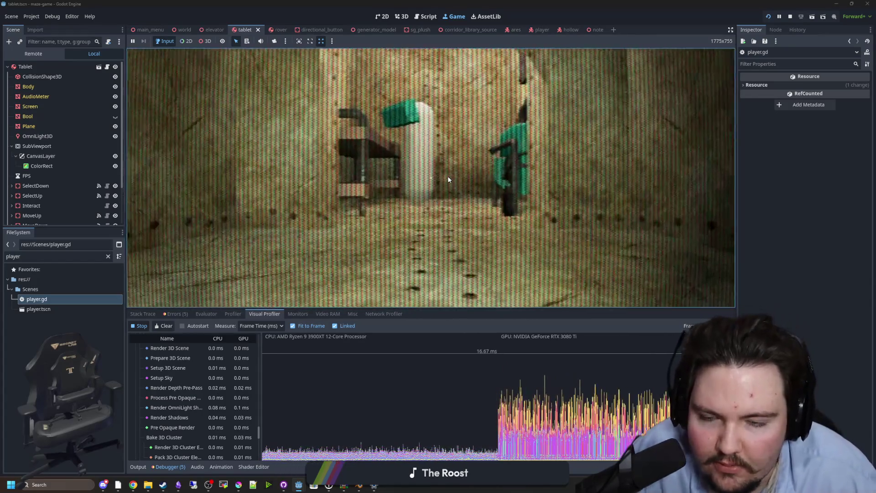
pyautogui.click(447, 176)
pyautogui.press('e')
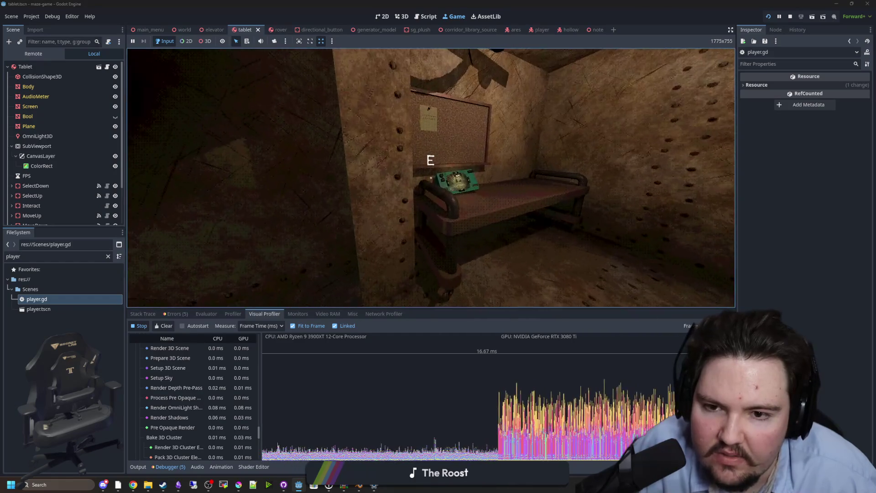
# Step: Walk around the room with WASD to the bench holding the tablet
pyautogui.press('e')
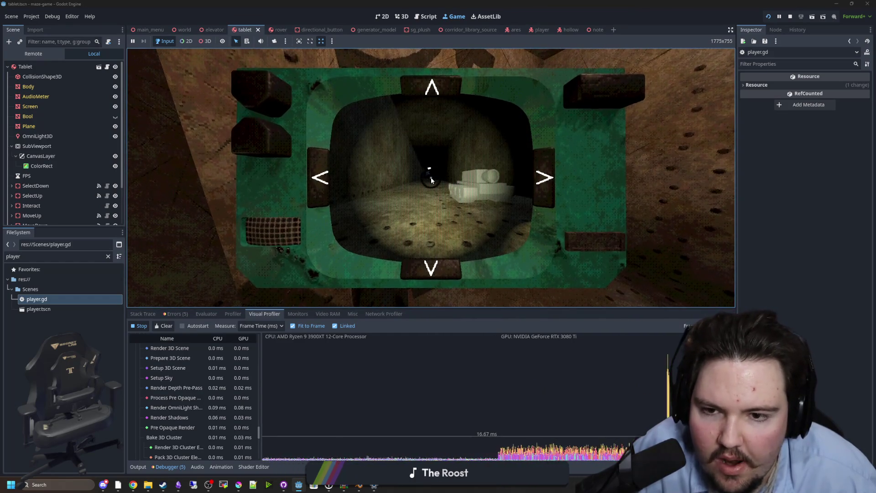
pyautogui.press('e')
pyautogui.press('e')
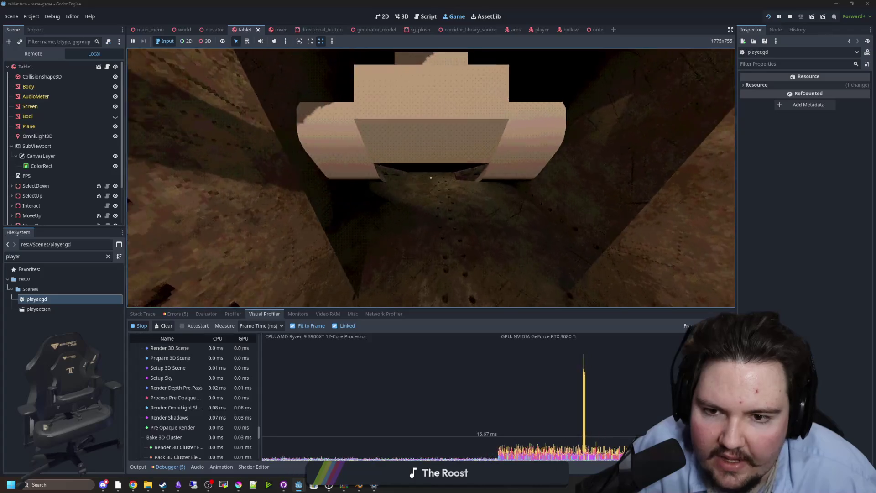
pyautogui.press('w')
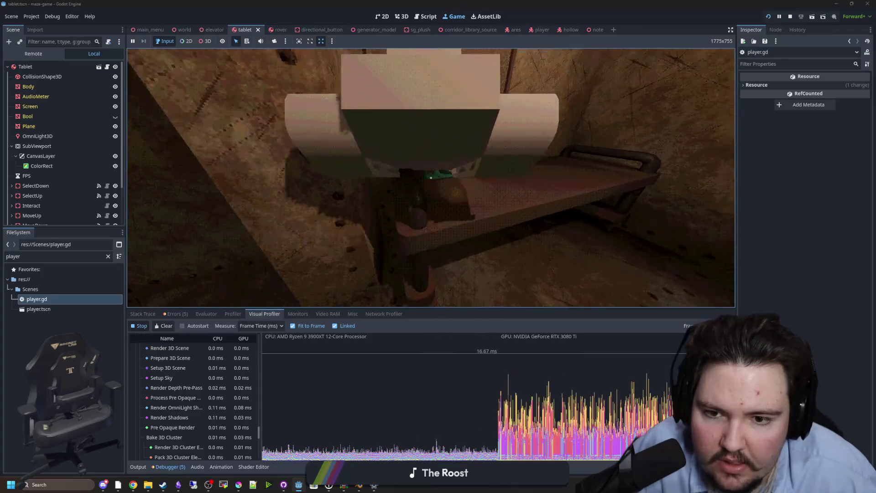
pyautogui.press('w')
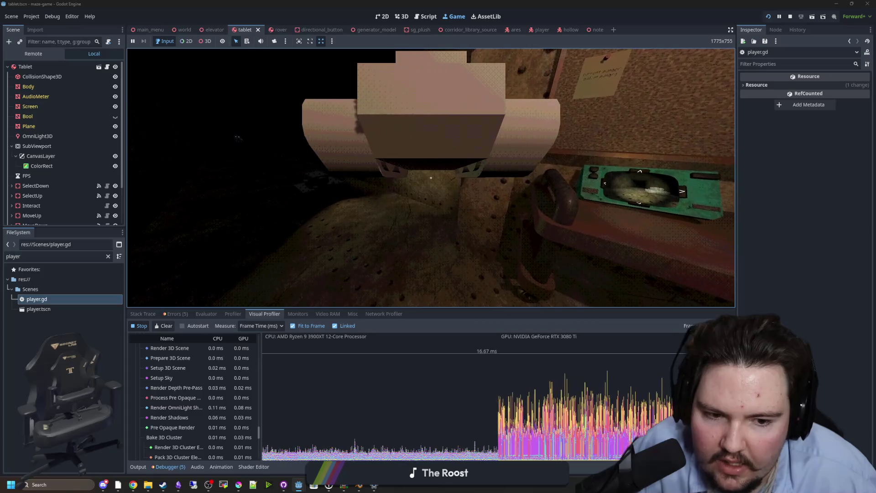
pyautogui.press('a')
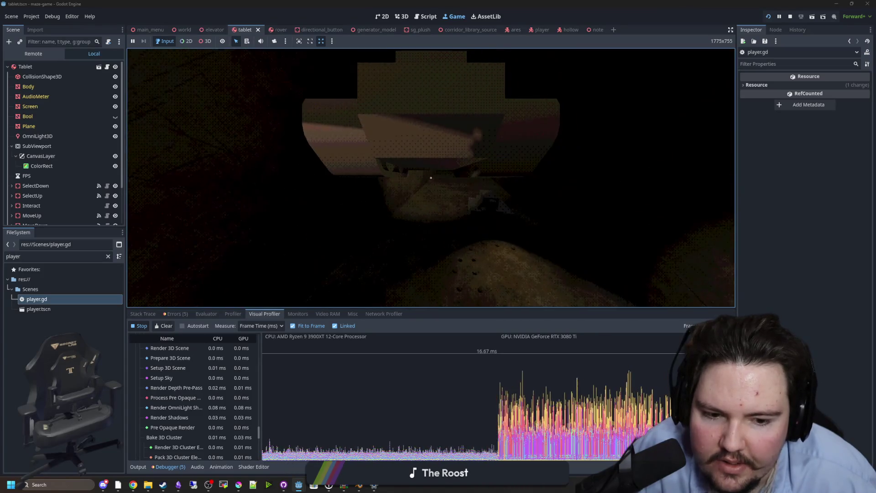
pyautogui.press('d')
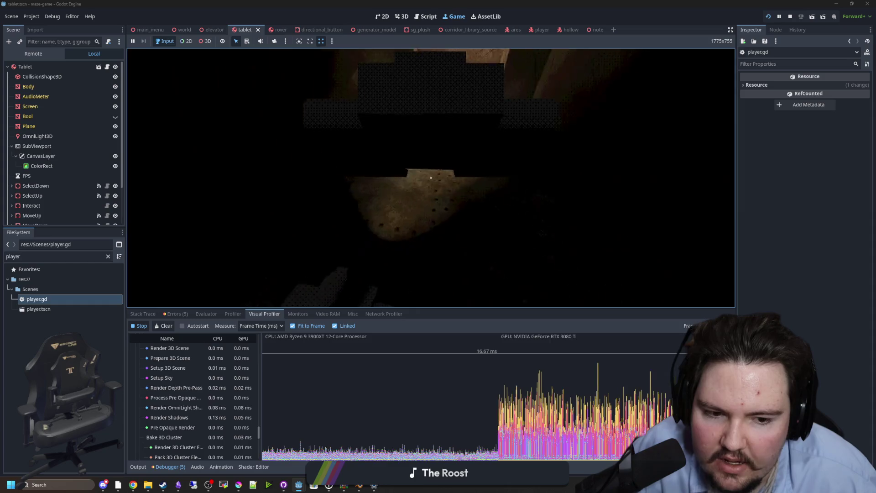
pyautogui.press('a')
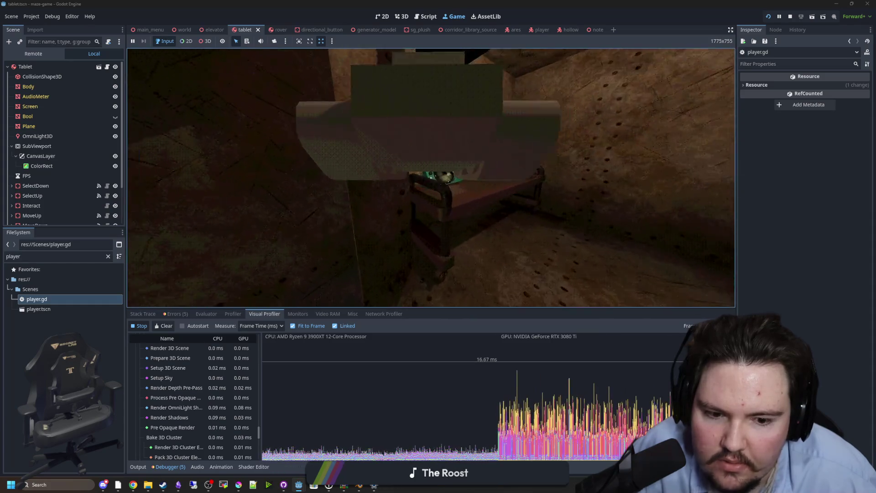
pyautogui.press('w')
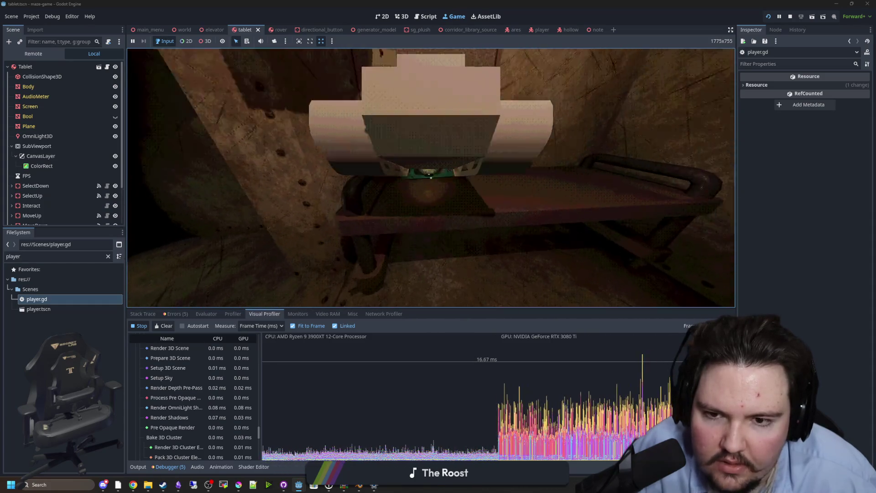
pyautogui.press('d')
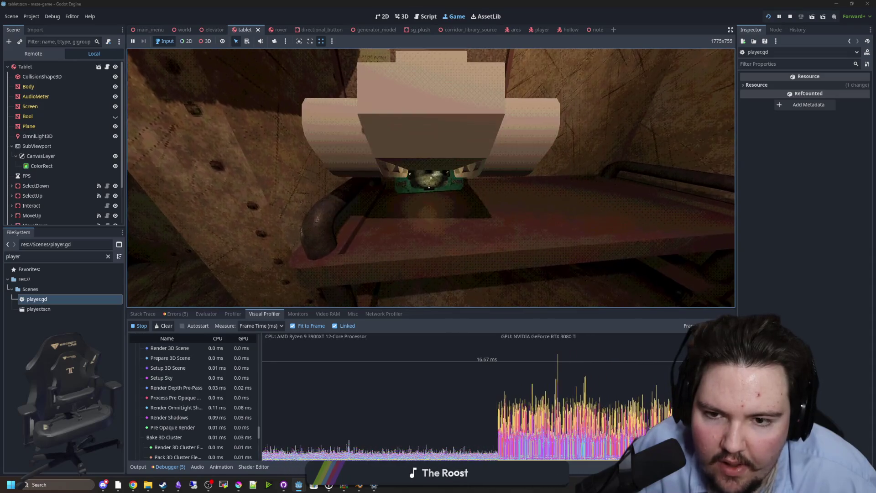
pyautogui.press('s')
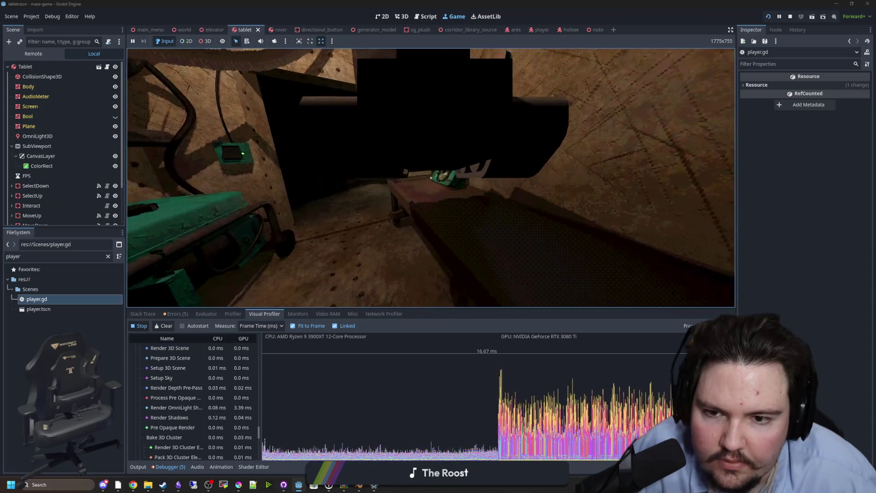
pyautogui.press('w')
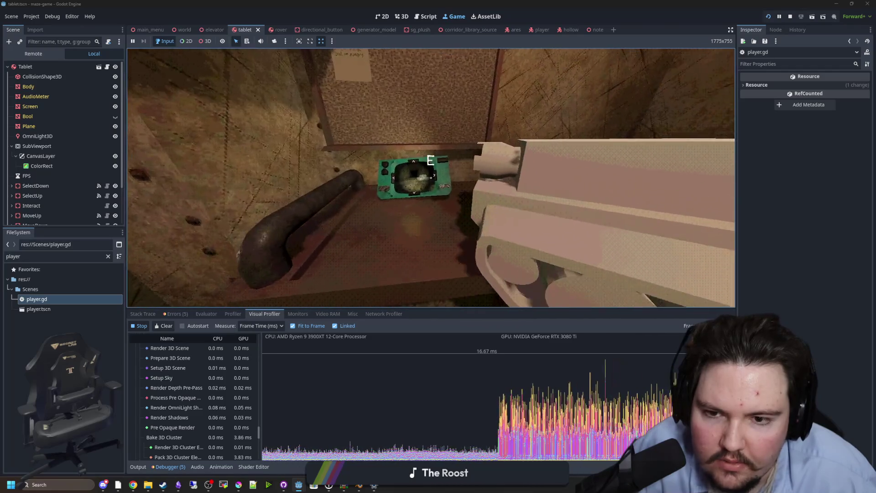
# Step: Raise and lower the tablet at the bench, ending facing the tunnel
pyautogui.press('e')
pyautogui.press('e')
pyautogui.press('a')
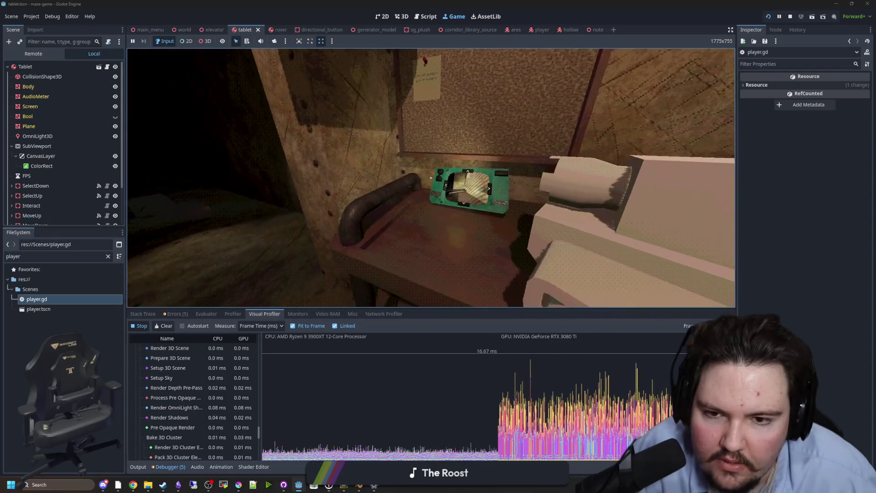
pyautogui.press('e')
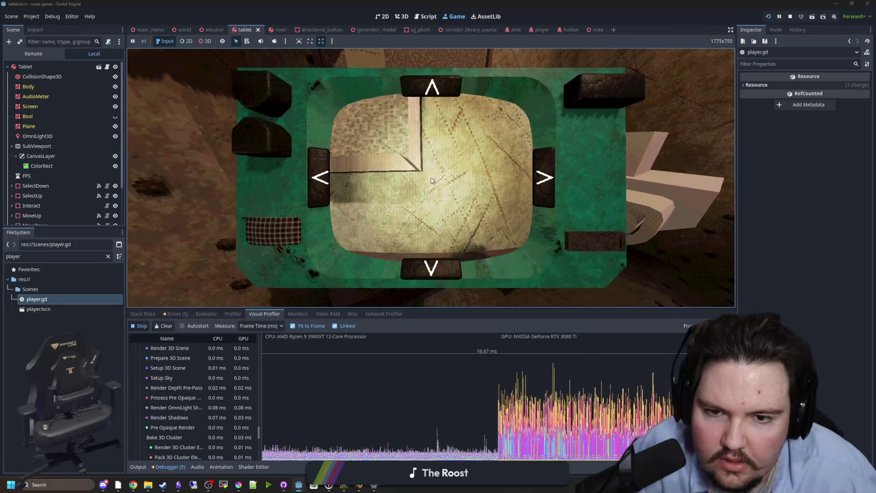
pyautogui.press('e')
pyautogui.press('e')
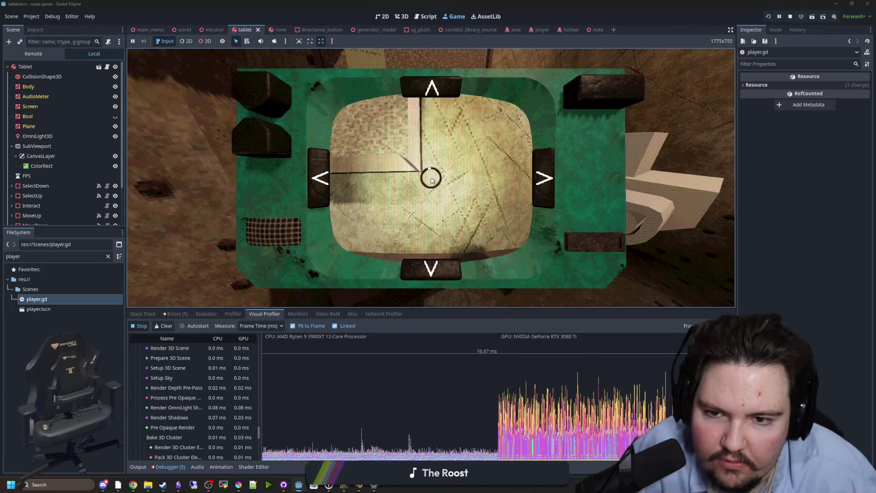
pyautogui.press('e')
# Step: Walk down the tunnel to the rover and drive it into a lit corridor via the tablet feed
pyautogui.press('w')
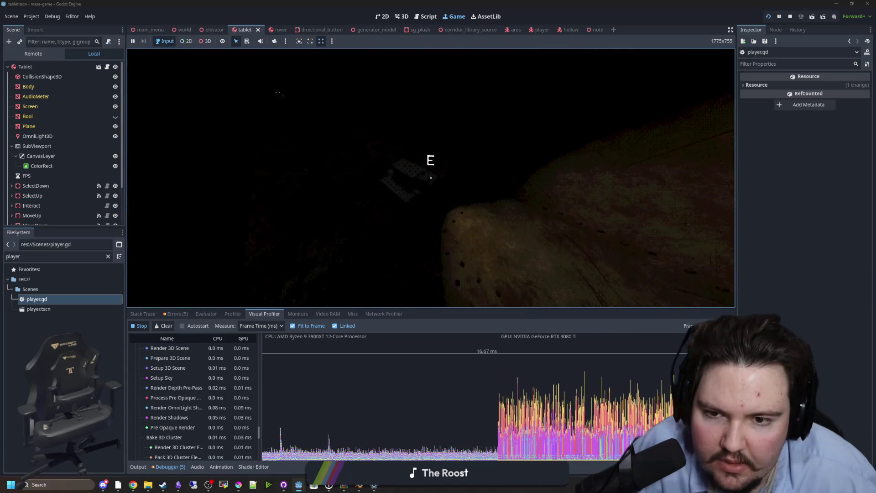
pyautogui.press('w')
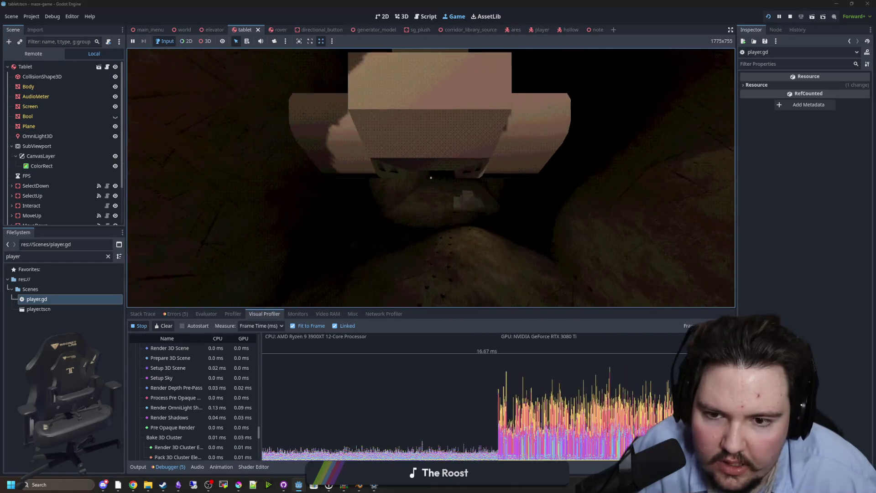
pyautogui.press('w')
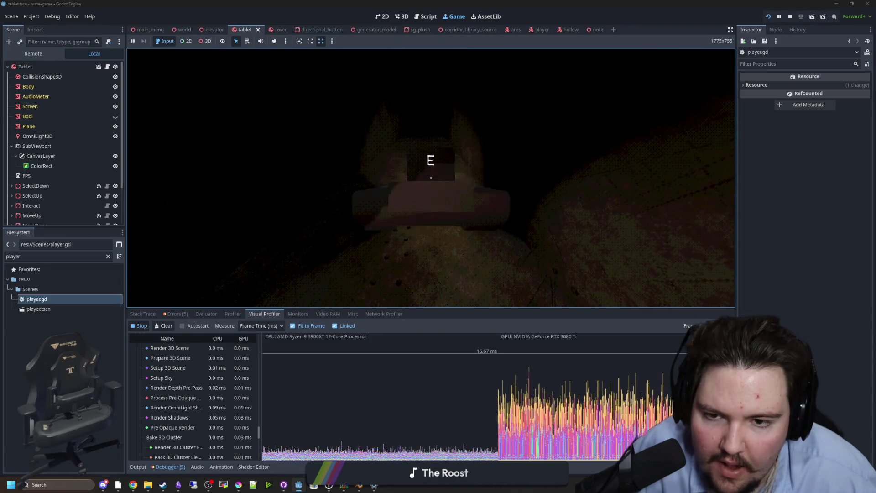
pyautogui.press('e')
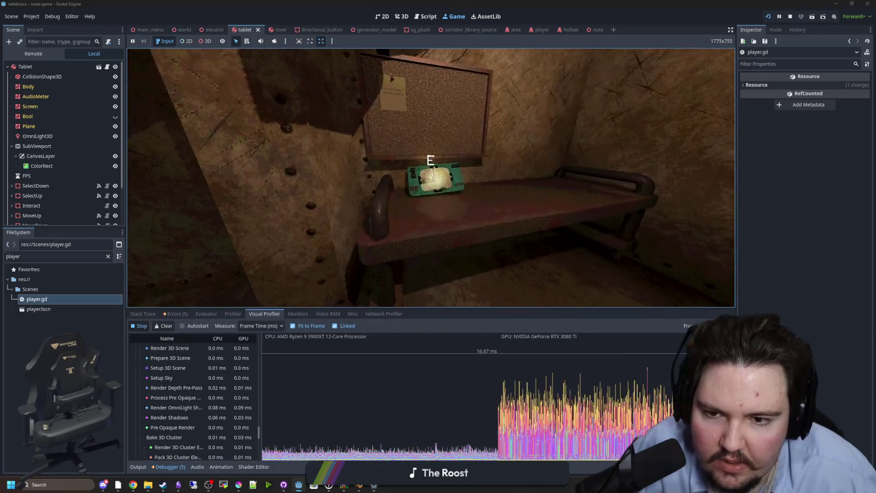
pyautogui.press('Up')
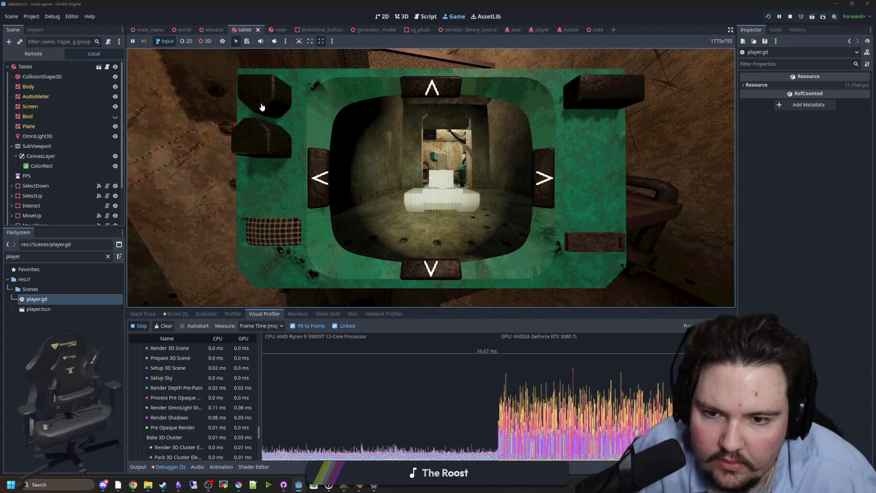
pyautogui.press('Right')
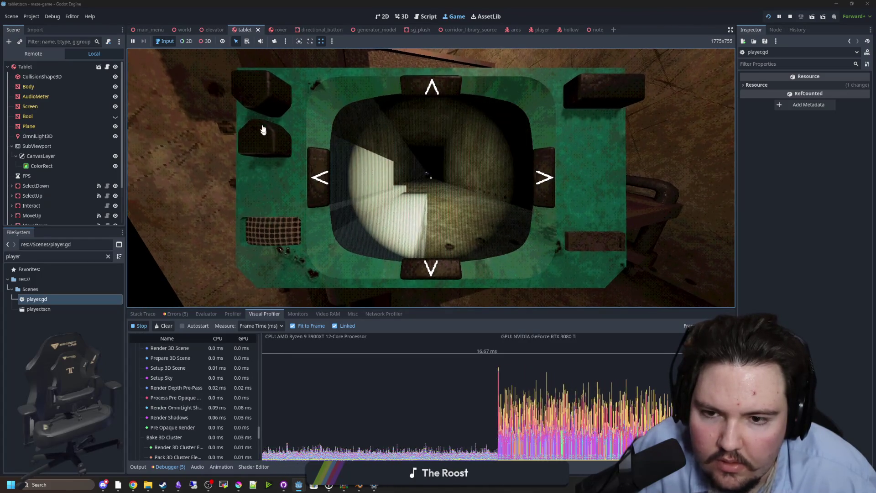
pyautogui.press('Right')
# Step: Put the tablet down and move around the desk to face the tablet and rover
pyautogui.press('e')
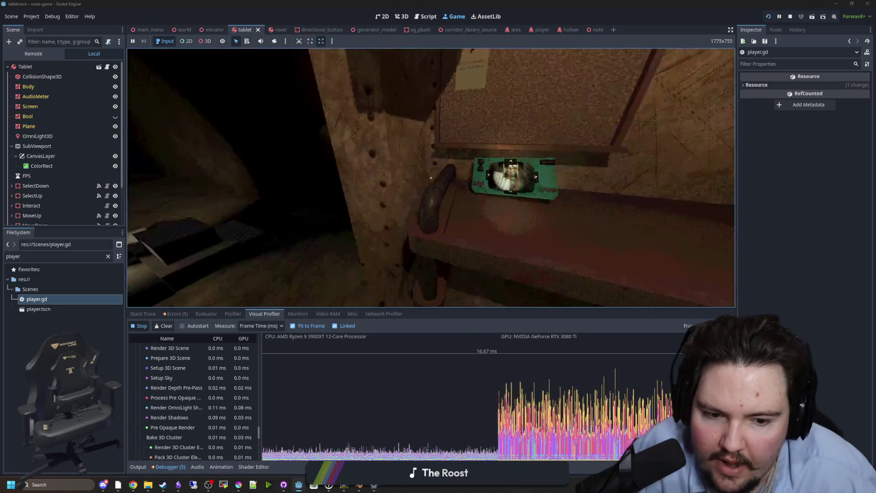
pyautogui.press('s')
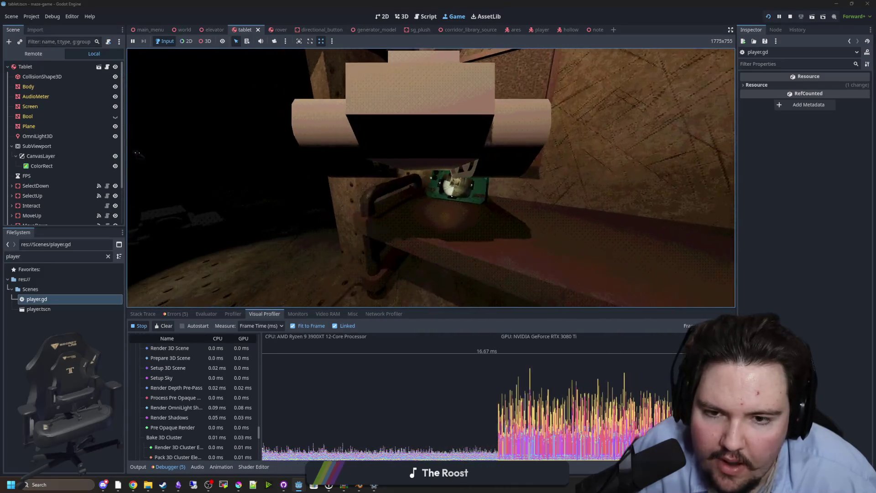
pyautogui.press('s')
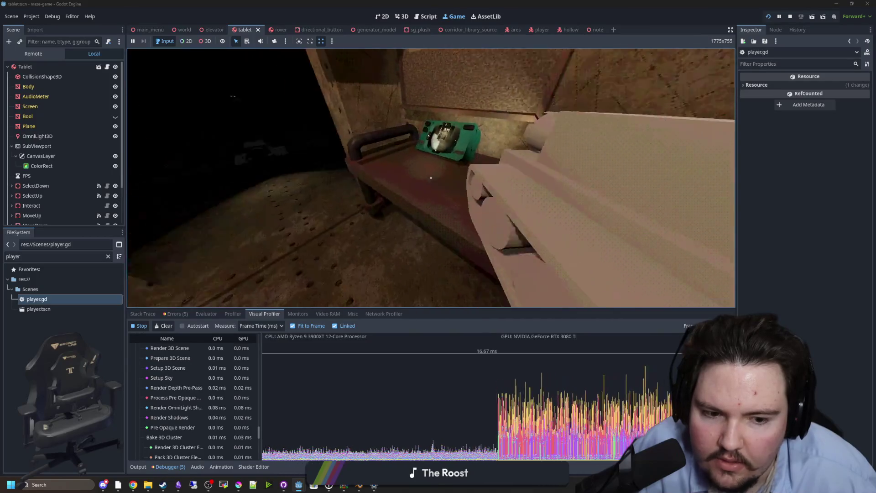
pyautogui.press('w')
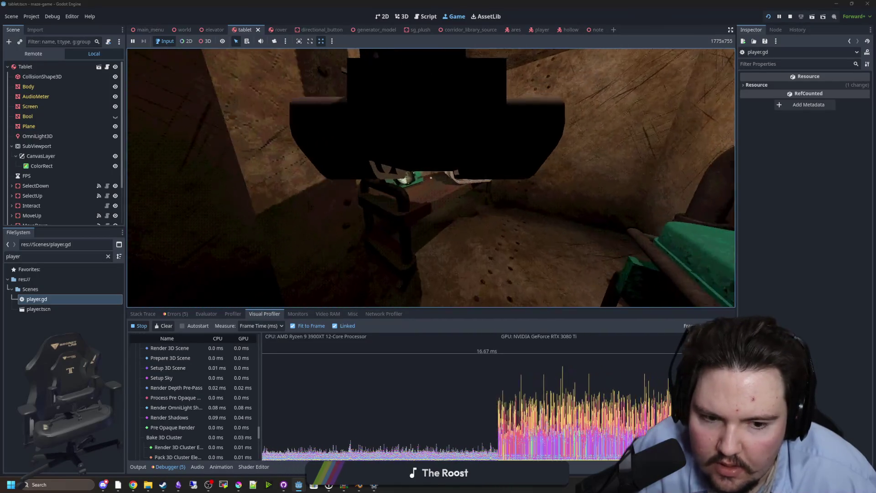
pyautogui.press('s')
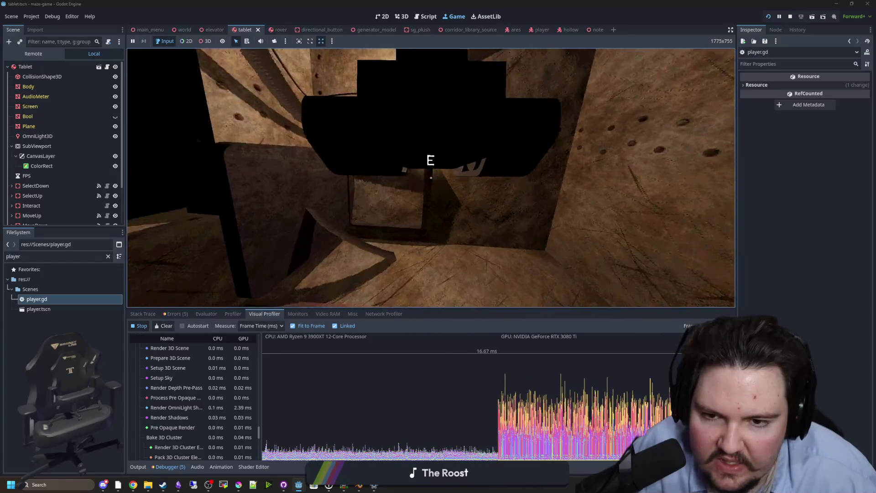
# Step: Repeatedly raise and lower the tablet screen, ending with it filling the view
pyautogui.press('e')
pyautogui.press('e')
pyautogui.press('e')
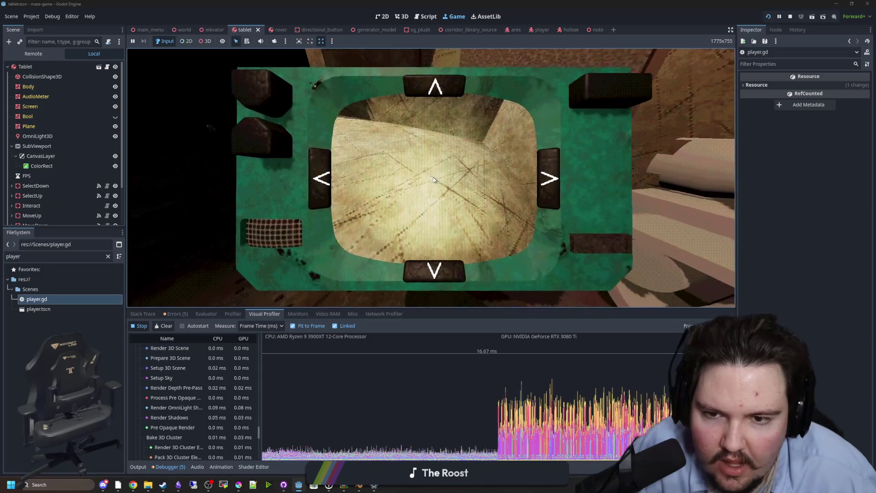
pyautogui.press('e')
pyautogui.press('e')
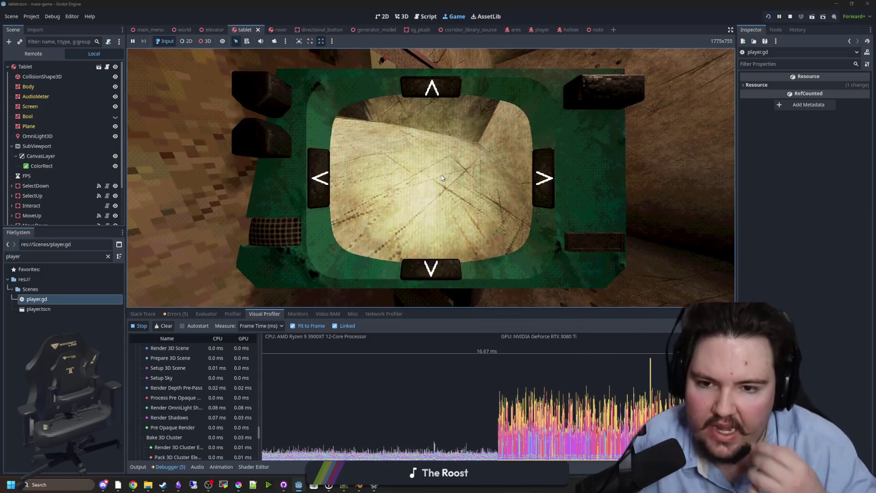
pyautogui.press('e')
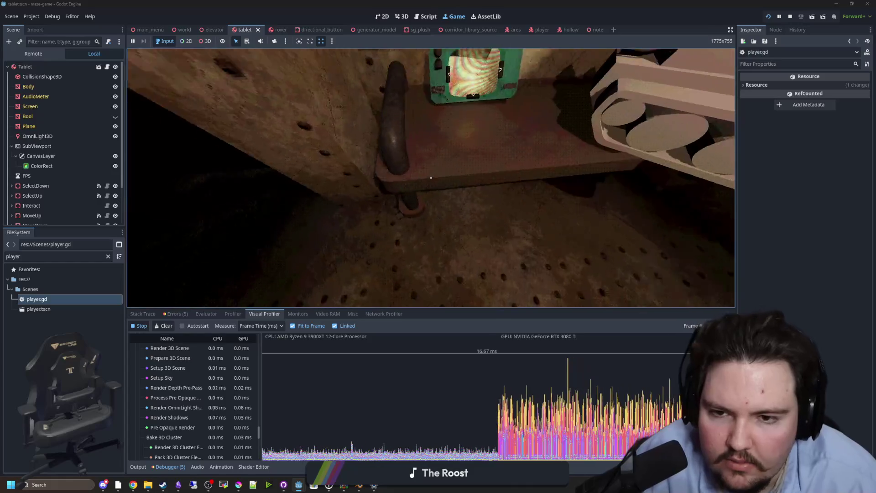
pyautogui.press('e')
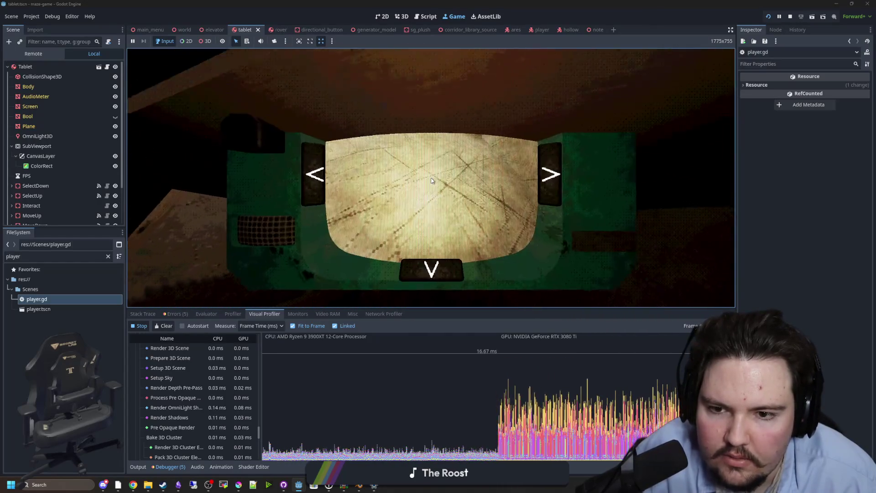
pyautogui.press('e')
pyautogui.press('e')
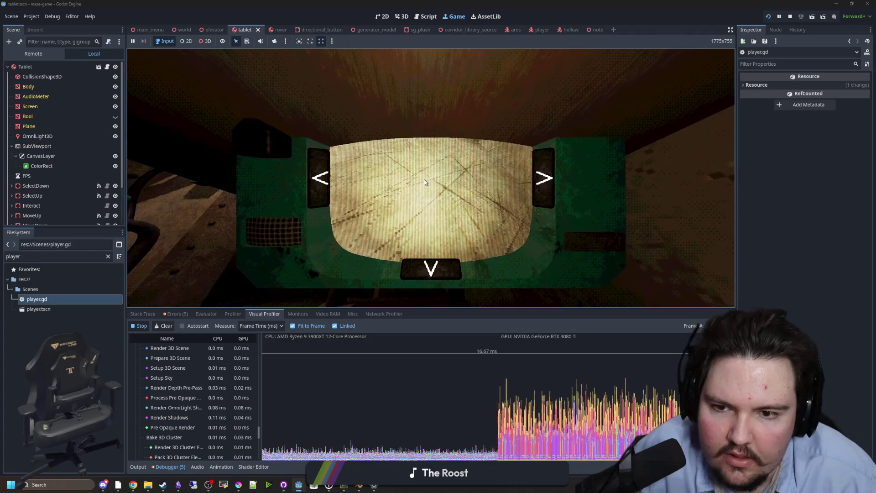
pyautogui.press('e')
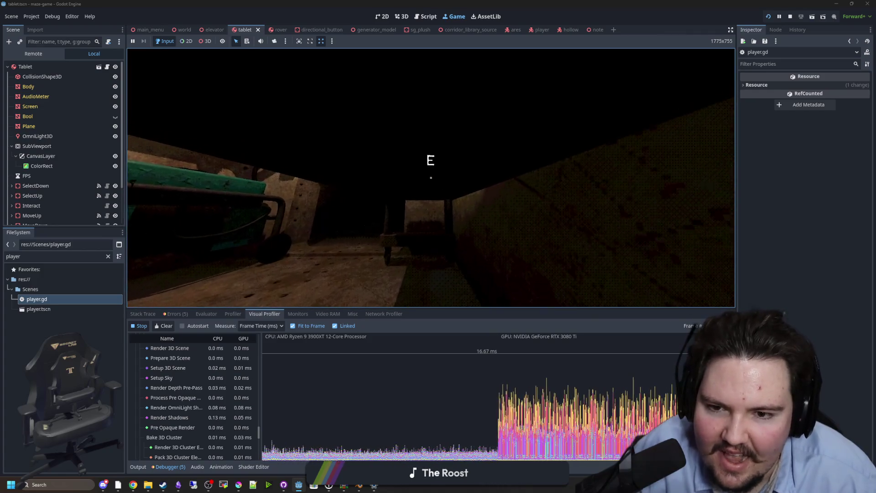
pyautogui.press('e')
pyautogui.press('e')
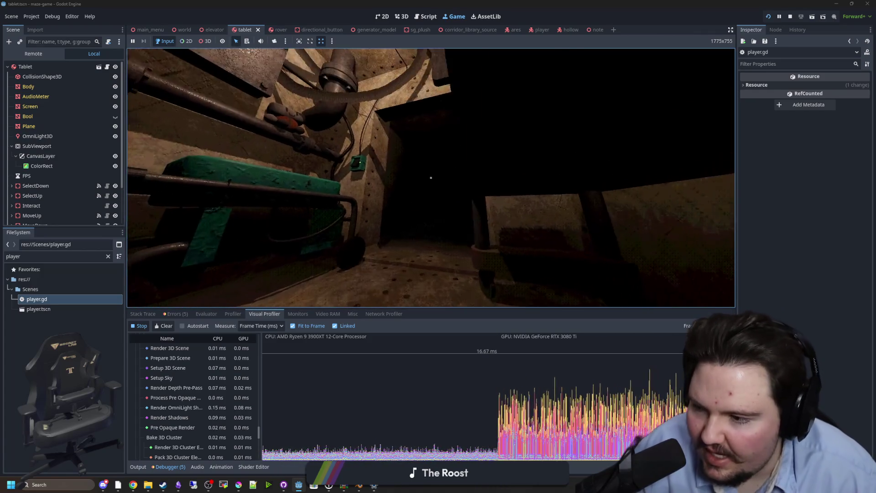
pyautogui.press('e')
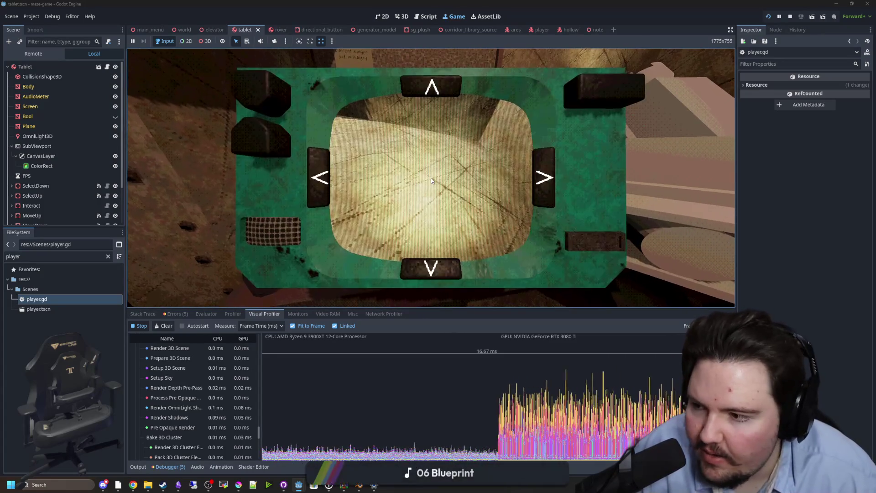
pyautogui.press('e')
pyautogui.press('e')
pyautogui.press('e')
pyautogui.press('e')
pyautogui.press('e')
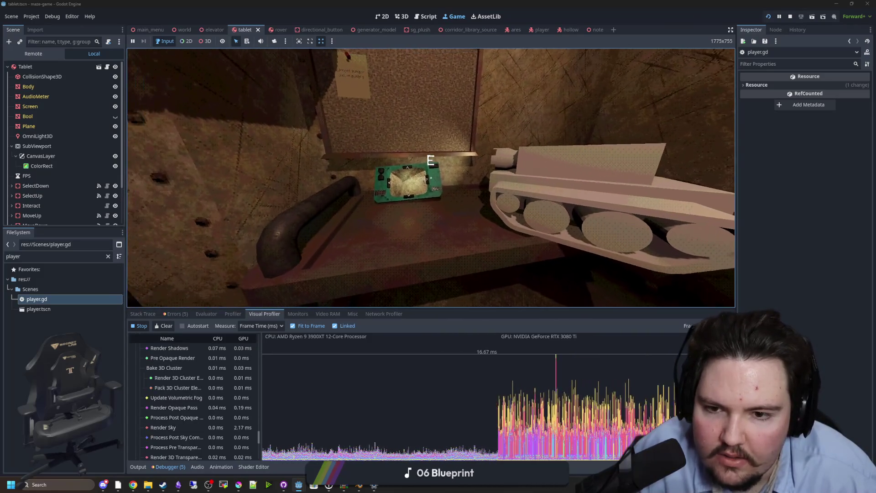
pyautogui.press('e')
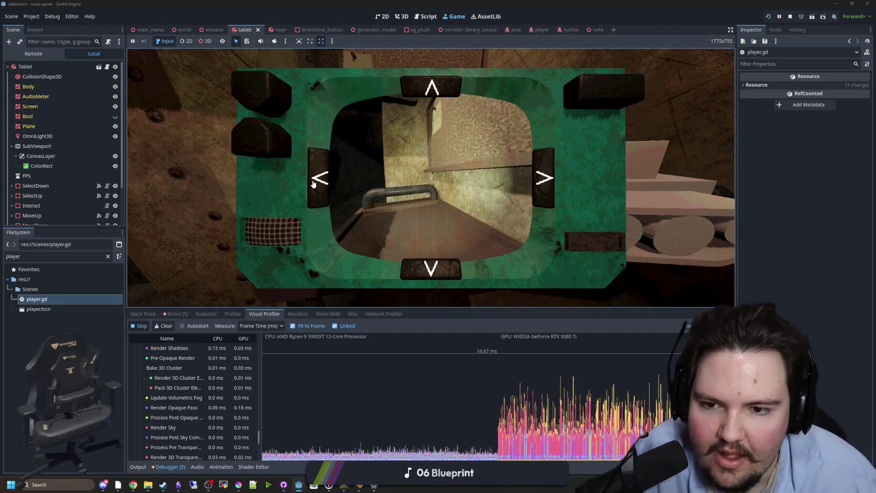
# Step: Steer the rover with the tablet's arrows, toggle the feed off and on, then stow the tablet and pause
pyautogui.click(314, 183)
pyautogui.click(446, 88)
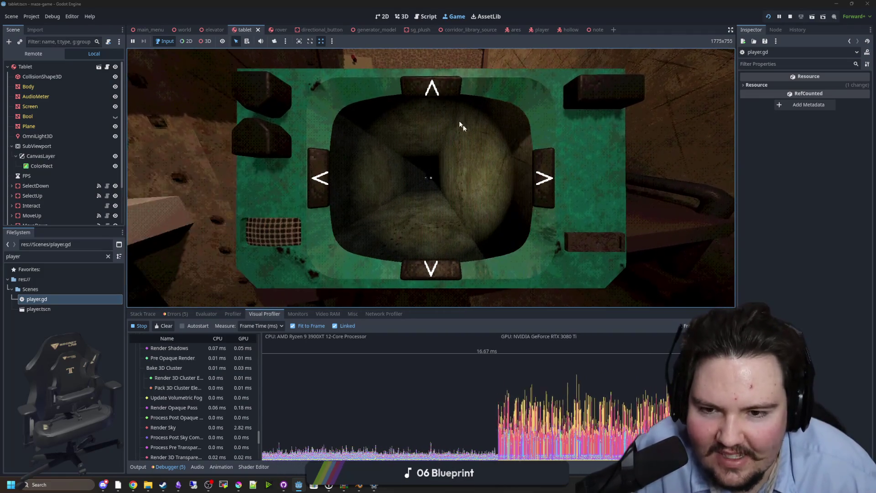
pyautogui.click(263, 147)
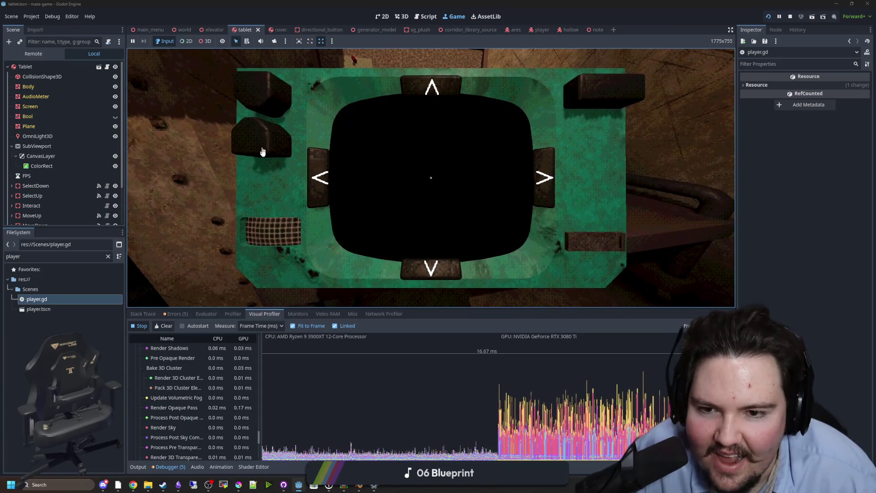
pyautogui.click(263, 147)
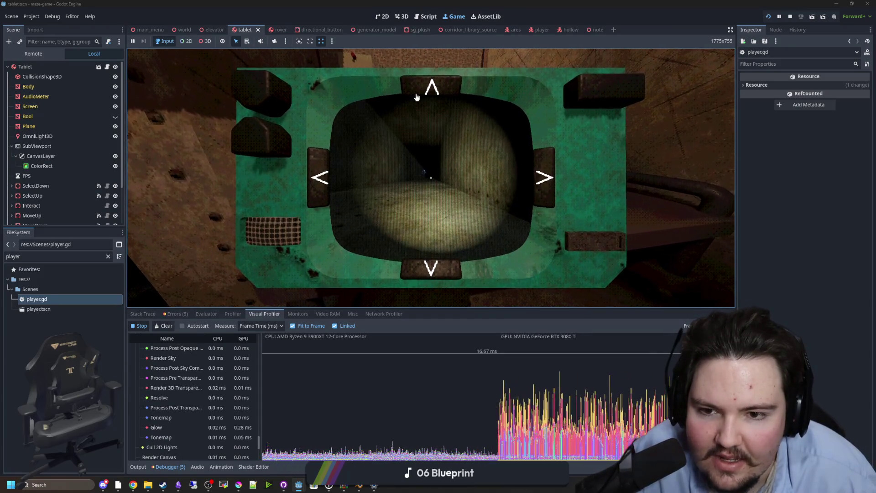
pyautogui.click(430, 92)
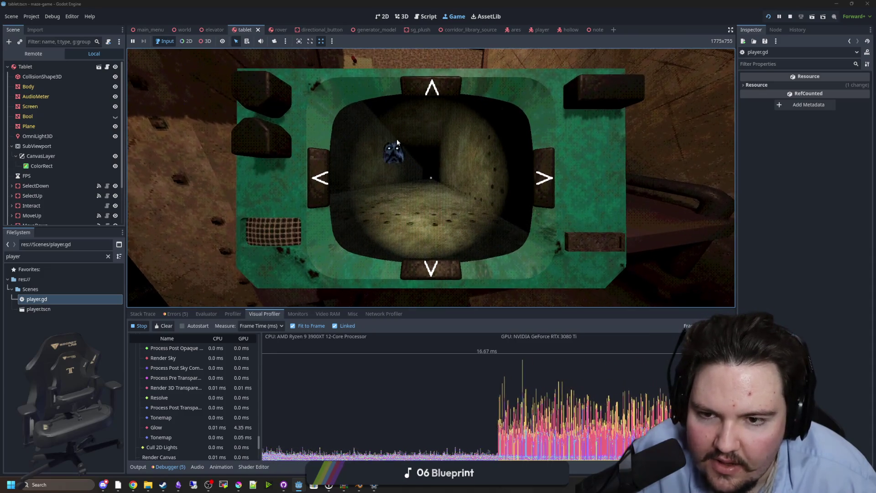
pyautogui.click(430, 91)
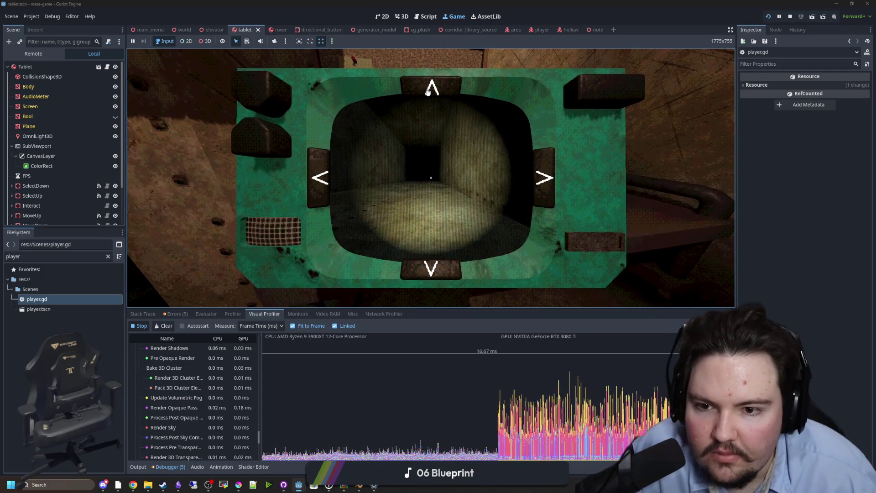
pyautogui.press('Tab')
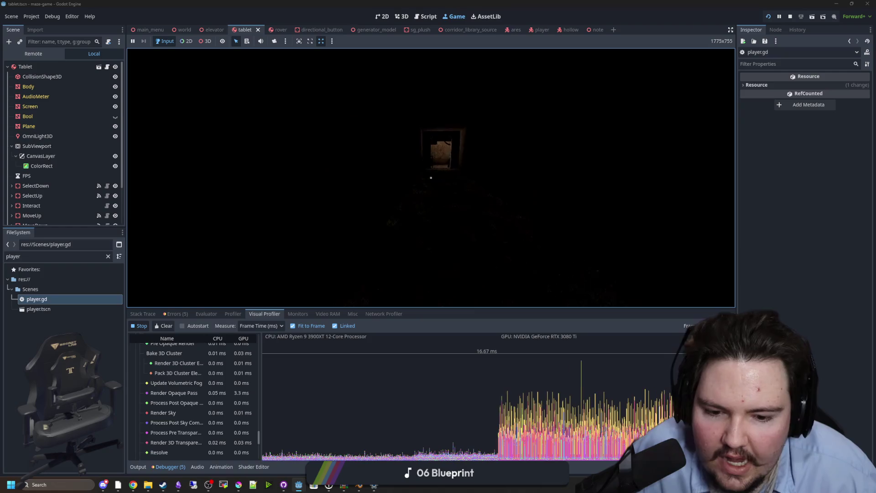
pyautogui.press('super')
# Step: Stop the running game and save player.gd
pyautogui.click(791, 17)
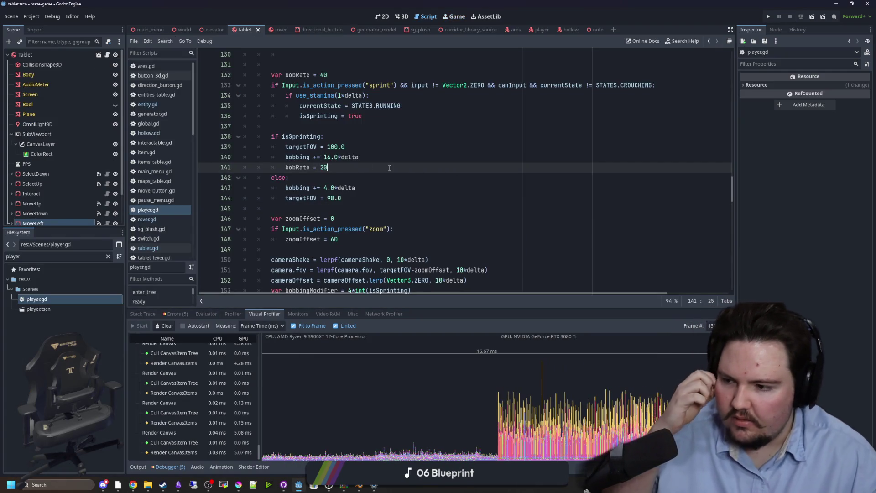
pyautogui.click(294, 125)
pyautogui.hotkey('ctrl', 's')
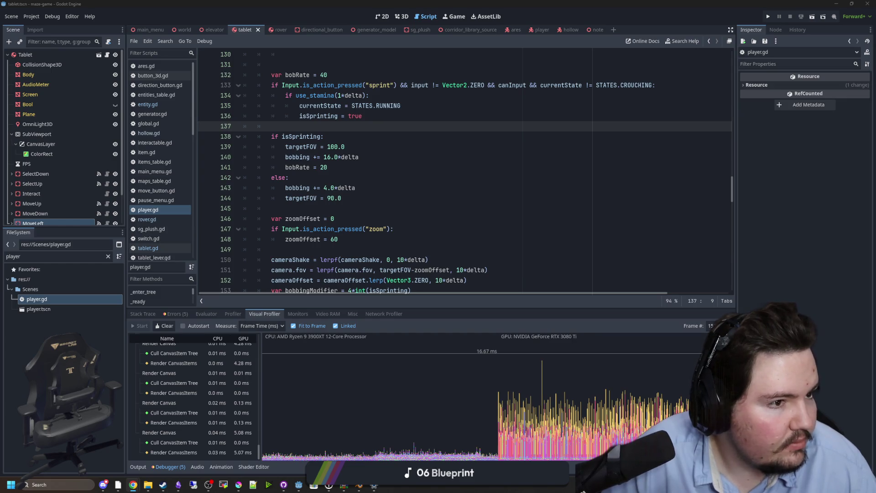
pyautogui.click(428, 177)
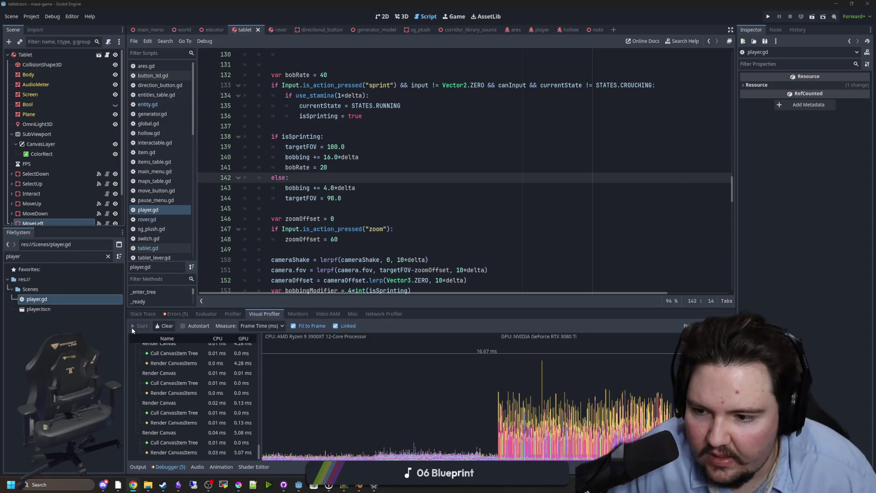
# Step: Clear the Visual Profiler data, save again, and clear the FileSystem filter
pyautogui.click(158, 327)
pyautogui.click(365, 214)
pyautogui.click(366, 205)
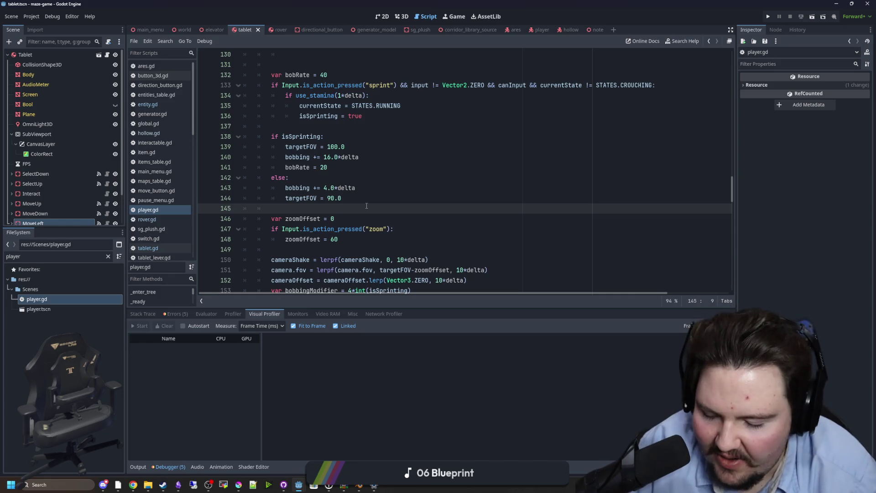
pyautogui.hotkey('ctrl', 's')
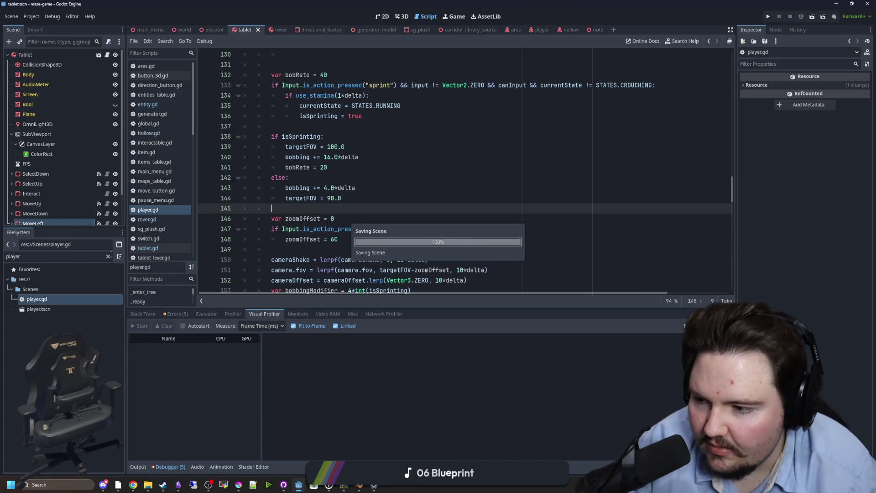
pyautogui.click(109, 256)
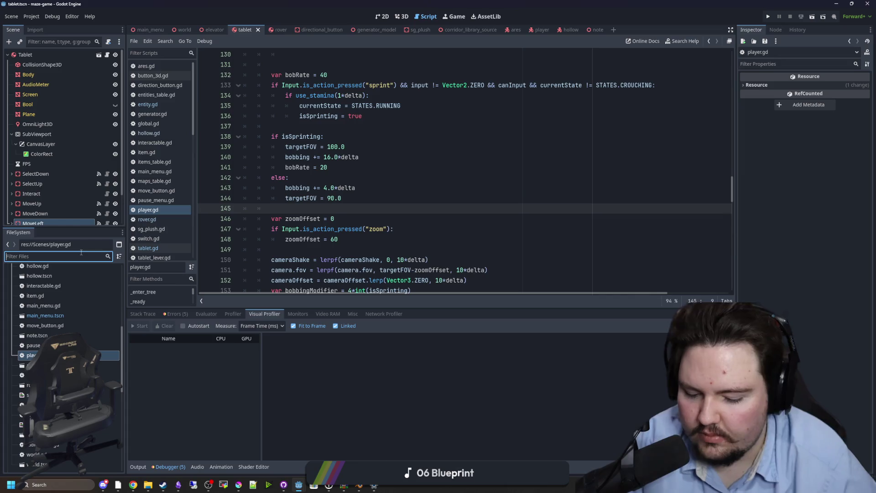
# Step: Filter the FileSystem by 'item' and select item.gd
pyautogui.write('item')
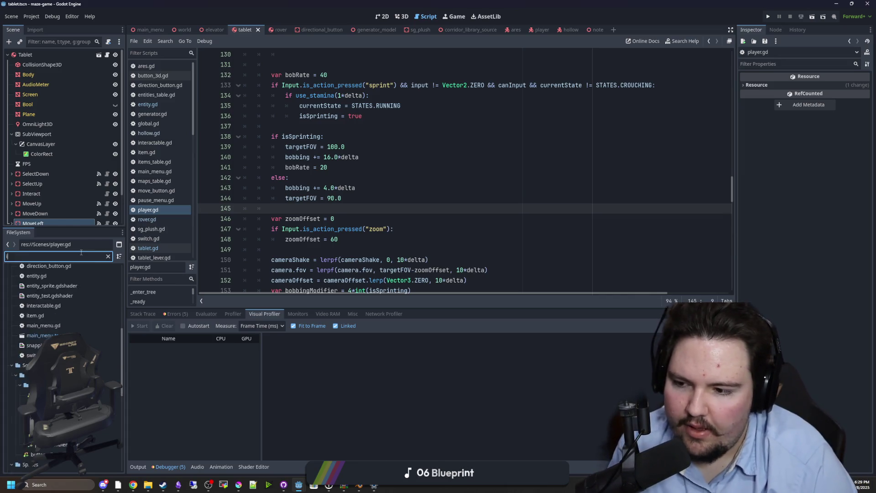
pyautogui.click(39, 327)
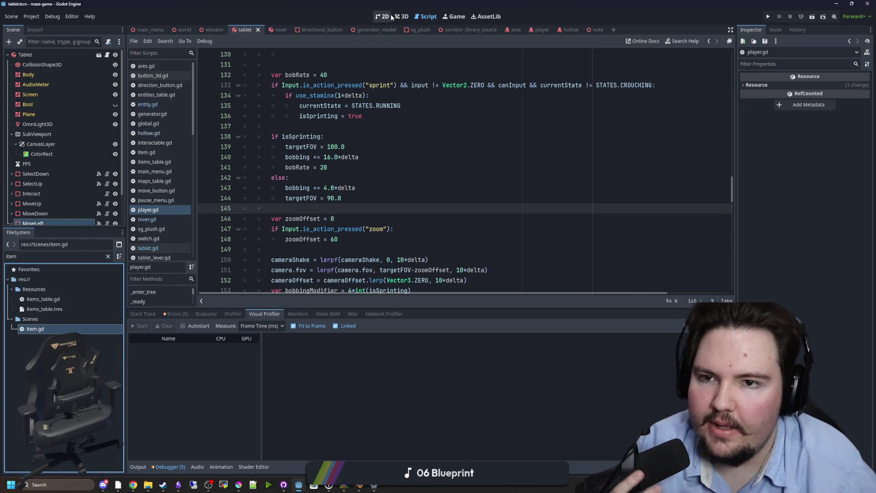
pyautogui.click(407, 16)
pyautogui.scroll(2, 305, 198)
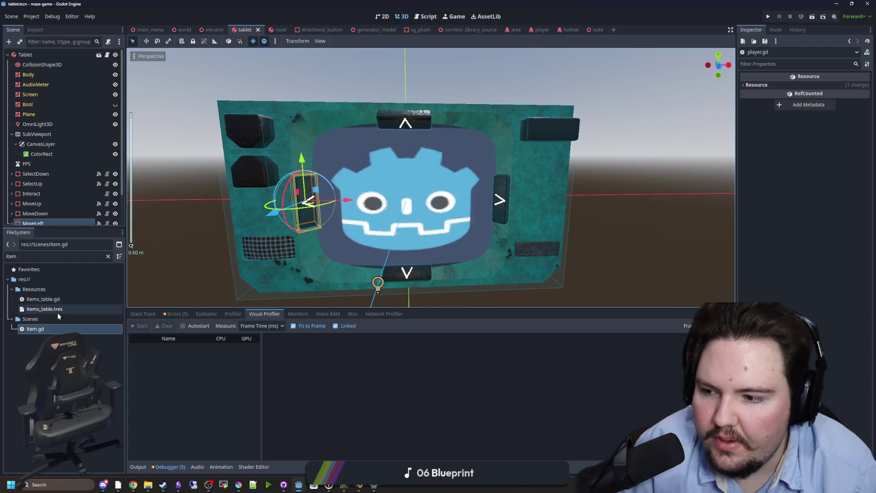
# Step: Create item_2d.gd in the Scenes folder via Create New > Script and open it
pyautogui.rightClick(39, 329)
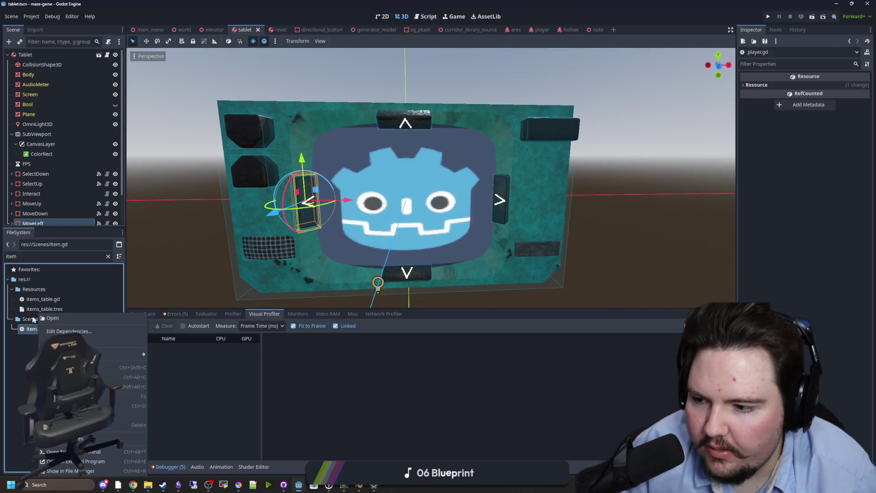
pyautogui.click(34, 319)
pyautogui.rightClick(32, 319)
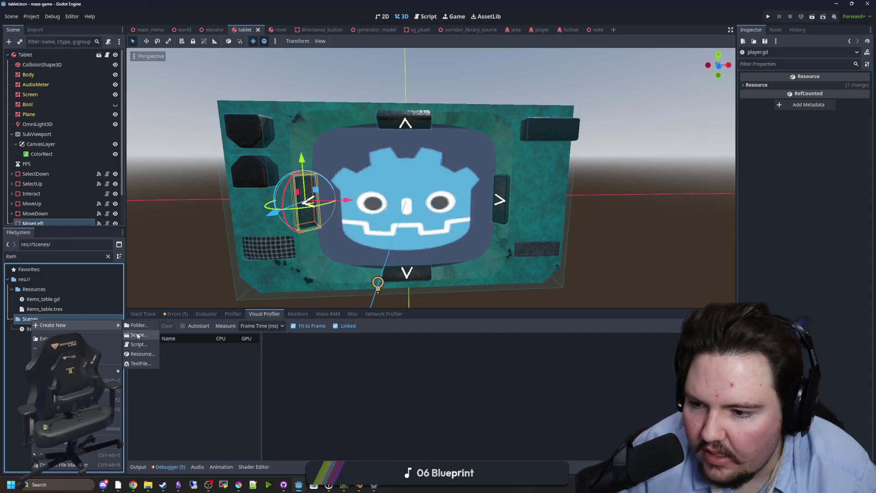
pyautogui.click(139, 344)
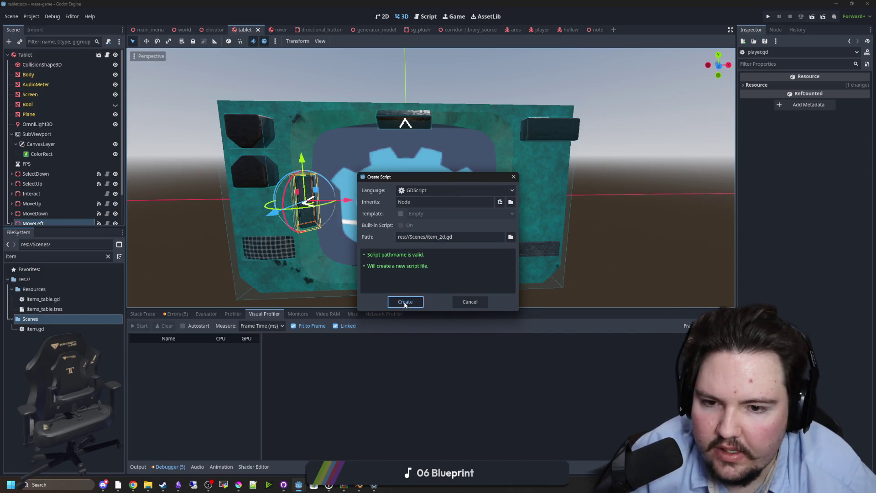
pyautogui.click(405, 303)
pyautogui.doubleClick(50, 338)
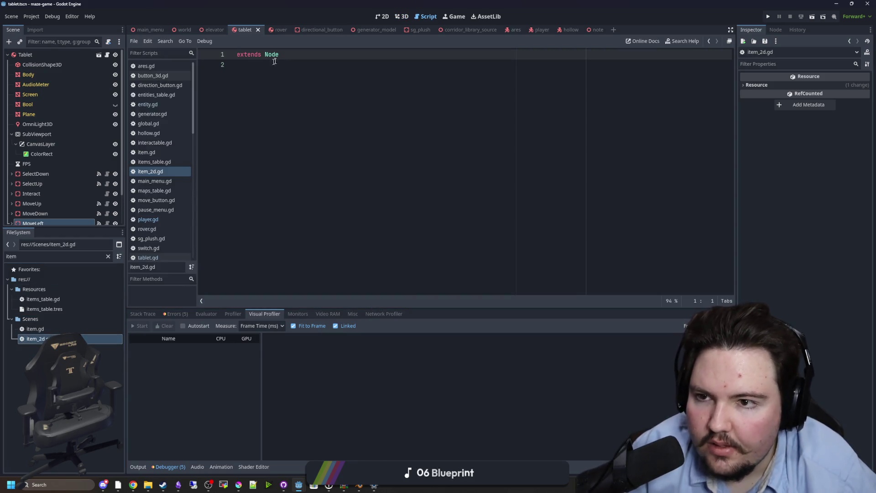
# Step: Make the script extend Item, save, and try a _ready function calling super()
pyautogui.write('Item')
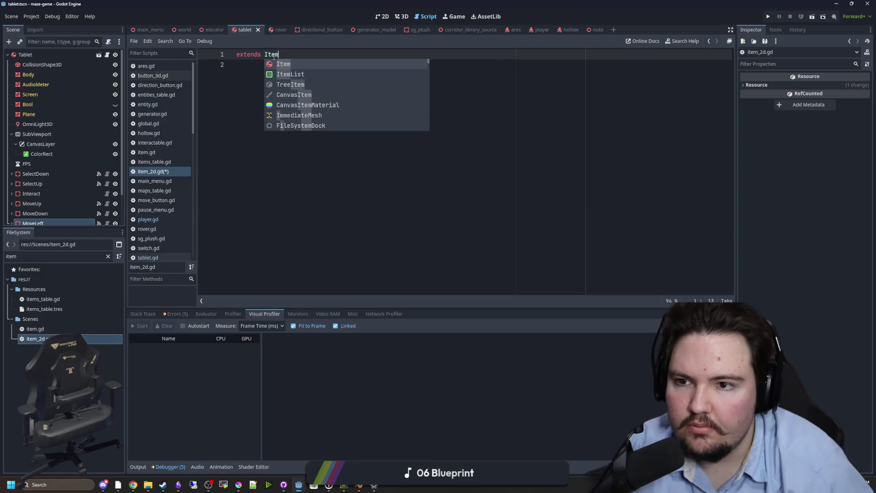
pyautogui.click(260, 74)
pyautogui.hotkey('ctrl', 's')
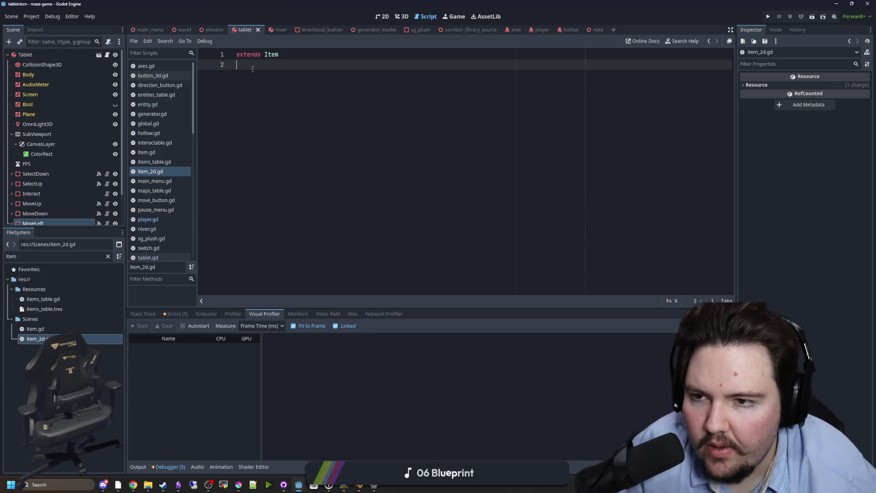
pyautogui.press('Return')
pyautogui.write('func _')
pyautogui.press('Return')
pyautogui.press('Return')
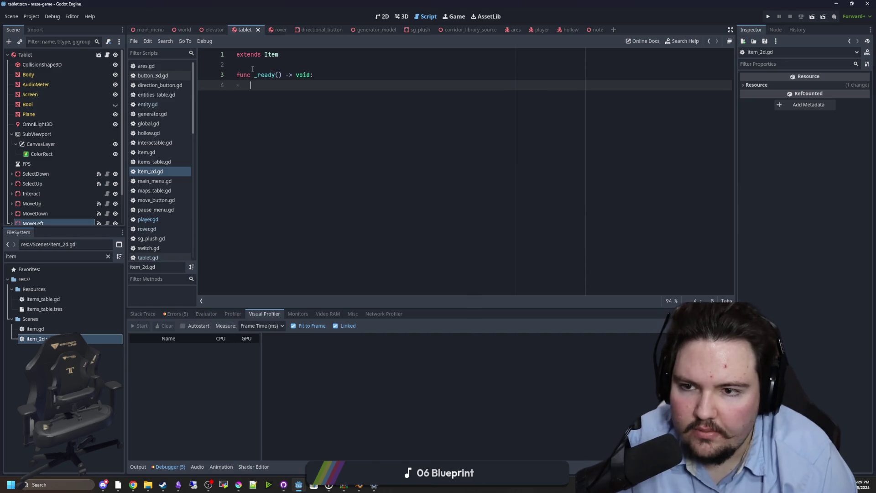
pyautogui.write('super()')
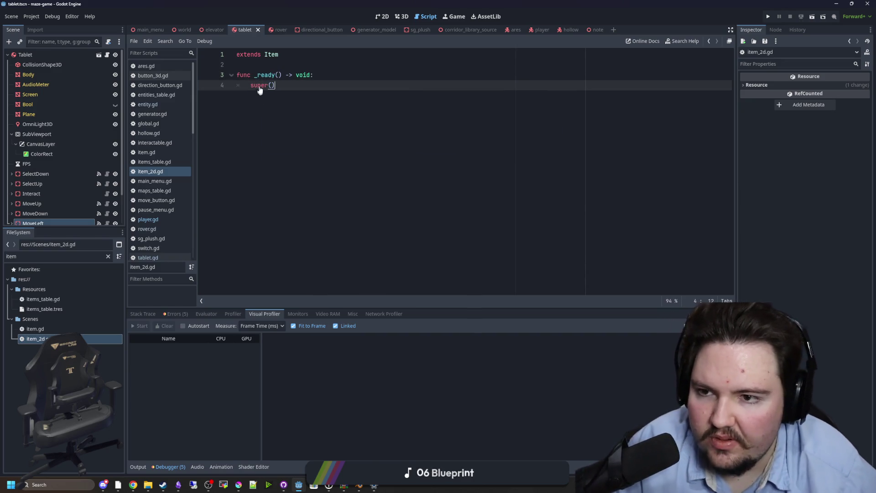
# Step: Check the Item class definition, then delete the trial _ready function
pyautogui.keyDown('ctrl'); pyautogui.click(271, 55); pyautogui.keyUp('ctrl')
pyautogui.hotkey('alt', 'Left')
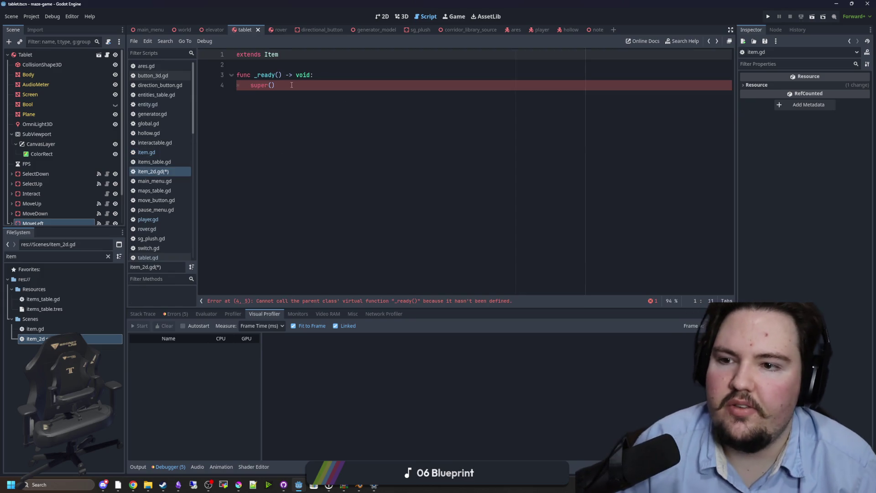
pyautogui.click(292, 85)
pyautogui.press('BackSpace')
pyautogui.press('BackSpace')
pyautogui.press('BackSpace')
pyautogui.moveTo(310, 75); pyautogui.dragTo(217, 75)
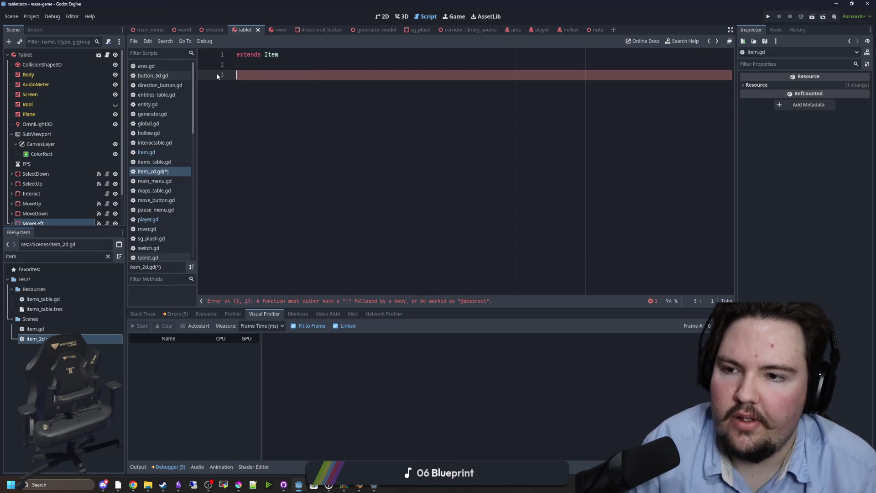
pyautogui.press('BackSpace')
pyautogui.press('BackSpace')
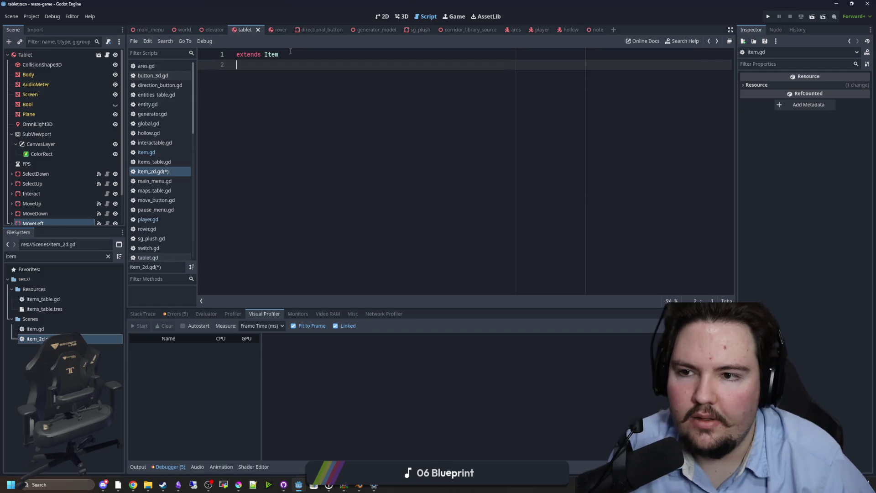
# Step: Prepend 'class_name Item2D' to the extends line and save the script
pyautogui.click(238, 54)
pyautogui.write('class_)n')
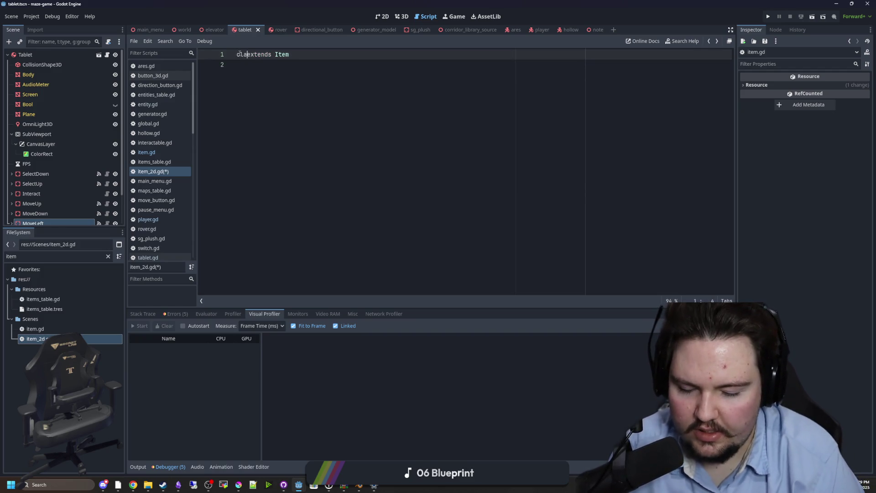
pyautogui.press('BackSpace')
pyautogui.press('BackSpace')
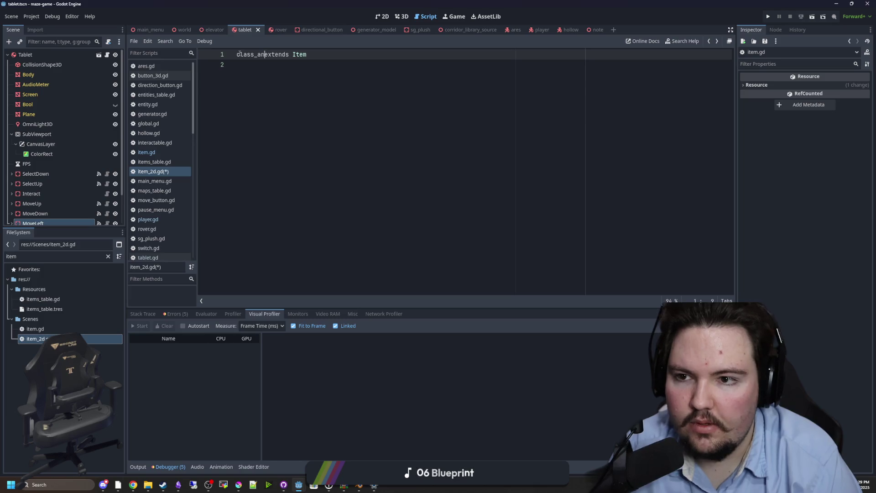
pyautogui.write('name ')
pyautogui.write('Item2D')
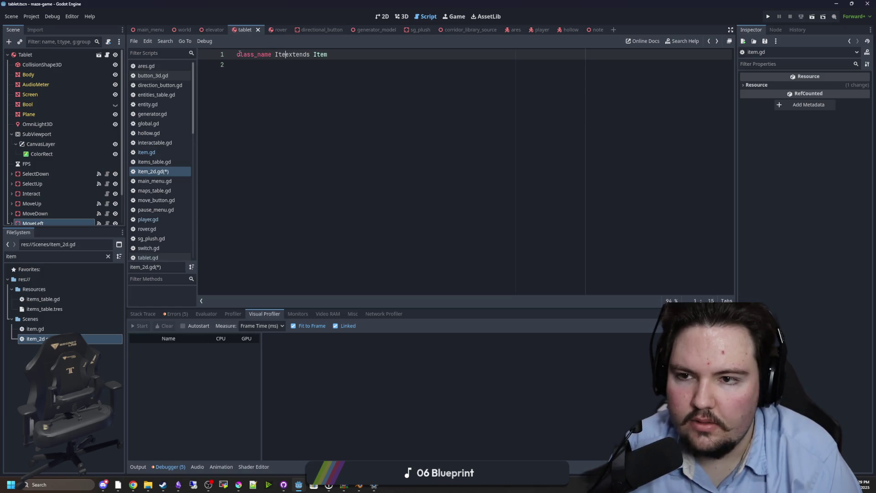
pyautogui.click(303, 93)
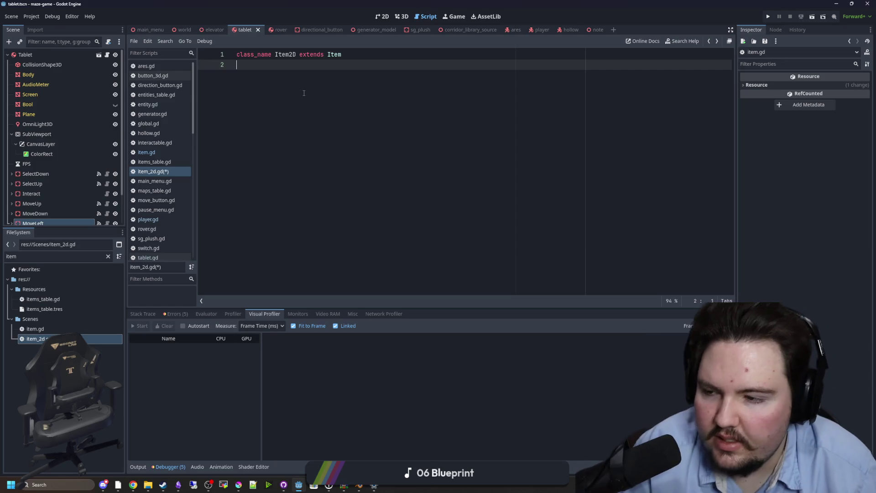
pyautogui.hotkey('ctrl', 's')
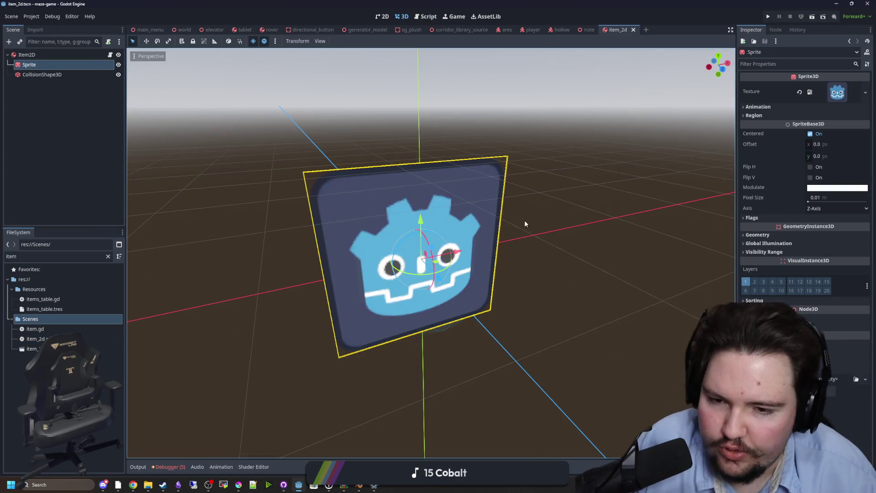
# Step: Turn on billboard mode in the Sprite node's Flags properties
pyautogui.click(522, 215)
pyautogui.click(462, 181)
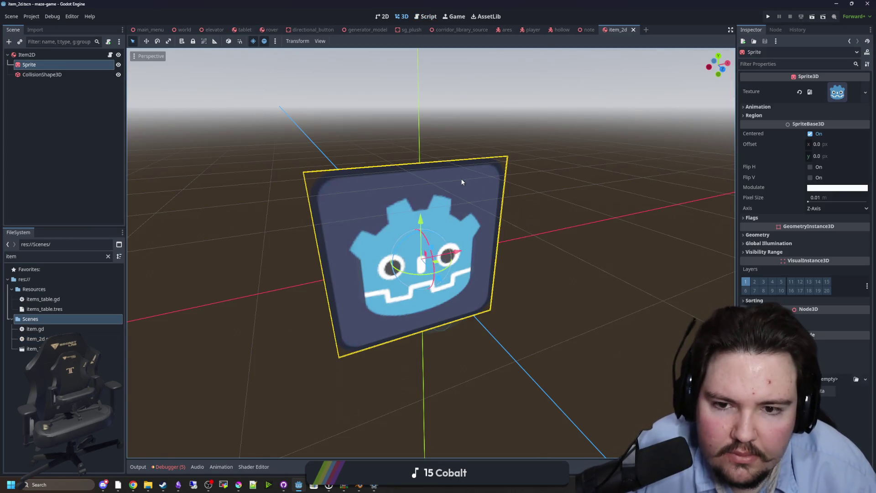
pyautogui.click(762, 218)
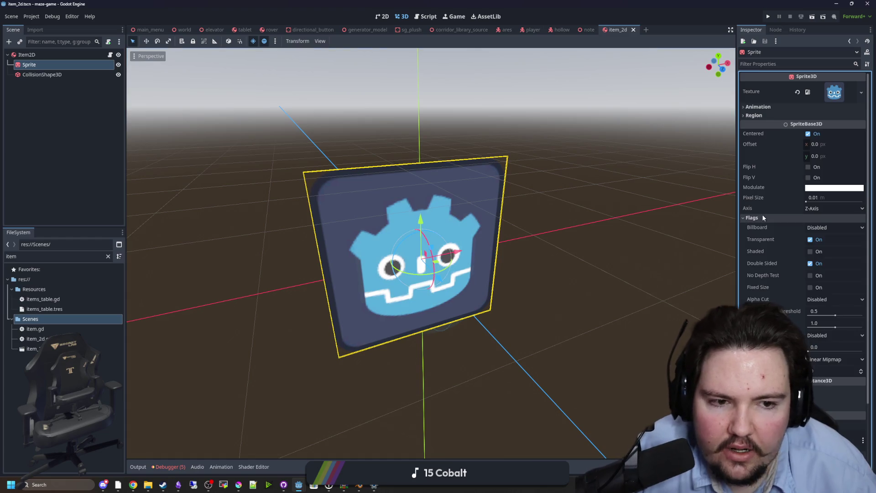
pyautogui.click(820, 228)
pyautogui.click(822, 247)
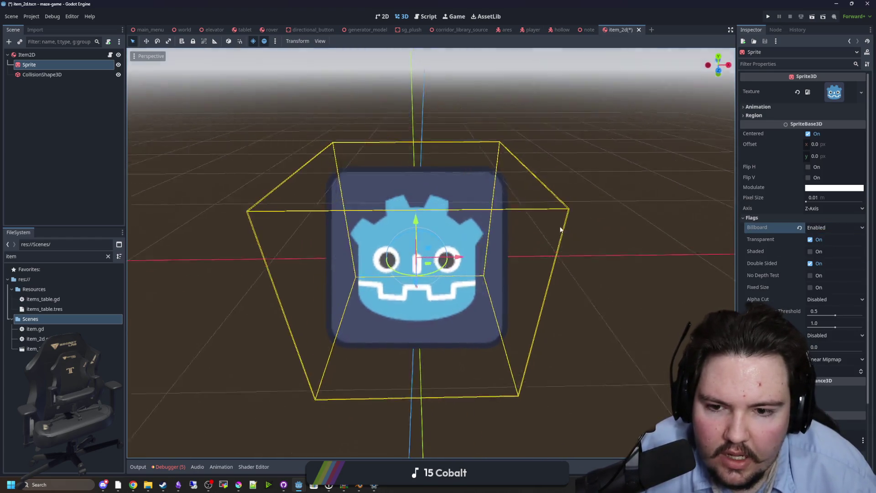
# Step: Select the Item2D root, save the scene and view its attached script
pyautogui.click(538, 331)
pyautogui.moveTo(537, 332)
pyautogui.mouseDown()
pyautogui.moveTo(624, 300)
pyautogui.moveTo(593, 215)
pyautogui.mouseUp()
pyautogui.click(492, 186)
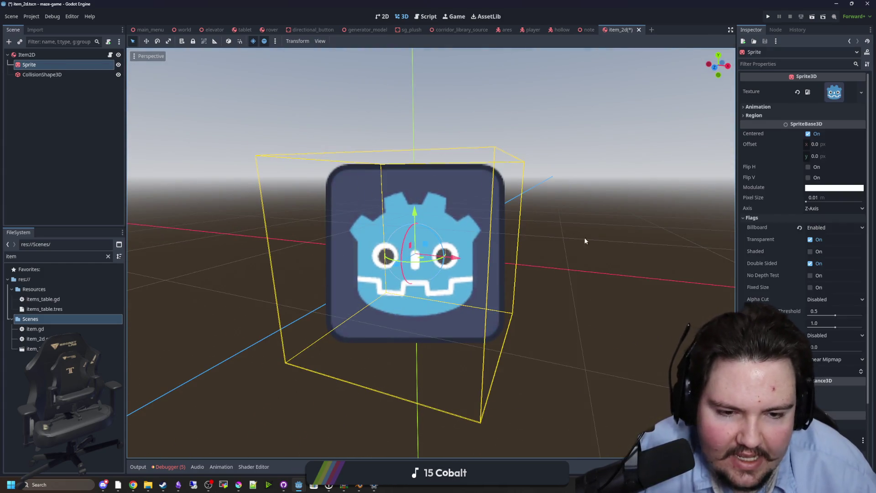
pyautogui.scroll(-2, 590, 241)
pyautogui.click(27, 54)
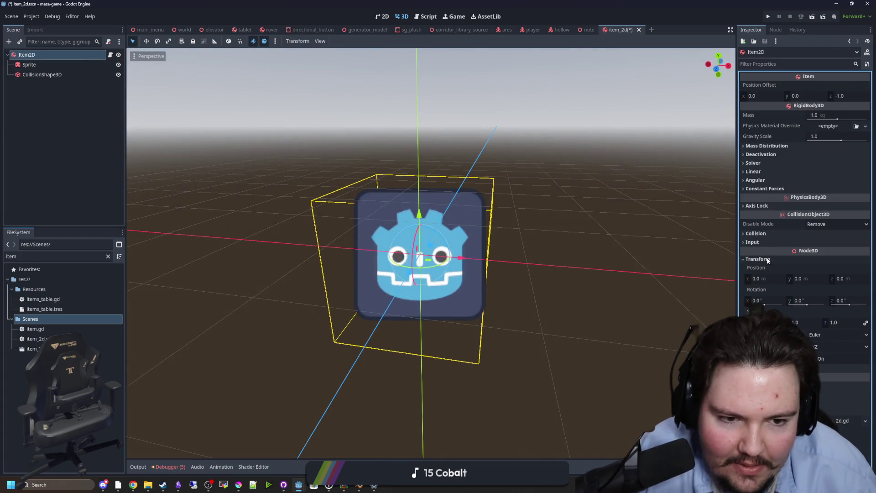
pyautogui.click(765, 305)
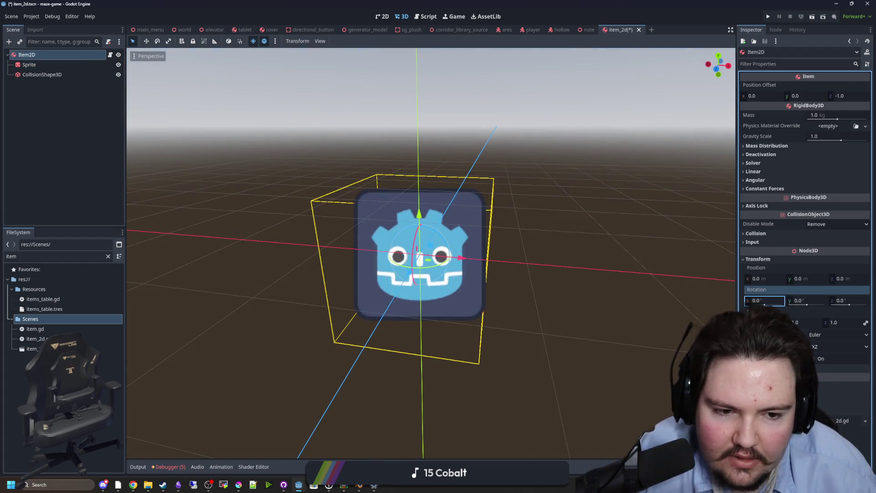
pyautogui.hotkey('ctrl', 's')
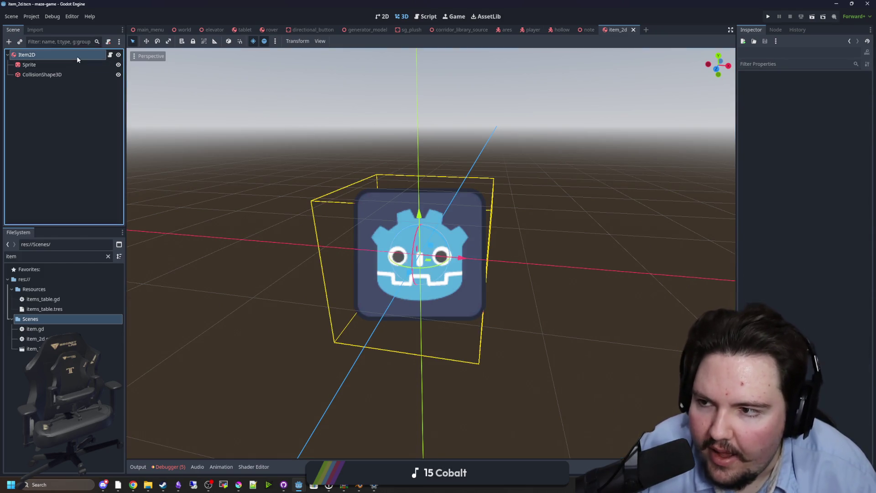
pyautogui.click(110, 55)
pyautogui.hotkey('ctrl', 's')
pyautogui.hotkey('ctrl', 's')
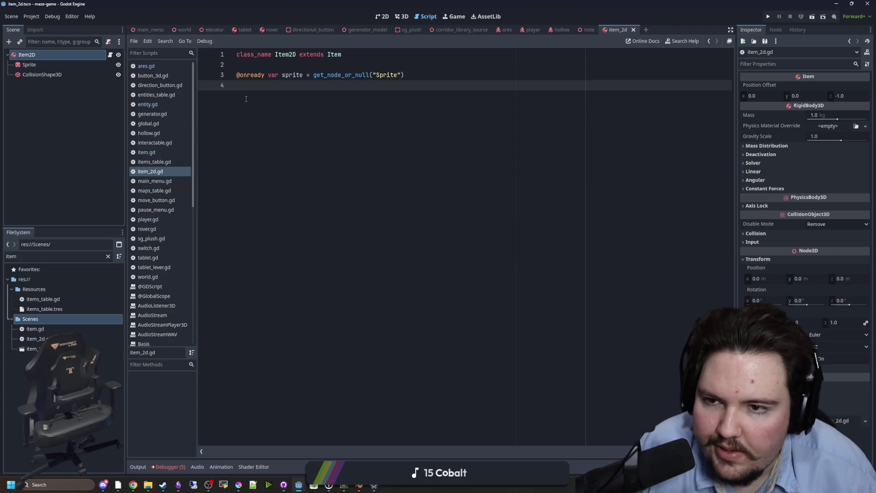
pyautogui.hotkey('ctrl', 's')
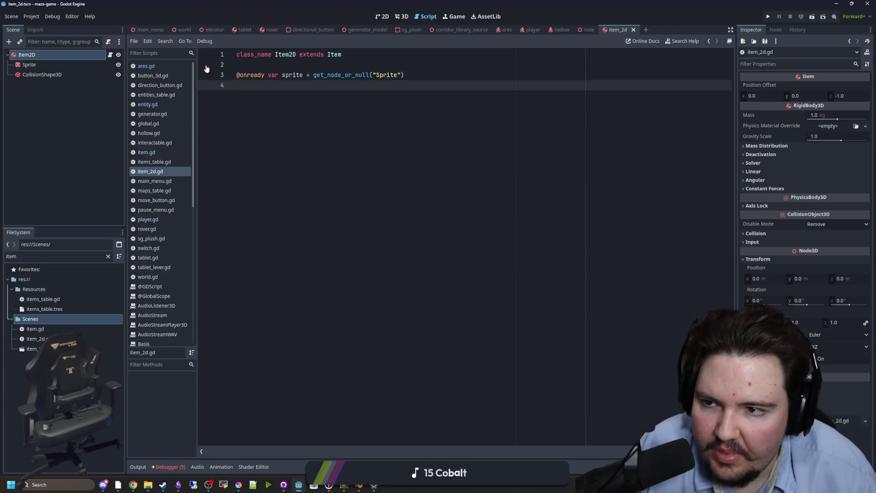
pyautogui.hotkey('ctrl', 's')
# Step: Back in the 3D view, inspect the sprite, then switch to the world scene tab
pyautogui.click(402, 16)
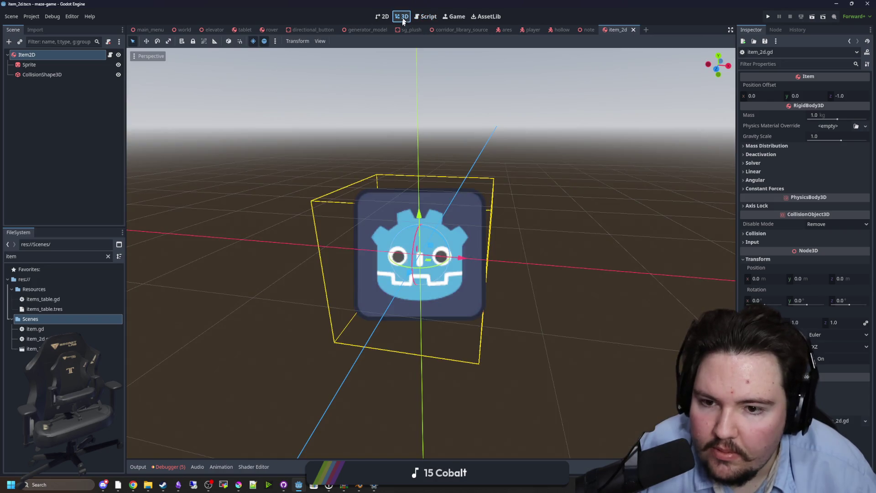
pyautogui.moveTo(360, 174); pyautogui.dragTo(383, 161)
pyautogui.click(420, 220)
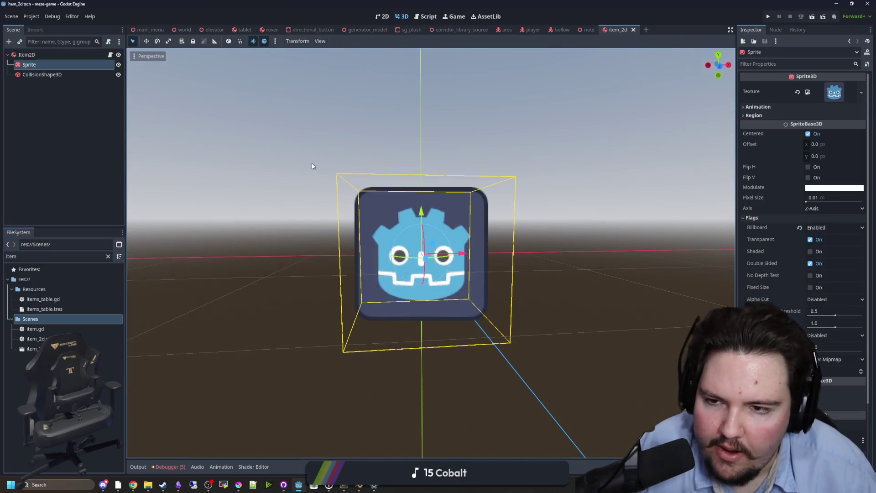
pyautogui.moveTo(311, 163); pyautogui.dragTo(292, 180)
pyautogui.click(292, 179)
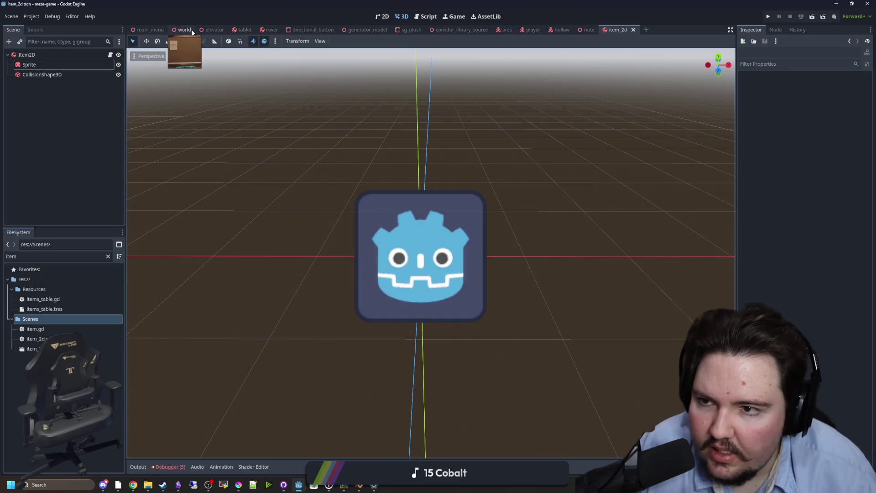
pyautogui.click(190, 29)
pyautogui.scroll(5, 396, 245)
pyautogui.scroll(-5, 396, 244)
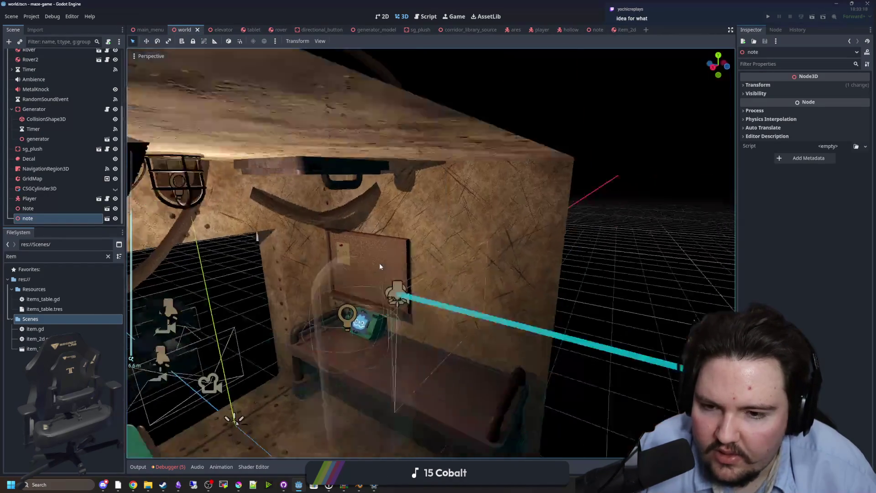
# Step: Open item_2d.gd and jump to its parent Item class script
pyautogui.click(552, 230)
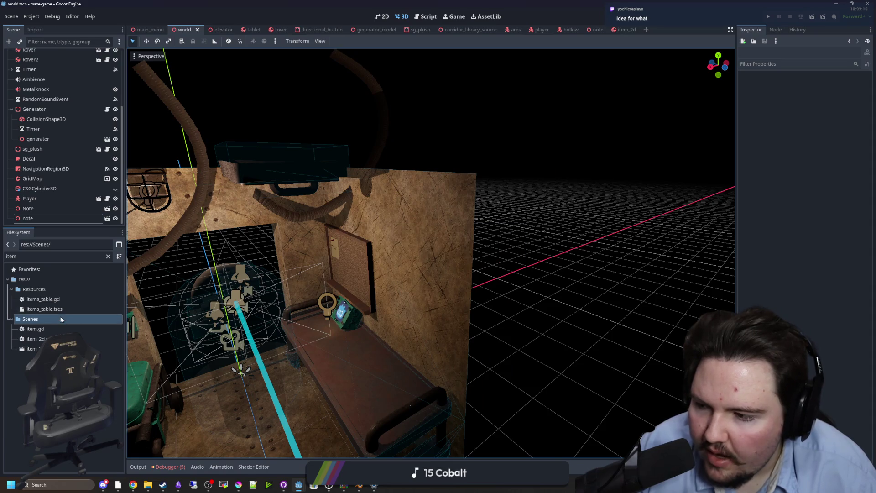
pyautogui.doubleClick(42, 338)
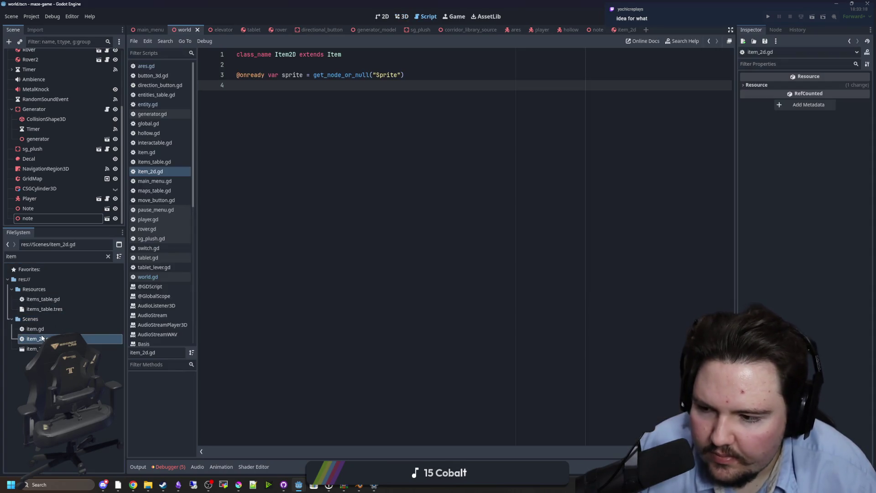
pyautogui.click(279, 73)
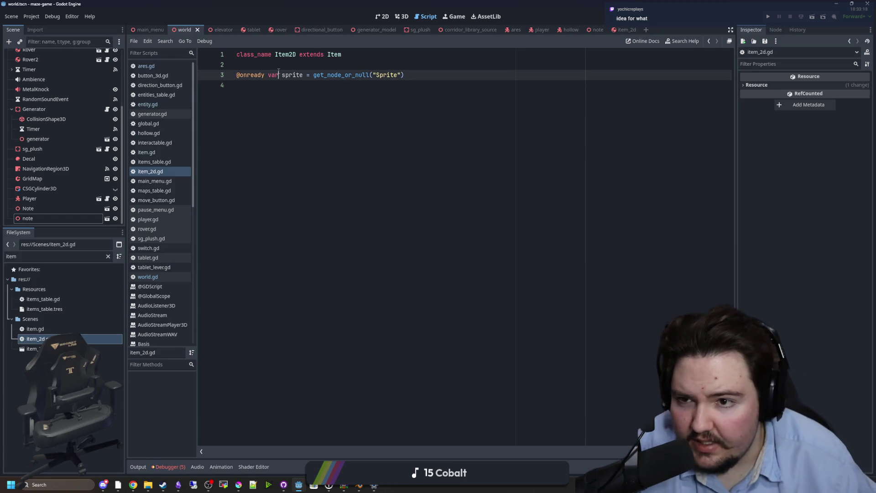
pyautogui.keyDown('ctrl'); pyautogui.click(333, 54); pyautogui.keyUp('ctrl')
pyautogui.click(288, 54)
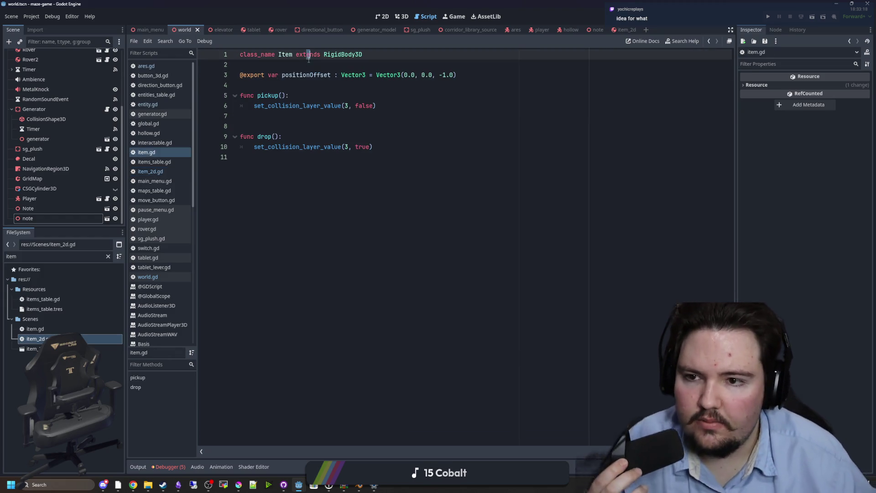
pyautogui.click(279, 74)
pyautogui.click(295, 68)
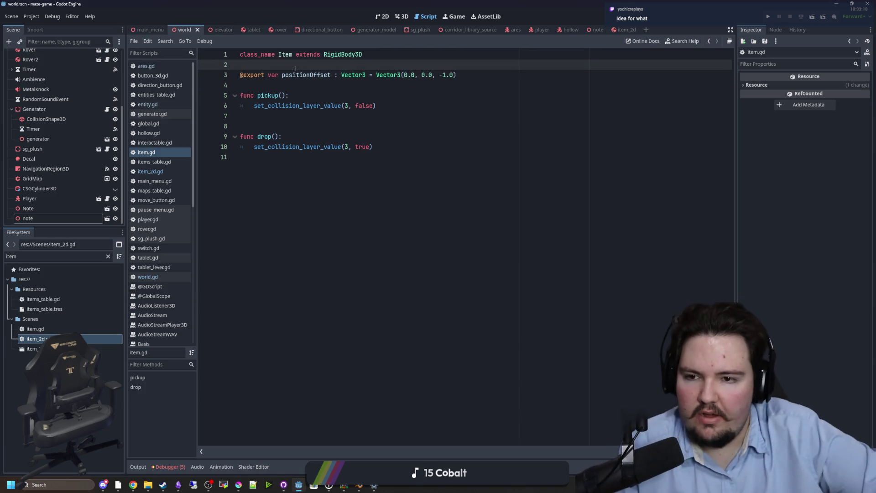
pyautogui.press('Return')
pyautogui.press('Return')
pyautogui.press('Up')
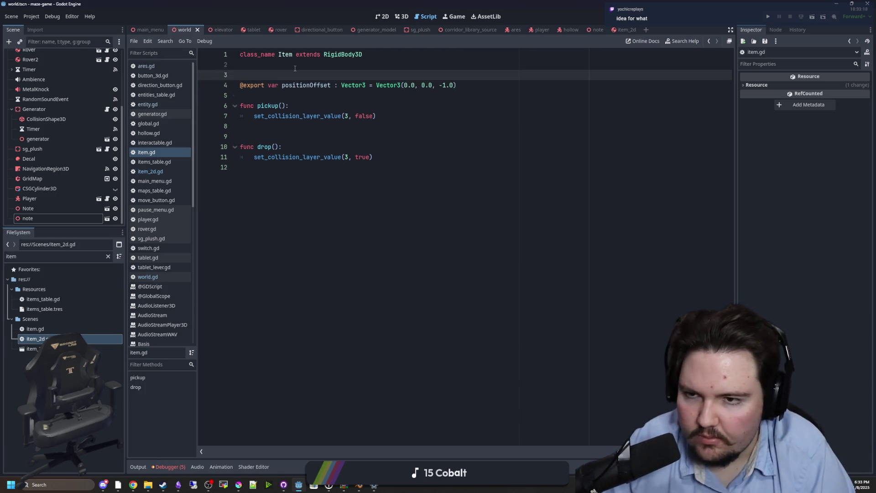
pyautogui.write('ex')
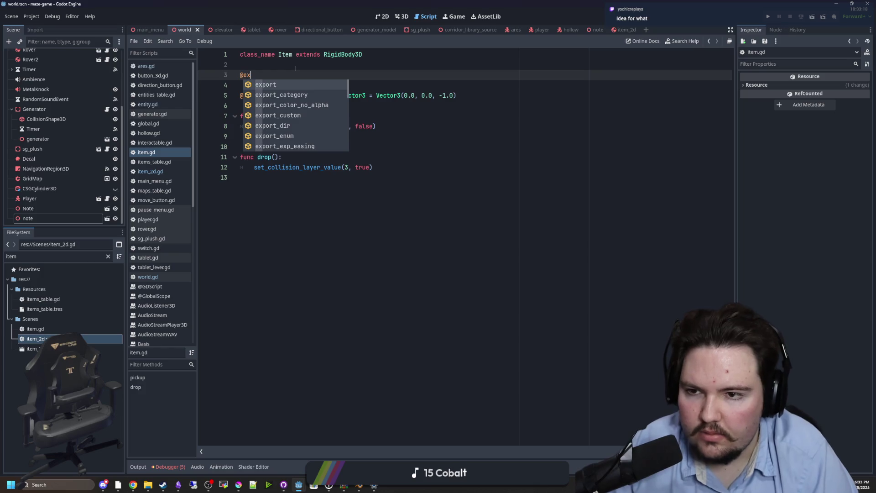
pyautogui.write('port ')
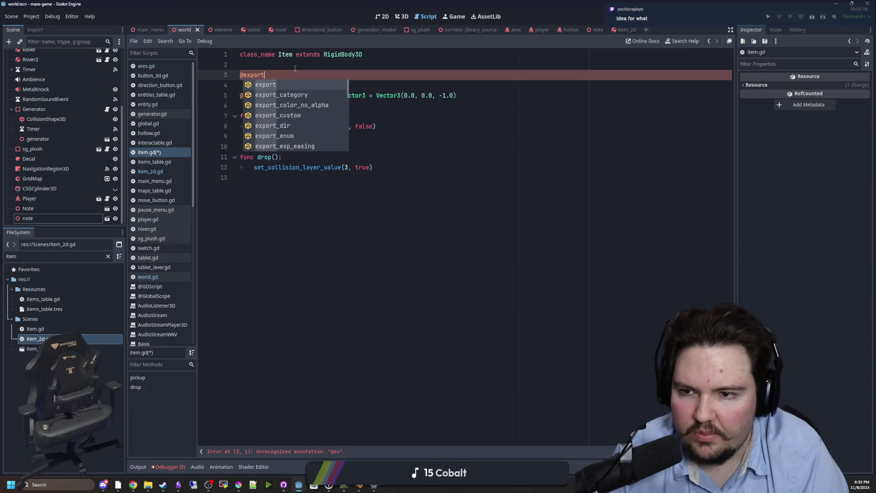
pyautogui.write('item')
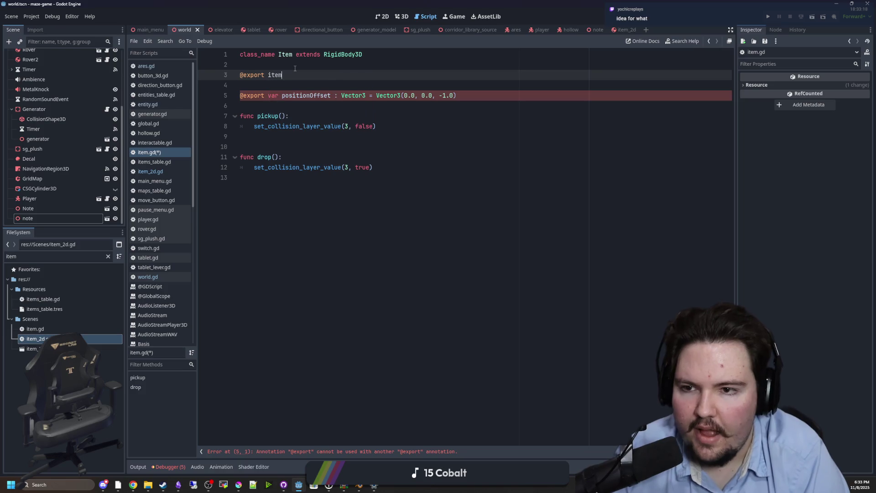
pyautogui.write('ID : String')
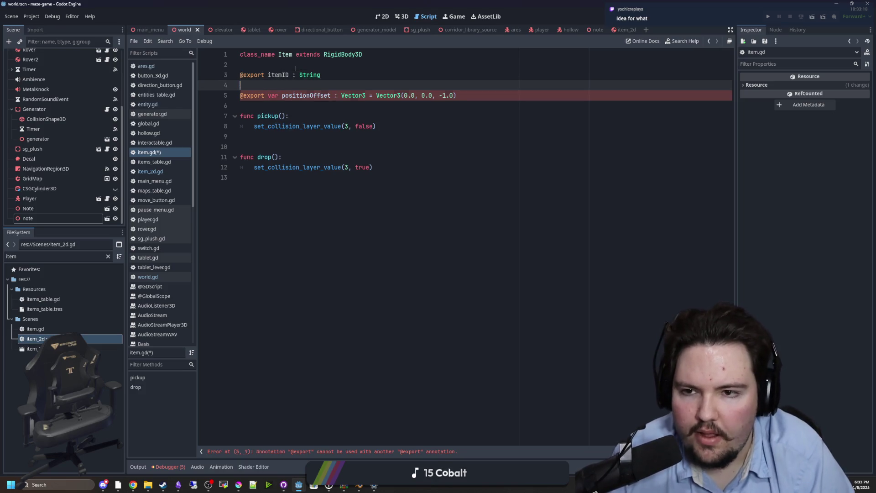
pyautogui.write('var')
pyautogui.press('Down')
pyautogui.press('Down')
pyautogui.press('Up')
pyautogui.press('Up')
pyautogui.press('End')
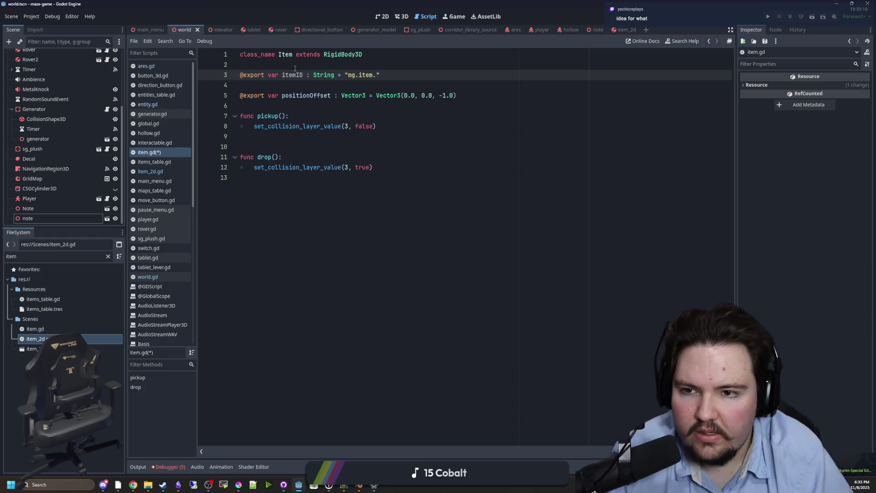
pyautogui.click(295, 68)
# Step: Filter the FileSystem by 'items' and open items_table.gd
pyautogui.click(95, 254)
pyautogui.press('BackSpace')
pyautogui.press('BackSpace')
pyautogui.write('ems')
pyautogui.doubleClick(42, 299)
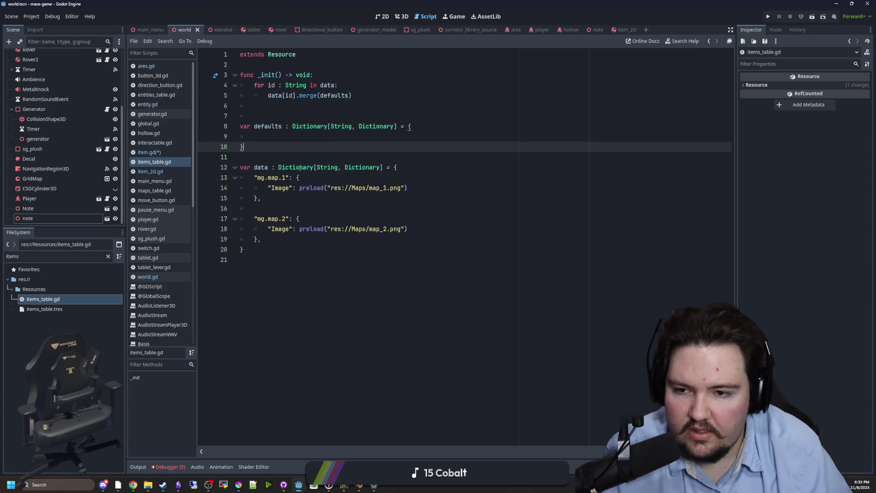
# Step: Rename the first items table key to "mg.item.water"
pyautogui.click(268, 180)
pyautogui.doubleClick(273, 178)
pyautogui.write('item')
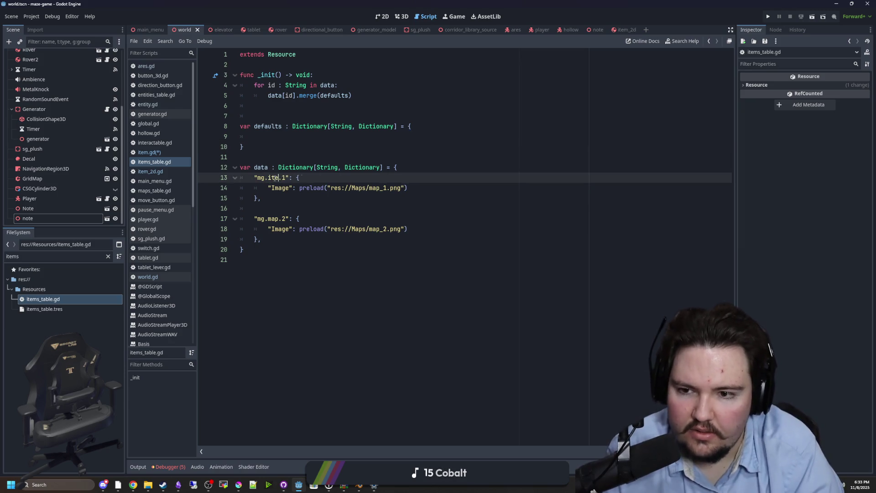
pyautogui.press('BackSpace')
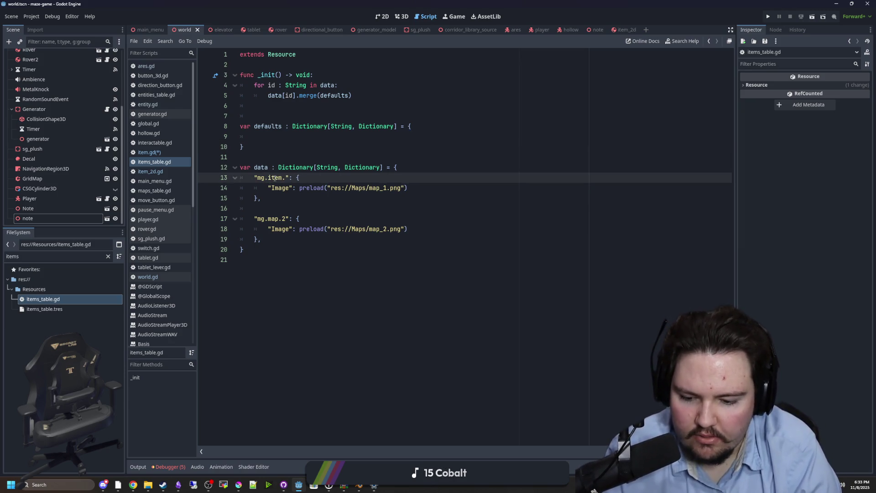
pyautogui.write('water')
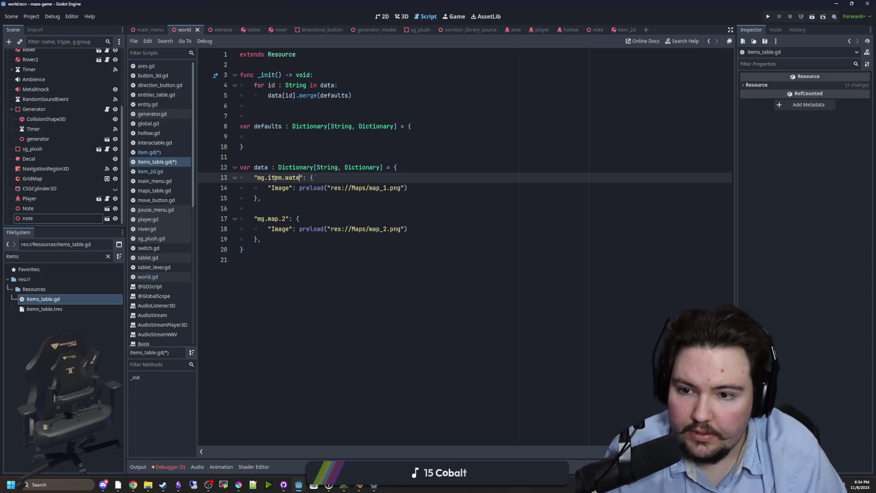
# Step: Delete the second table entry so only mg.item.water remains, and save items_table.gd
pyautogui.doubleClick(273, 219)
pyautogui.write('item')
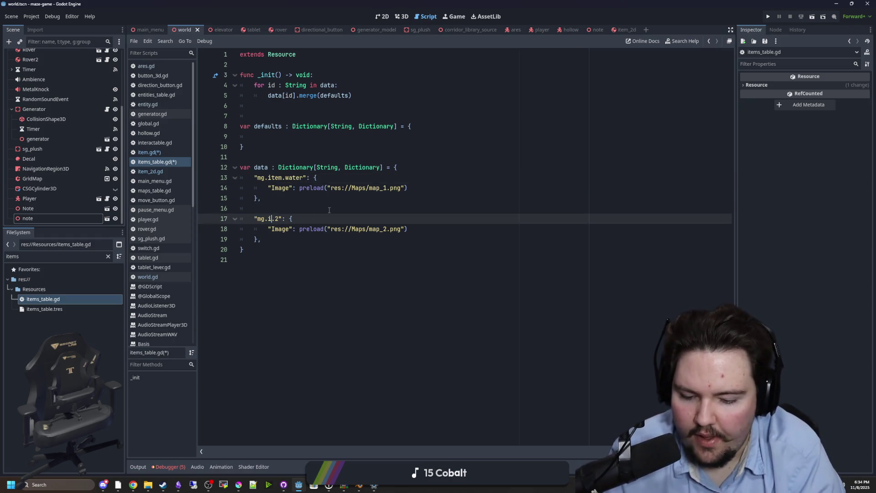
pyautogui.press('Right')
pyautogui.press('BackSpace')
pyautogui.moveTo(262, 240); pyautogui.dragTo(212, 206)
pyautogui.press('BackSpace')
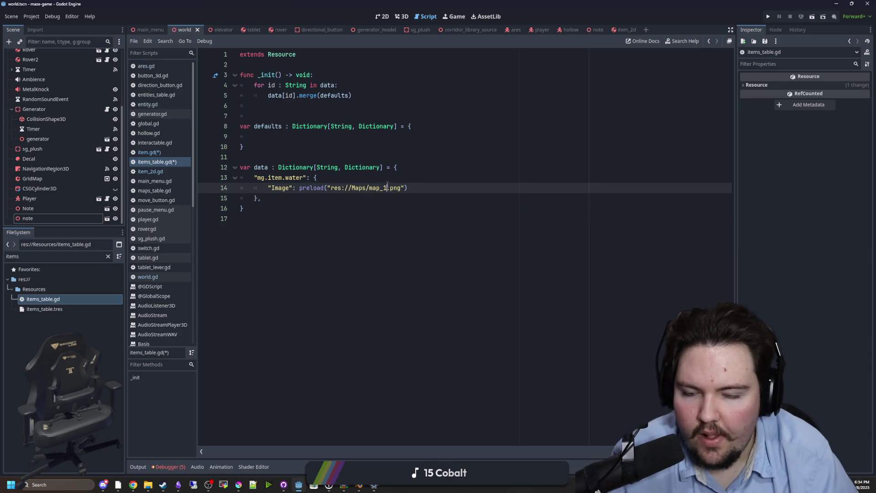
pyautogui.click(283, 157)
pyautogui.hotkey('ctrl', 's')
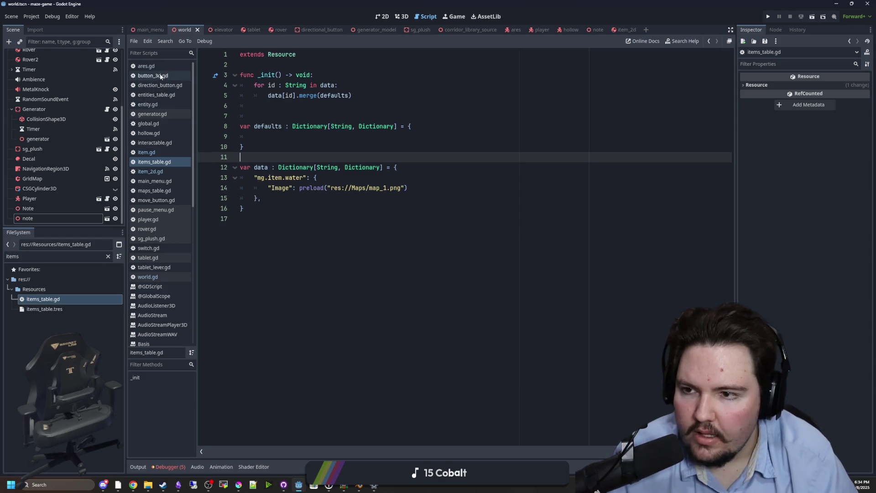
pyautogui.click(108, 257)
# Step: Find global.gd with the 'glob' filter to check it, then switch to item.gd
pyautogui.write('glob')
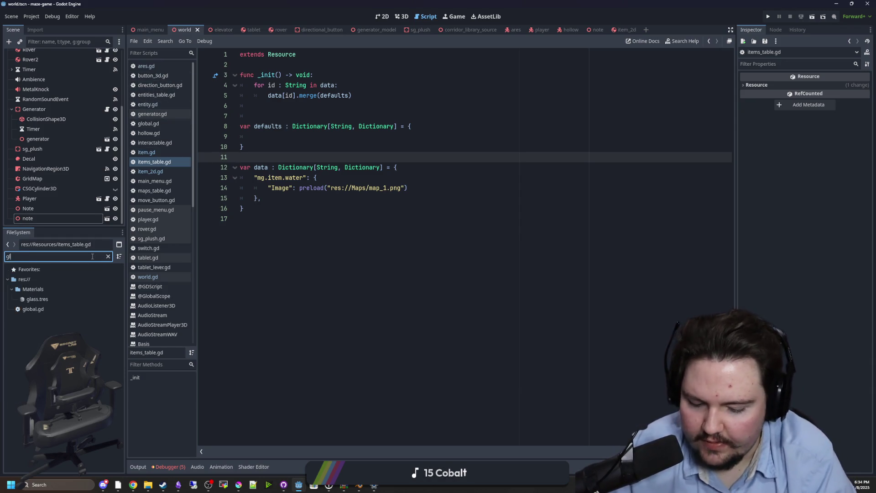
pyautogui.doubleClick(55, 292)
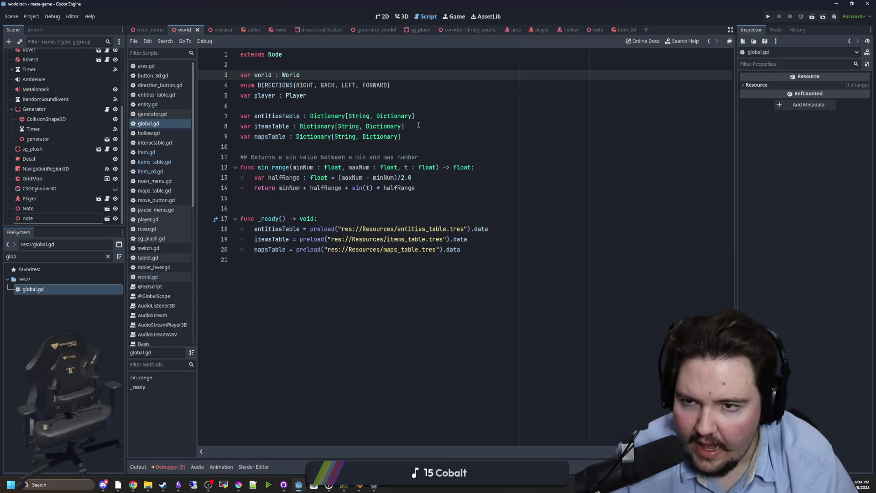
pyautogui.press('Up')
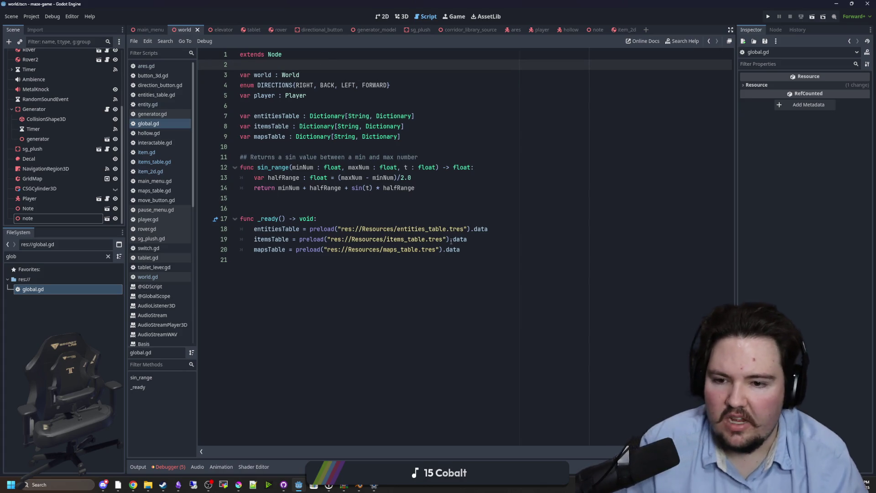
pyautogui.click(409, 215)
pyautogui.click(147, 152)
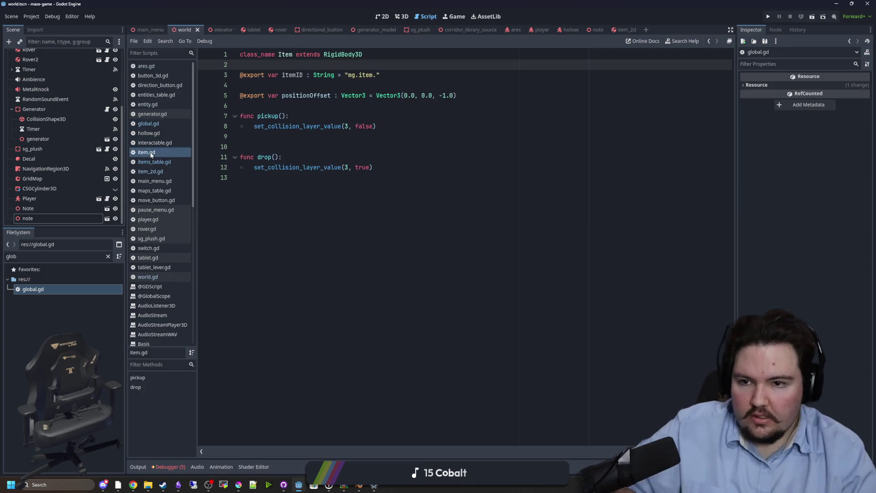
# Step: Add a _ready() function that looks up Global.itemsTable.get(itemID)
pyautogui.click(320, 107)
pyautogui.press('Return')
pyautogui.press('Return')
pyautogui.press('Return')
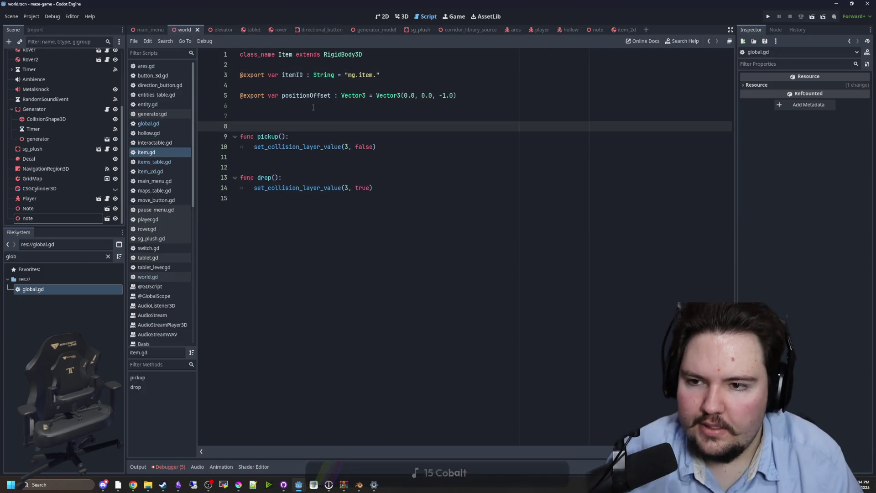
pyautogui.write('func _re')
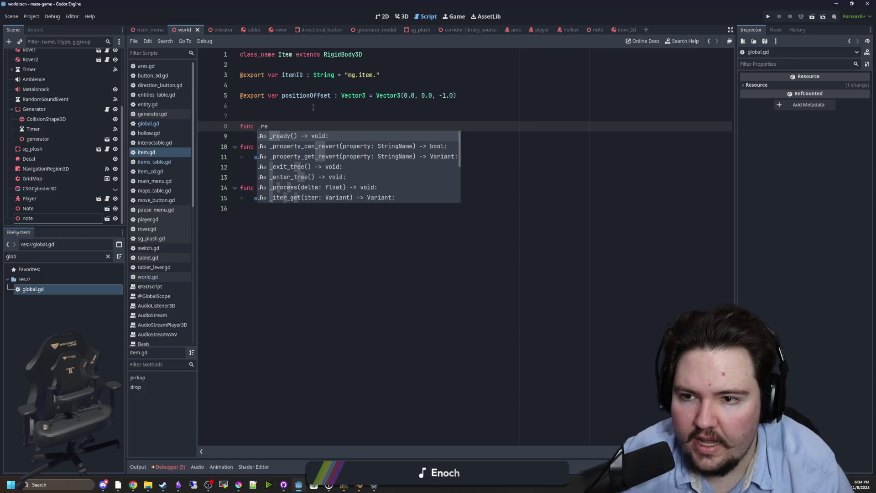
pyautogui.click(313, 107)
pyautogui.moveTo(269, 126); pyautogui.dragTo(250, 119)
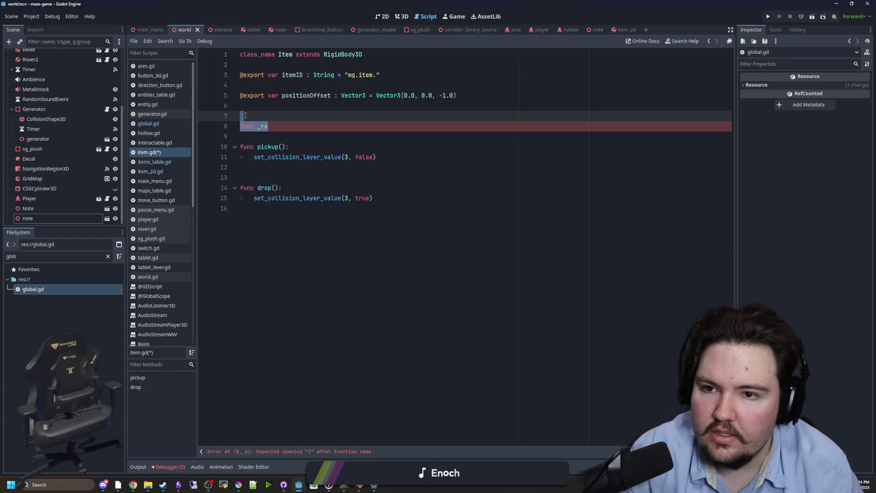
pyautogui.click(283, 128)
pyautogui.hotkey('ctrl', 'space')
pyautogui.press('Return')
pyautogui.press('Return')
pyautogui.write('va')
pyautogui.write('item')
pyautogui.write('Gl')
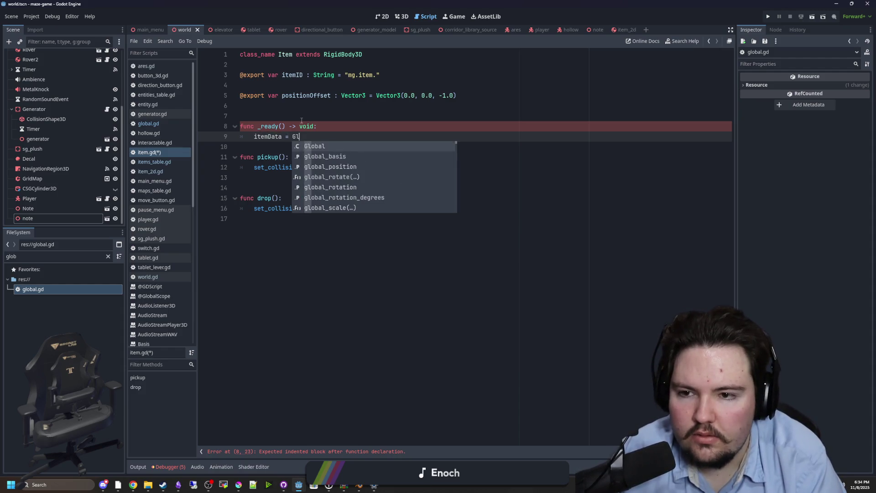
pyautogui.write('obal.itemsTable.get(itemID)')
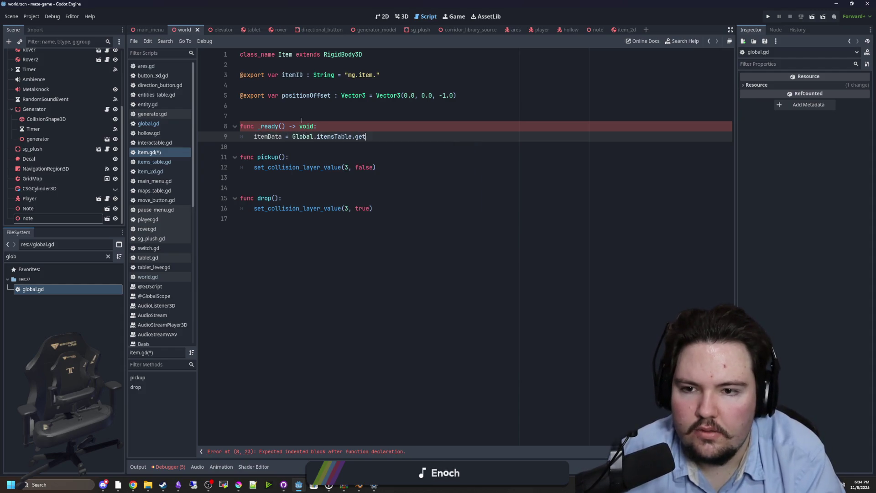
pyautogui.click(246, 151)
pyautogui.press('Return')
# Step: Declare an itemData variable above the functions and remove the blank line between the exports
pyautogui.click(273, 104)
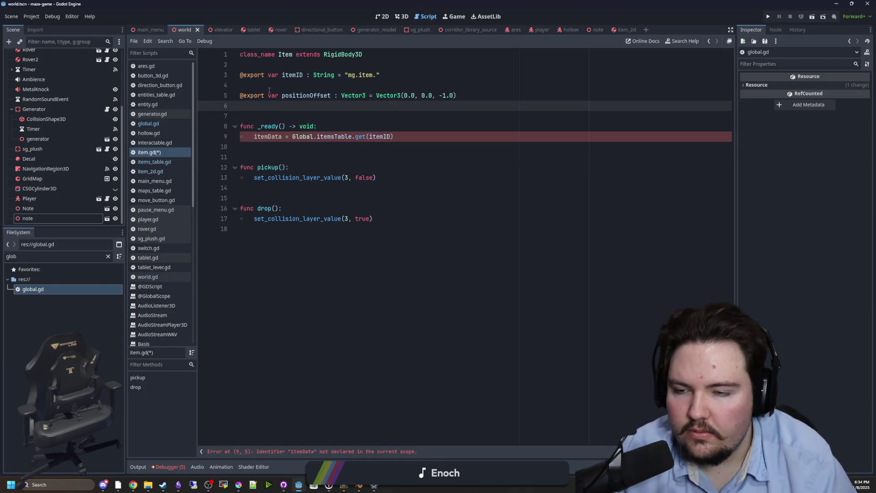
pyautogui.press('Return')
pyautogui.write('var itemData')
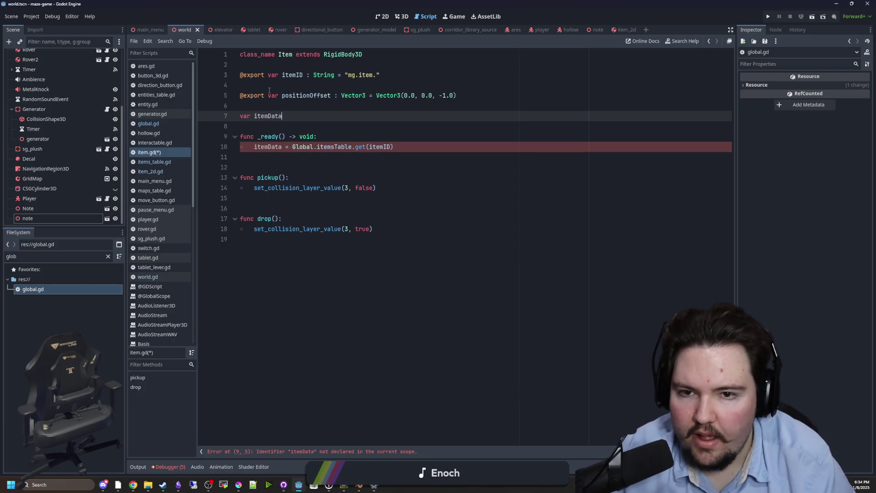
pyautogui.click(269, 93)
pyautogui.click(269, 86)
pyautogui.press('BackSpace')
pyautogui.click(294, 98)
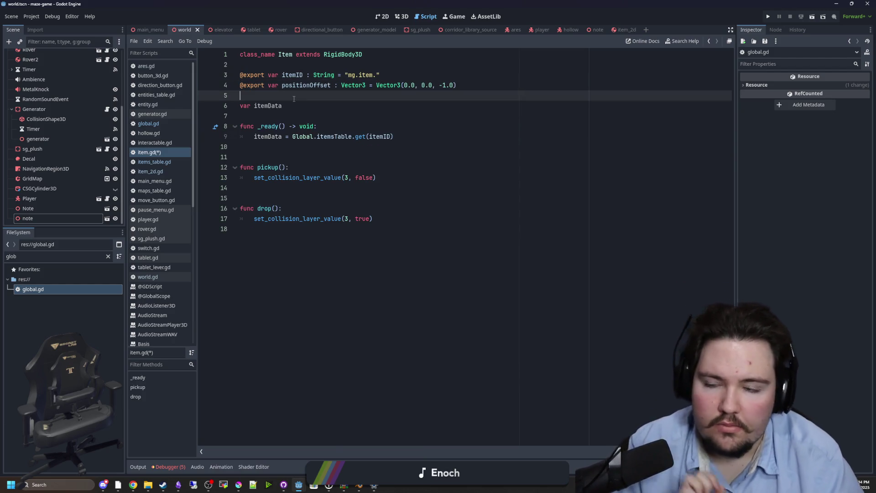
# Step: Change positionOffset's default from Vector3(0.0, 0.0, -1.0) to Vector3.FORWARD
pyautogui.doubleClick(325, 86)
pyautogui.click(325, 100)
pyautogui.moveTo(457, 86); pyautogui.dragTo(241, 85)
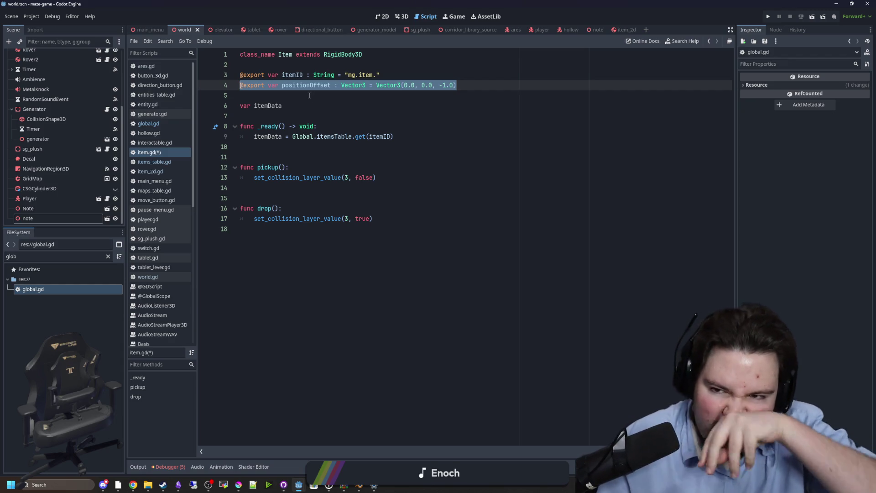
pyautogui.moveTo(458, 86); pyautogui.dragTo(378, 88)
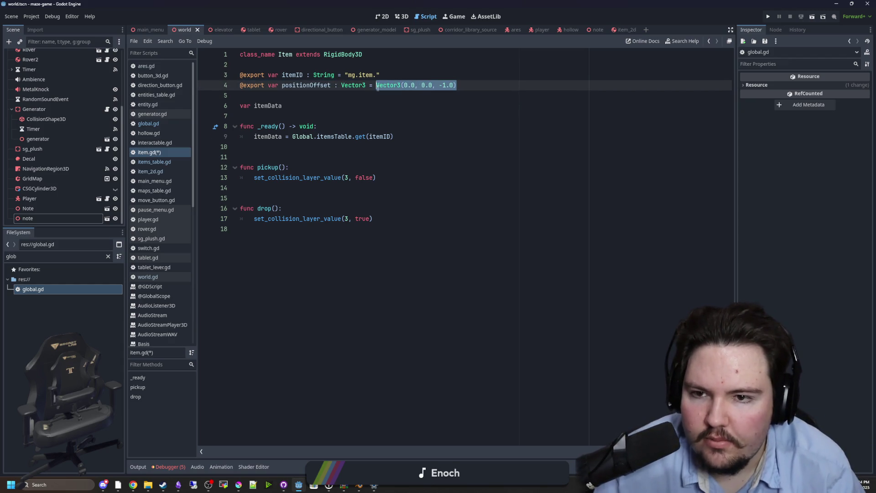
pyautogui.click(376, 86)
pyautogui.write('Vector3.Z')
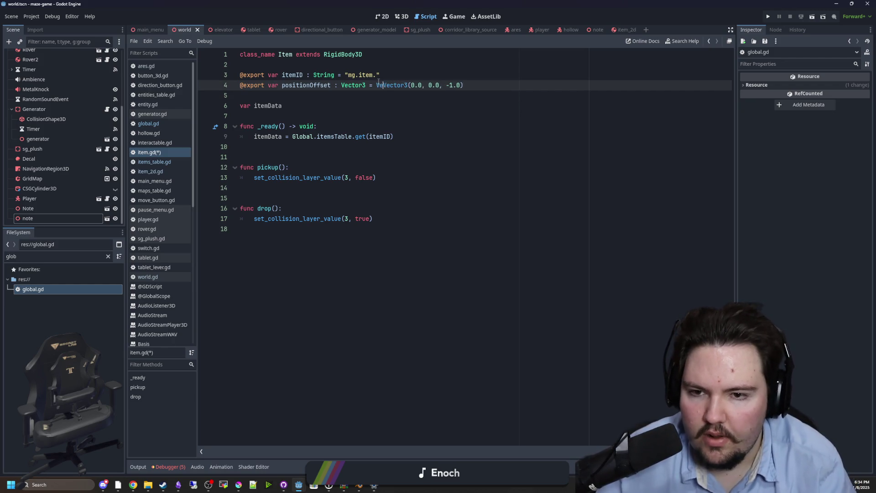
pyautogui.press('BackSpace')
pyautogui.press('BackSpace')
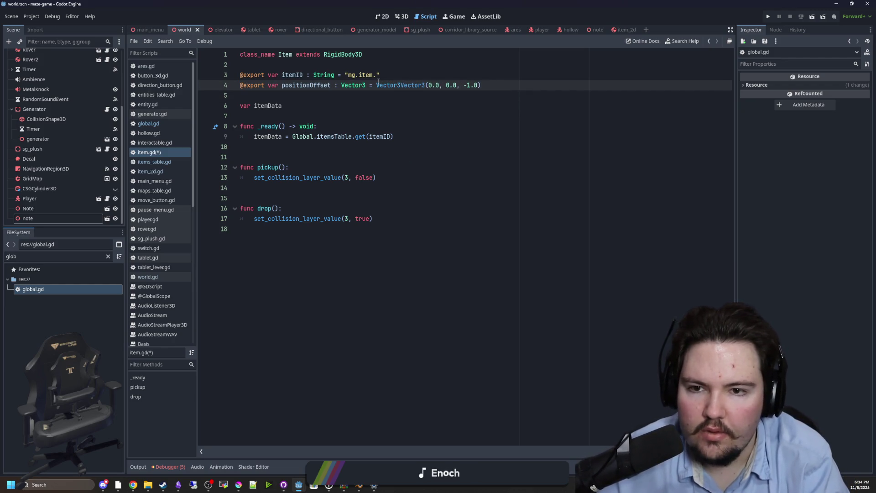
pyautogui.press('BackSpace')
pyautogui.press('BackSpace')
pyautogui.press('BackSpace')
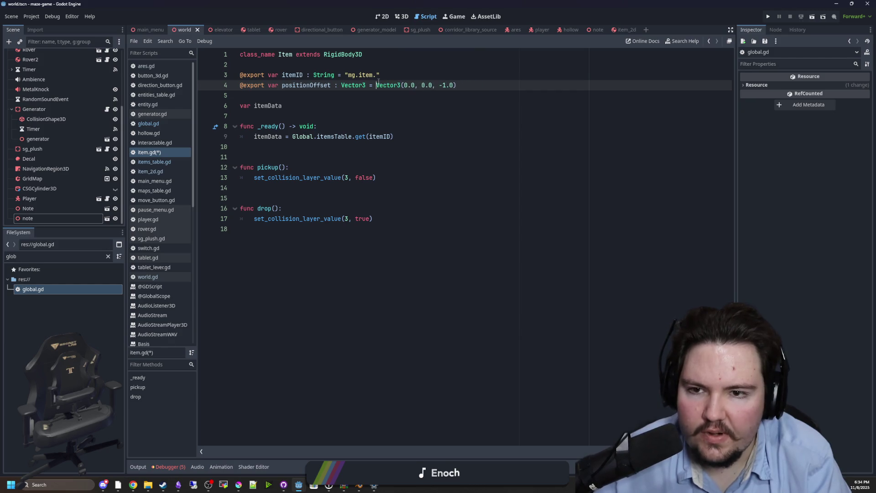
pyautogui.moveTo(459, 85); pyautogui.dragTo(405, 87)
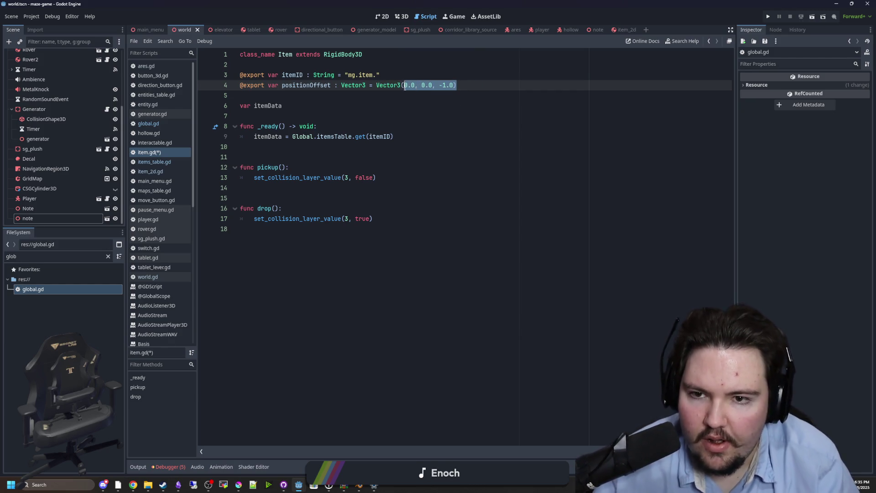
pyautogui.write('.F')
pyautogui.press('Return')
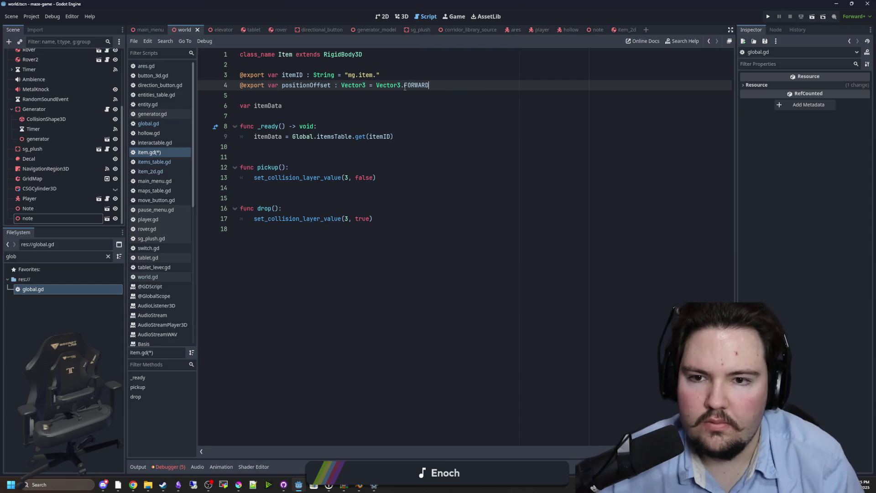
pyautogui.click(345, 98)
pyautogui.moveTo(267, 85); pyautogui.dragTo(239, 86)
pyautogui.press('BackSpace')
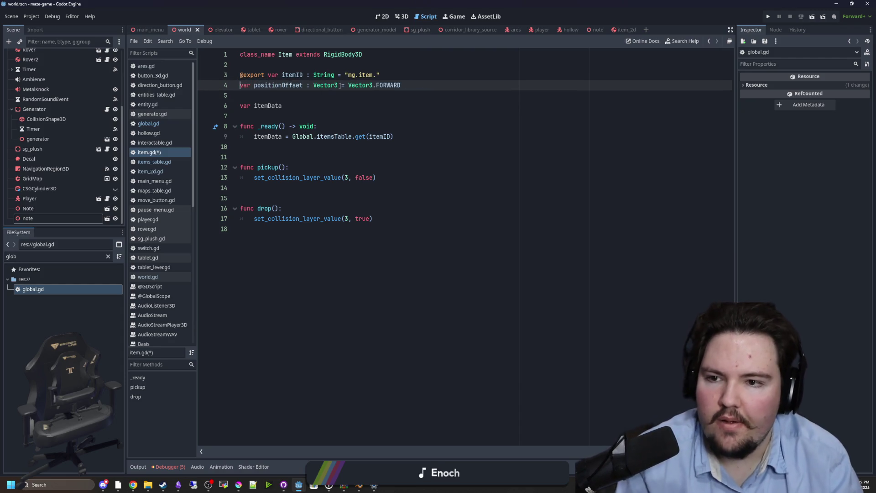
pyautogui.press('Return')
pyautogui.click(295, 116)
pyautogui.hotkey('alt', 'Up')
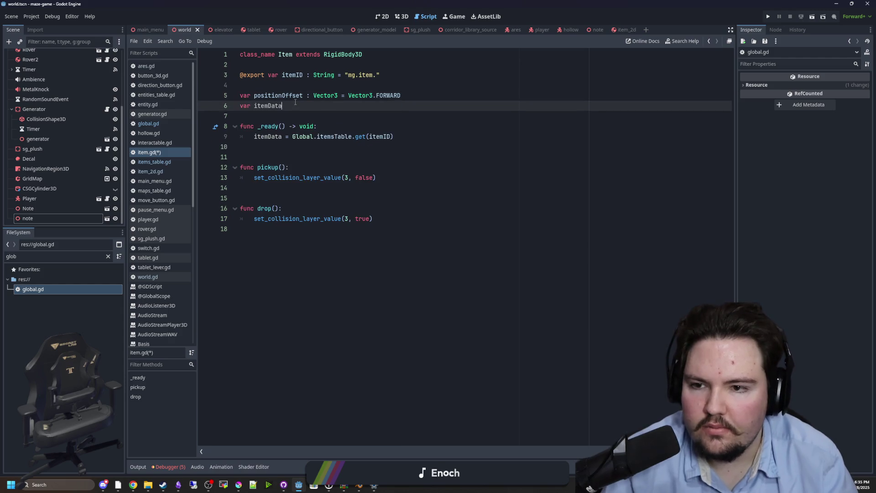
pyautogui.write(' : Dictio')
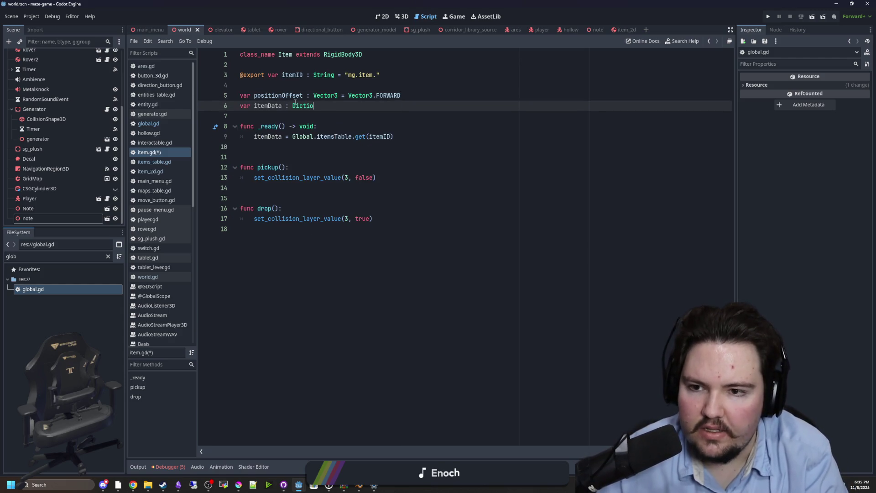
pyautogui.press('Up')
pyautogui.press('Up')
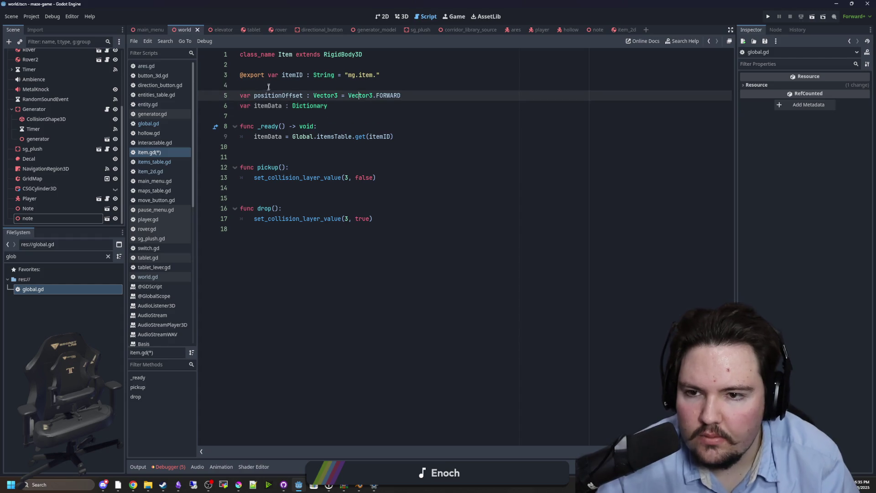
# Step: In _ready, set positionOffset = itemData.get("PositionOffset", Vector3.FORWARD)
pyautogui.doubleClick(275, 96)
pyautogui.hotkey('ctrl', 'c')
pyautogui.click(335, 137)
pyautogui.press('End')
pyautogui.press('Return')
pyautogui.press('Return')
pyautogui.hotkey('ctrl', 'v')
pyautogui.write('emDa')
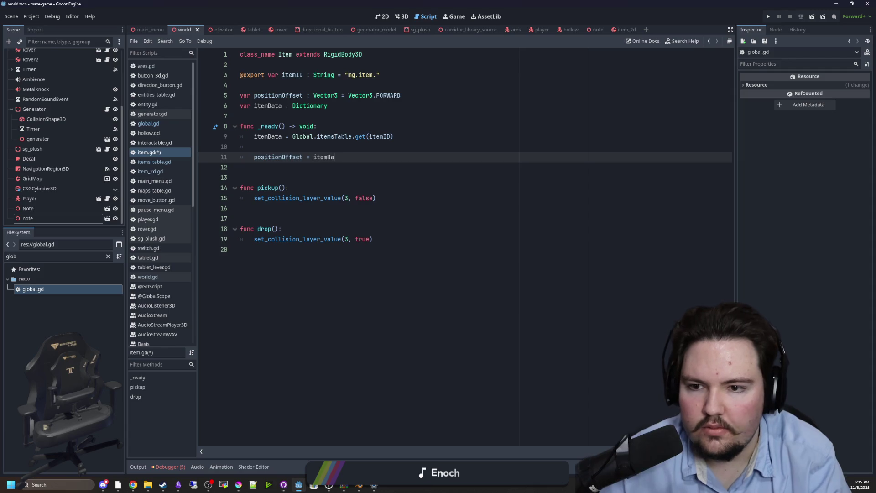
pyautogui.write('t(positionOffset')
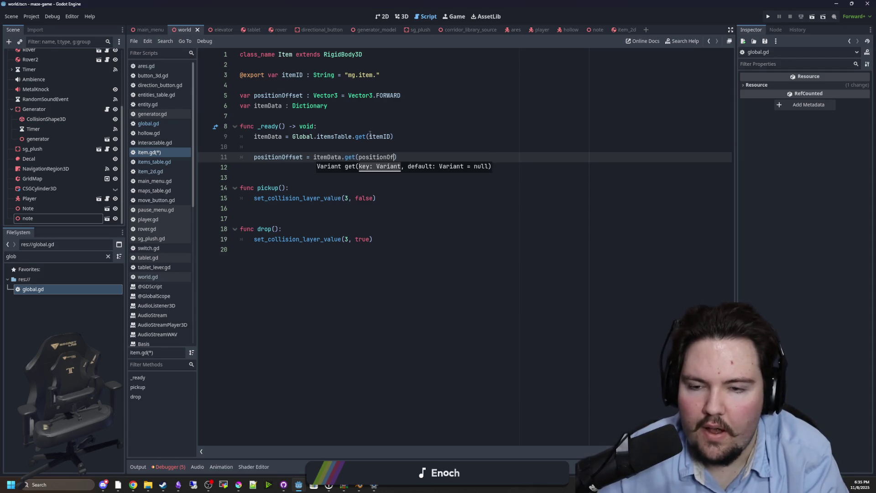
pyautogui.write(')')
pyautogui.write('"')
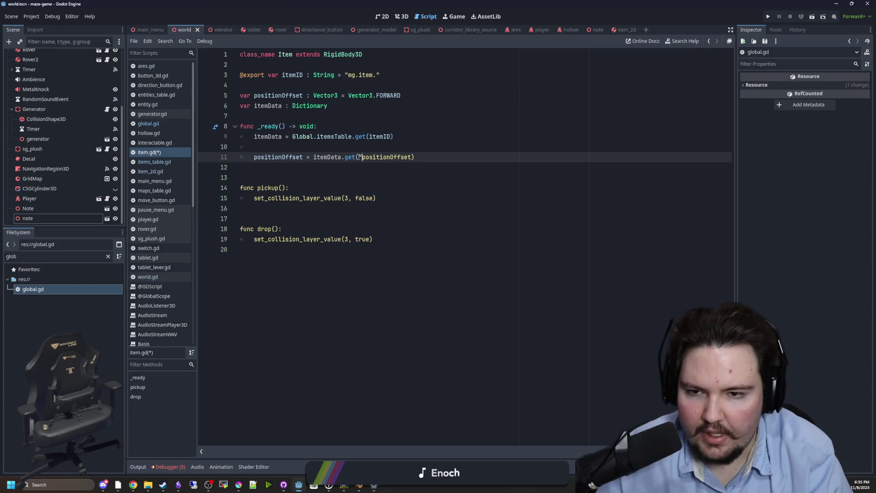
pyautogui.click(410, 157)
pyautogui.write('"')
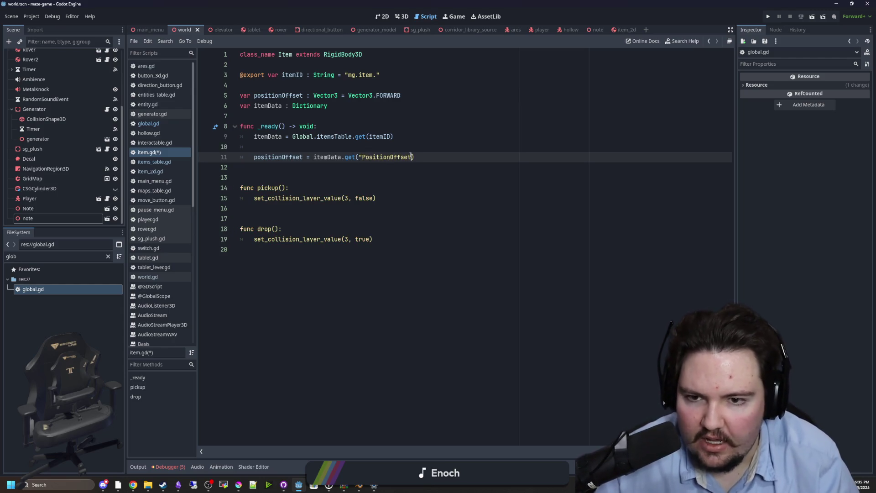
pyautogui.write('"')
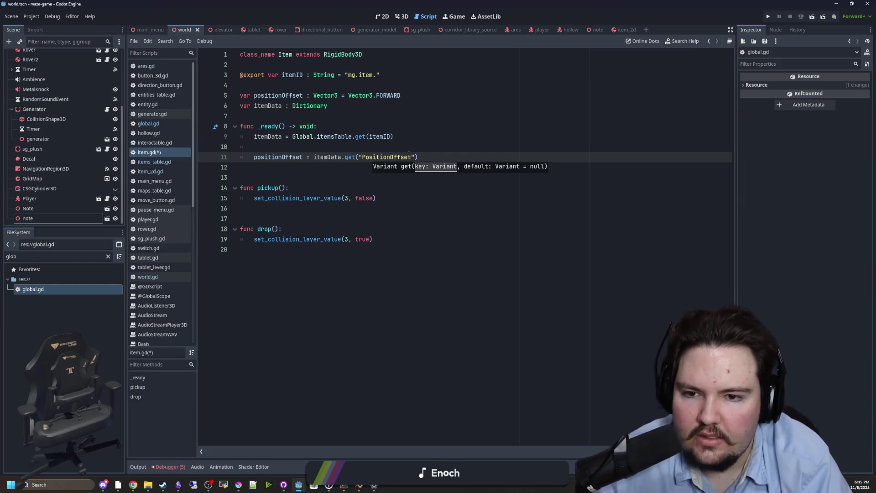
pyautogui.write(', Vector3.FO')
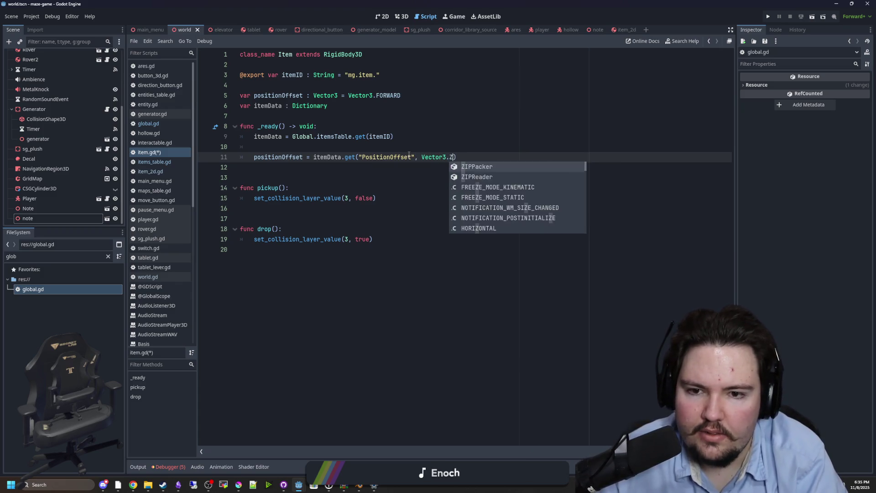
pyautogui.write('RWARD')
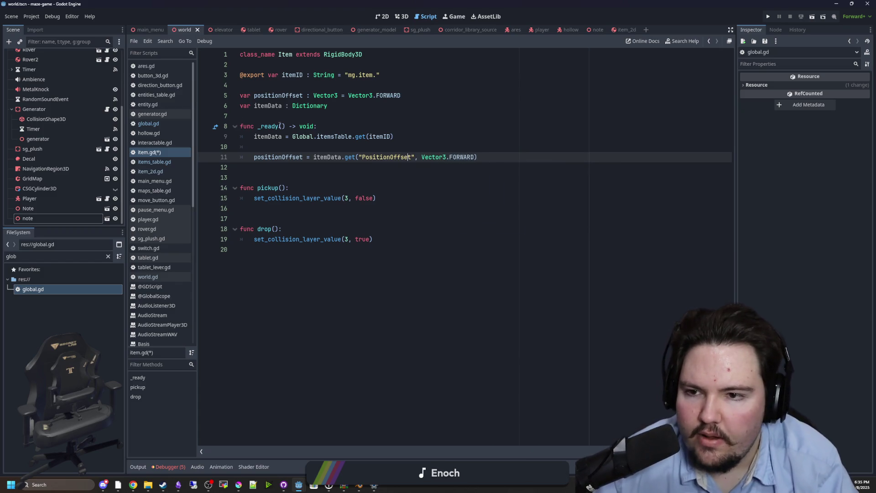
# Step: Remove the empty line inside _ready, save item.gd, and review the declarations
pyautogui.press('Up')
pyautogui.hotkey('ctrl', 'shift', 'k')
pyautogui.press('Up')
pyautogui.press('Up')
pyautogui.press('Up')
pyautogui.hotkey('ctrl', 's')
pyautogui.click(294, 157)
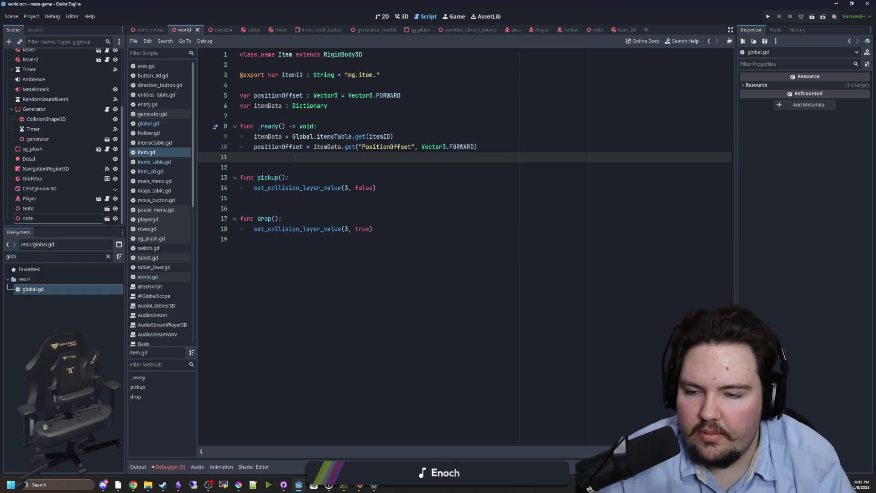
pyautogui.click(272, 117)
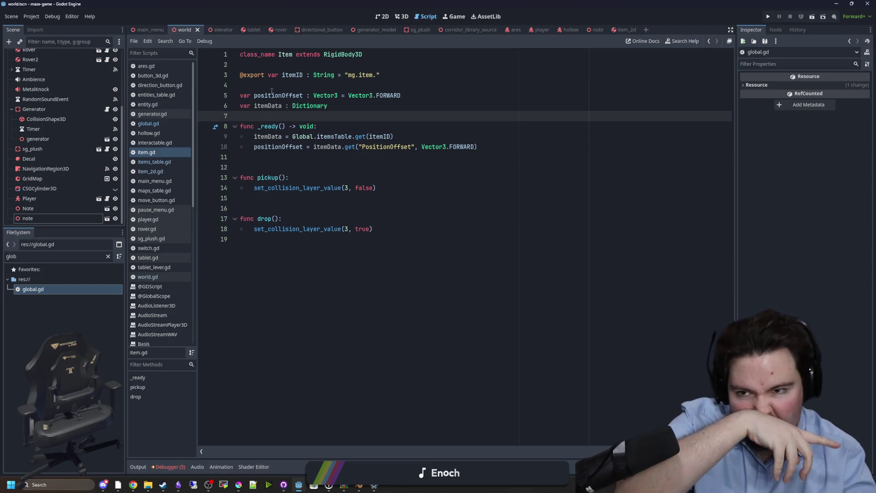
pyautogui.click(272, 95)
pyautogui.click(282, 116)
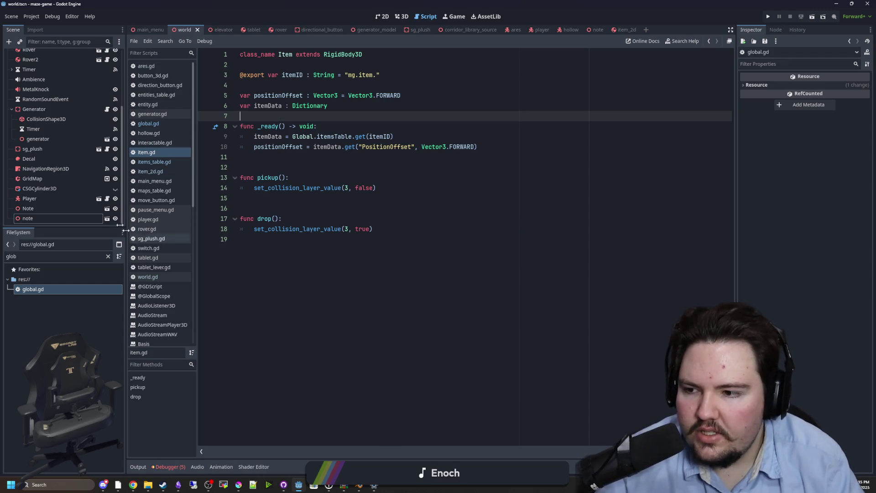
pyautogui.scroll(3, 29, 96)
# Step: Open and save the Rover scene, checking the Item script it extends and rover.gd
pyautogui.click(89, 94)
pyautogui.click(98, 93)
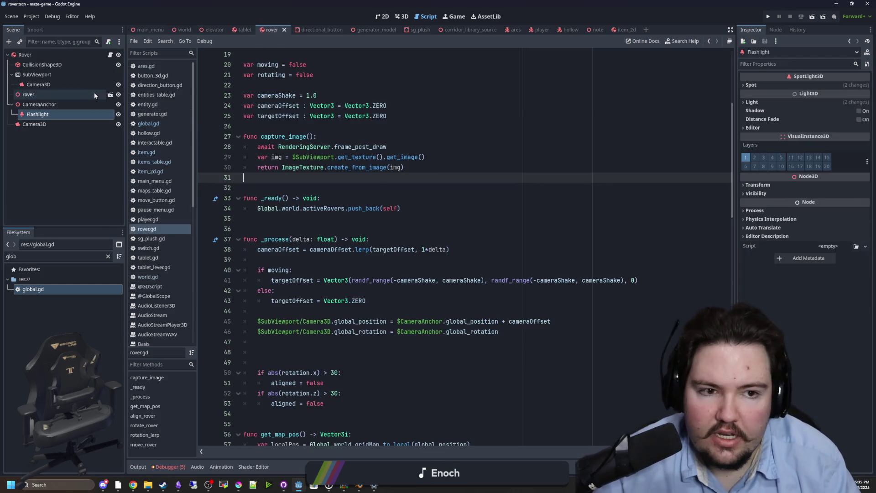
pyautogui.click(525, 139)
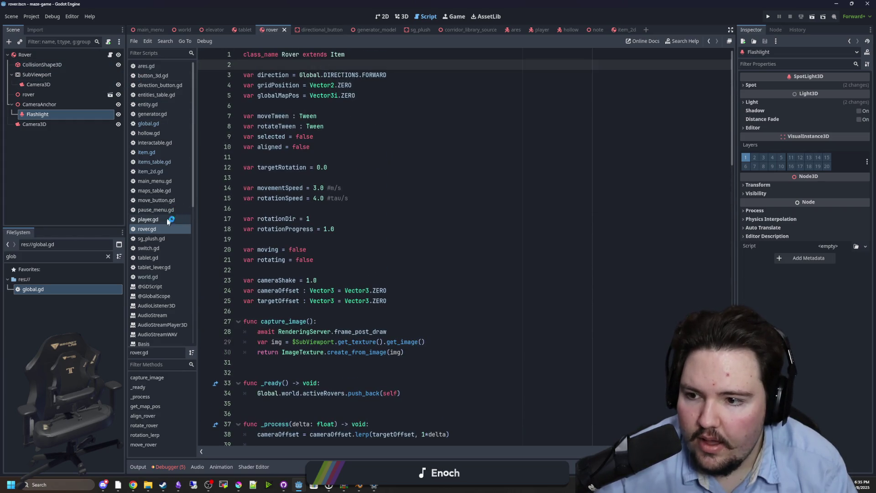
pyautogui.click(360, 124)
pyautogui.hotkey('ctrl', 's')
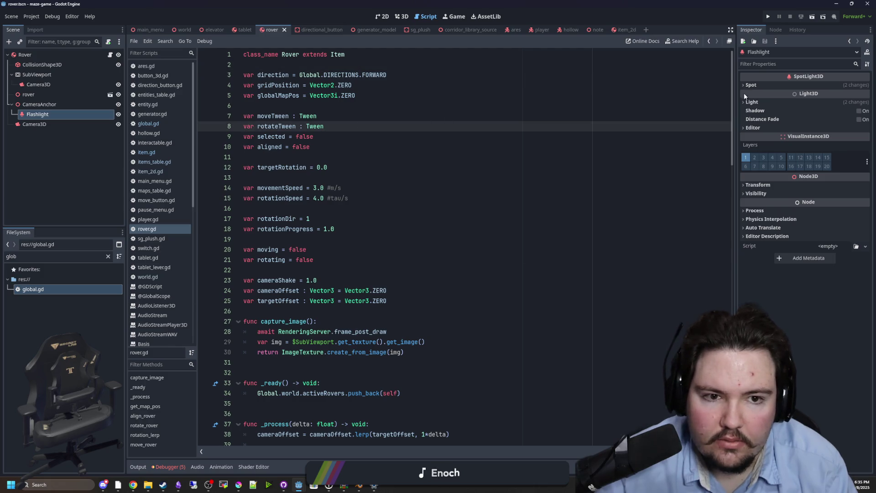
pyautogui.keyDown('ctrl'); pyautogui.click(338, 55); pyautogui.keyUp('ctrl')
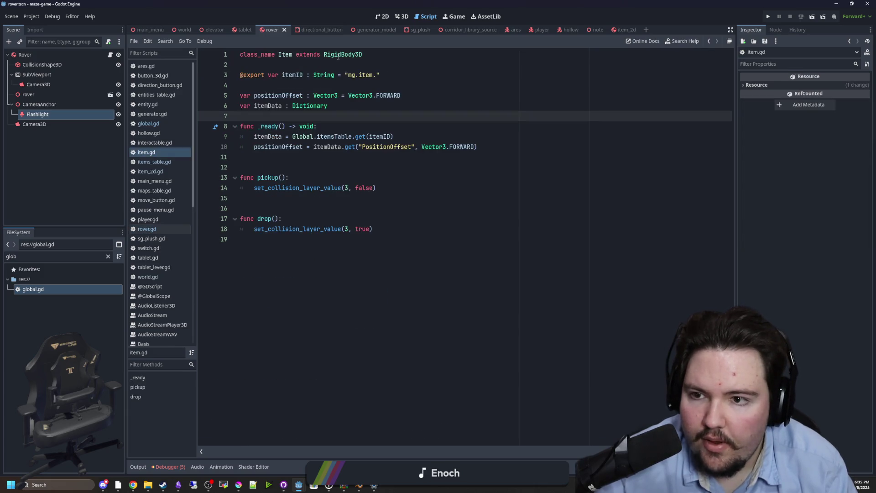
pyautogui.click(274, 83)
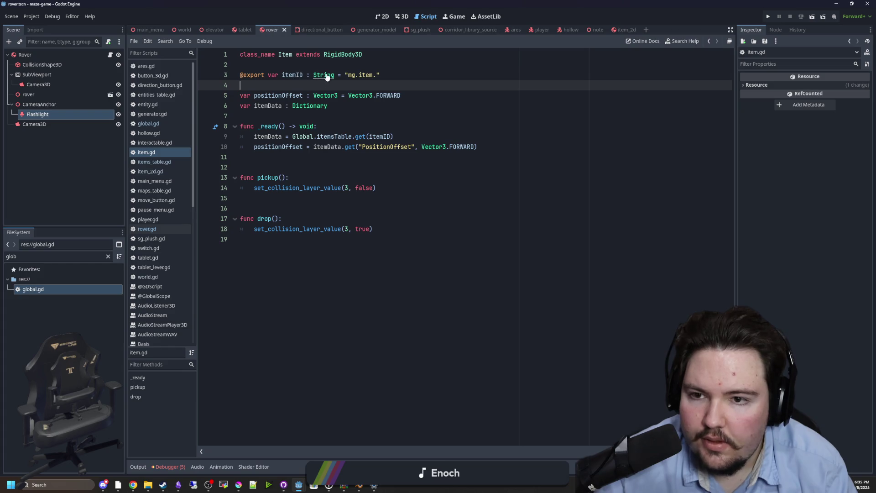
pyautogui.click(306, 65)
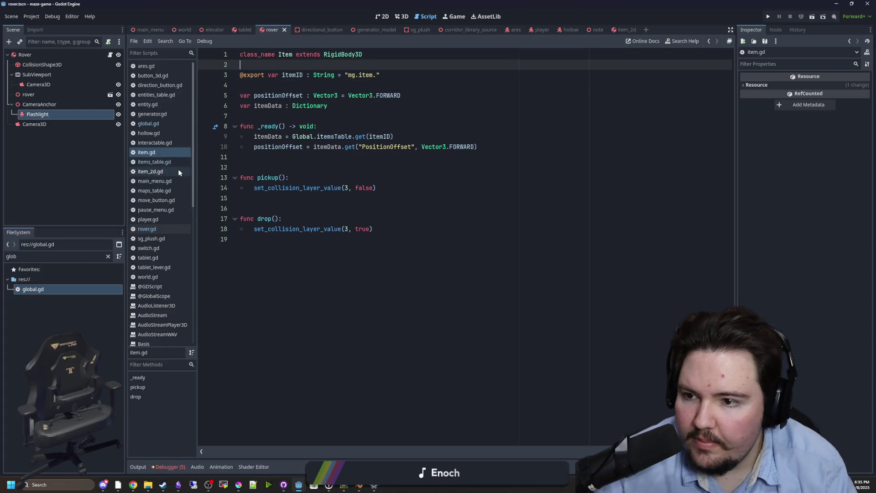
pyautogui.click(160, 228)
# Step: Set the Rover root node's Item ID to "mg.item.rover" and save the scene
pyautogui.click(42, 56)
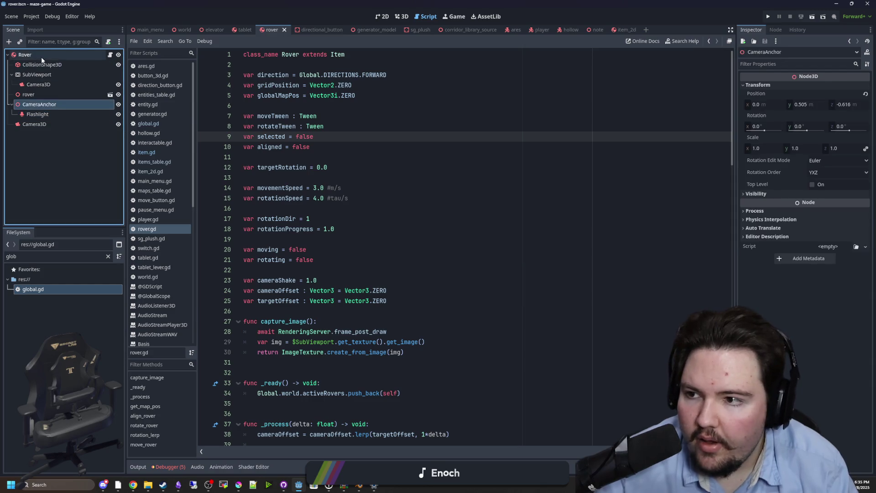
pyautogui.write('rover')
pyautogui.click(662, 109)
pyautogui.hotkey('ctrl', 's')
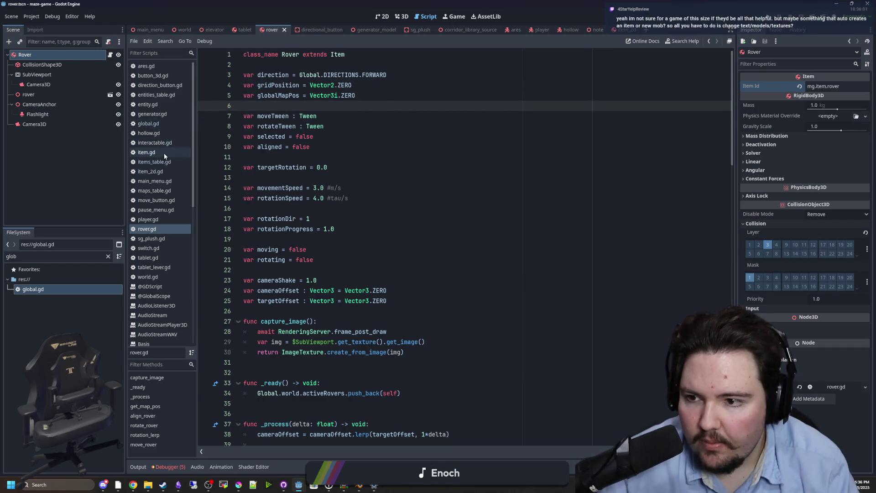
pyautogui.click(108, 257)
# Step: Open items_table.gd via the 'items' filter and duplicate the mg.item.water entry
pyautogui.write('items')
pyautogui.doubleClick(40, 299)
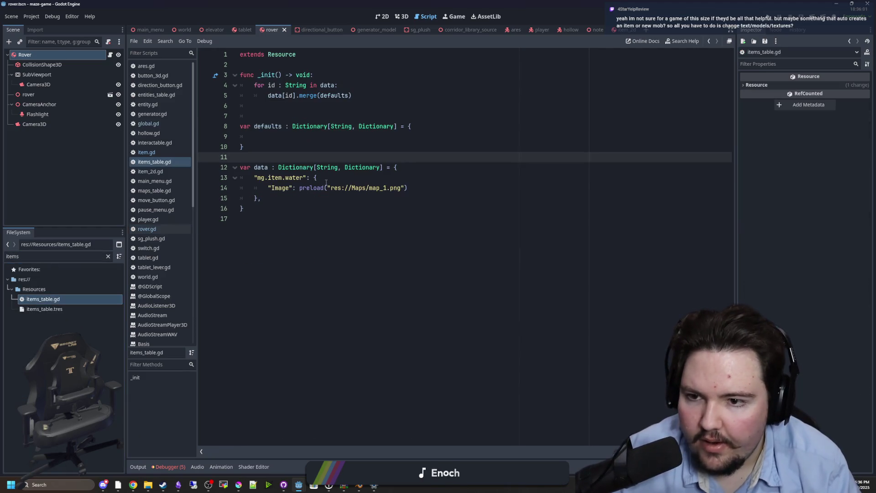
pyautogui.click(294, 196)
pyautogui.hotkey('shift', 'Up')
pyautogui.hotkey('shift', 'Up')
pyautogui.hotkey('shift', 'Home')
pyautogui.hotkey('ctrl', 'c')
pyautogui.click(396, 167)
pyautogui.press('Return')
pyautogui.hotkey('ctrl', 'v')
pyautogui.press('Return')
# Step: Rename the copied entry to "mg.item.rover", fix its indentation, and save
pyautogui.click(293, 177)
pyautogui.hotkey('shift', 'Tab')
pyautogui.doubleClick(295, 177)
pyautogui.write('rover')
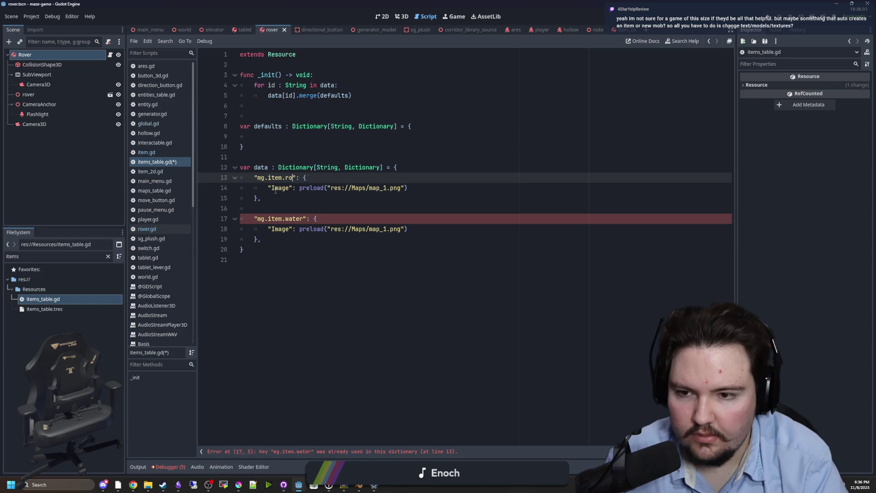
pyautogui.click(275, 190)
pyautogui.click(305, 136)
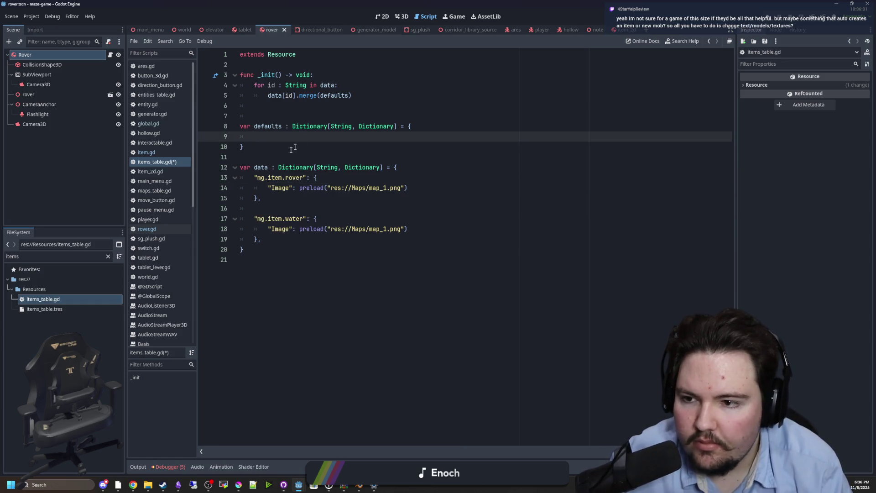
pyautogui.click(278, 157)
pyautogui.click(299, 188)
pyautogui.click(279, 147)
pyautogui.click(279, 136)
pyautogui.click(279, 157)
pyautogui.click(391, 189)
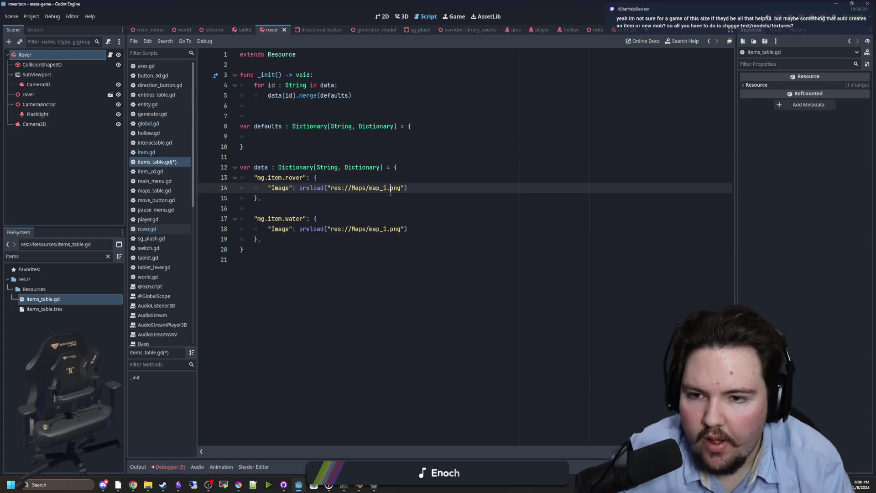
pyautogui.hotkey('ctrl', 's')
# Step: Tidy the items table layout with a blank line before the data dictionary, and save
pyautogui.click(278, 157)
pyautogui.moveTo(262, 198); pyautogui.dragTo(250, 179)
pyautogui.click(272, 137)
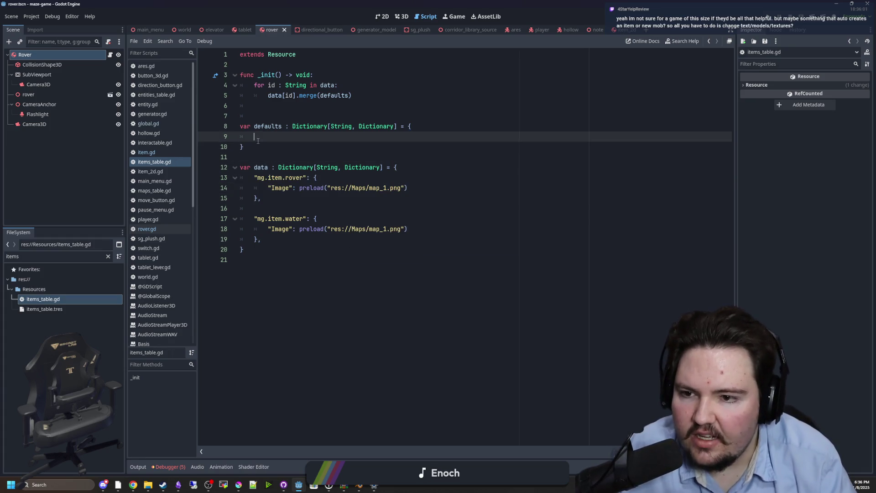
pyautogui.click(272, 157)
pyautogui.click(273, 116)
pyautogui.click(275, 105)
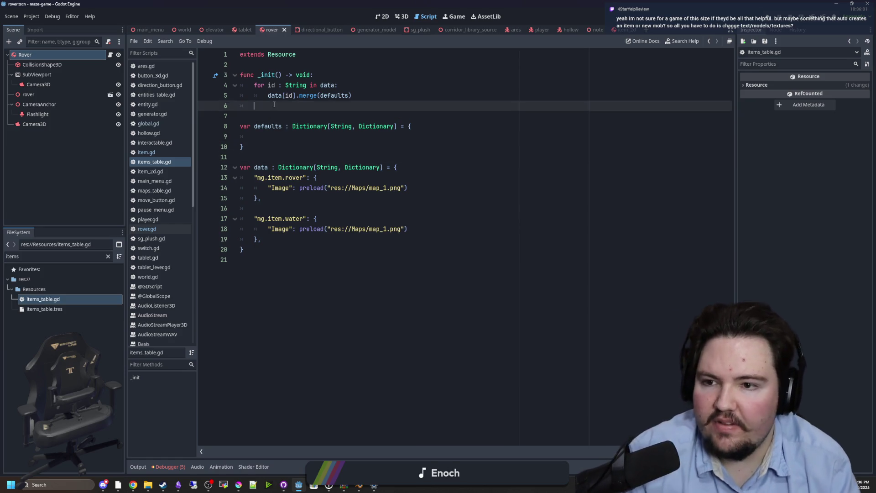
pyautogui.click(269, 149)
pyautogui.click(270, 157)
pyautogui.press('Return')
pyautogui.click(273, 115)
pyautogui.hotkey('ctrl', 's')
pyautogui.click(277, 157)
pyautogui.hotkey('ctrl', 's')
# Step: Check the Rover node's properties, then reopen item.gd and save it
pyautogui.click(72, 55)
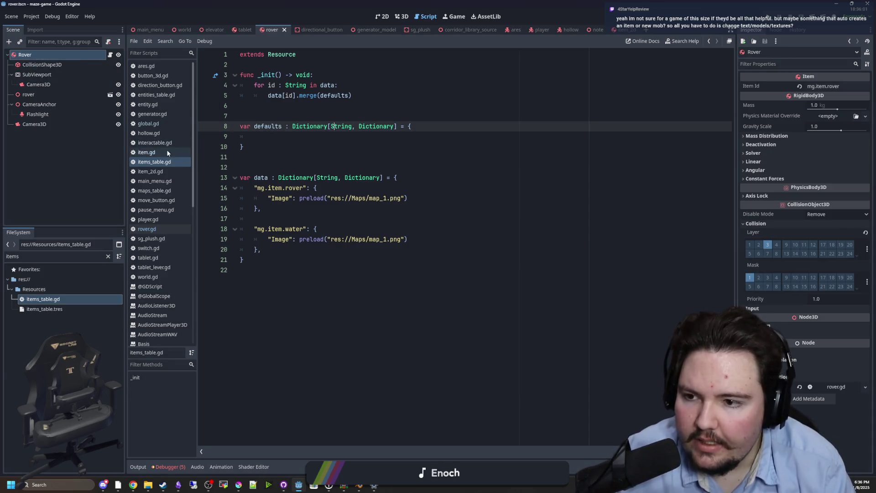
pyautogui.click(147, 152)
pyautogui.click(267, 158)
pyautogui.hotkey('ctrl', 's')
pyautogui.click(183, 30)
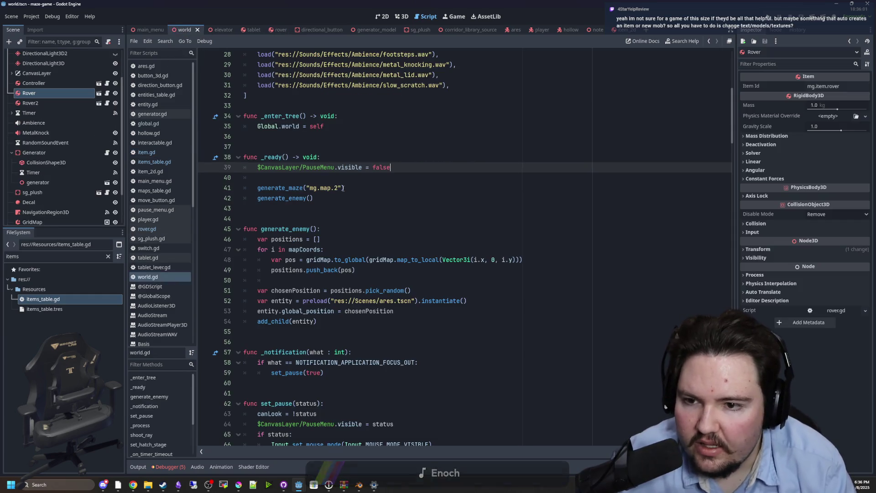
# Step: Copy the itemData = Global.itemsTable.get(itemID) line from item.gd
pyautogui.click(312, 177)
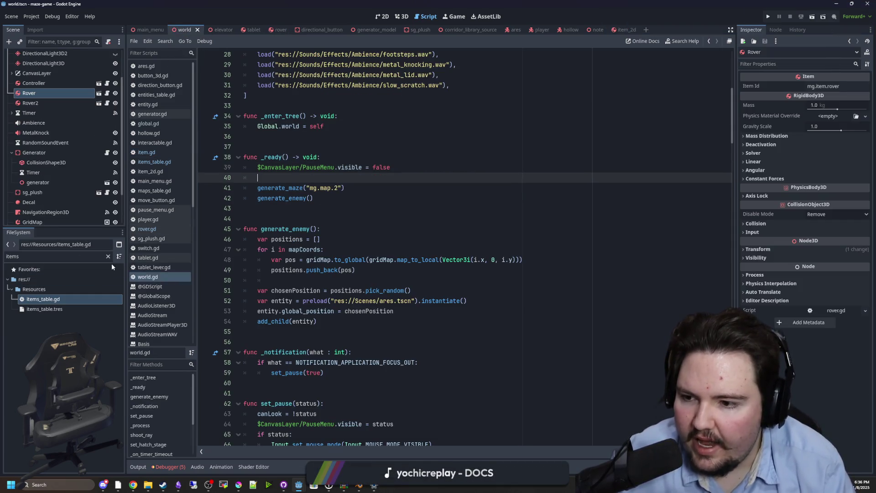
pyautogui.click(146, 152)
pyautogui.moveTo(394, 136); pyautogui.dragTo(254, 136)
pyautogui.click(262, 116)
# Step: Filter the FileSystem for item_2d and open item_2d.gd
pyautogui.click(108, 256)
pyautogui.click(92, 254)
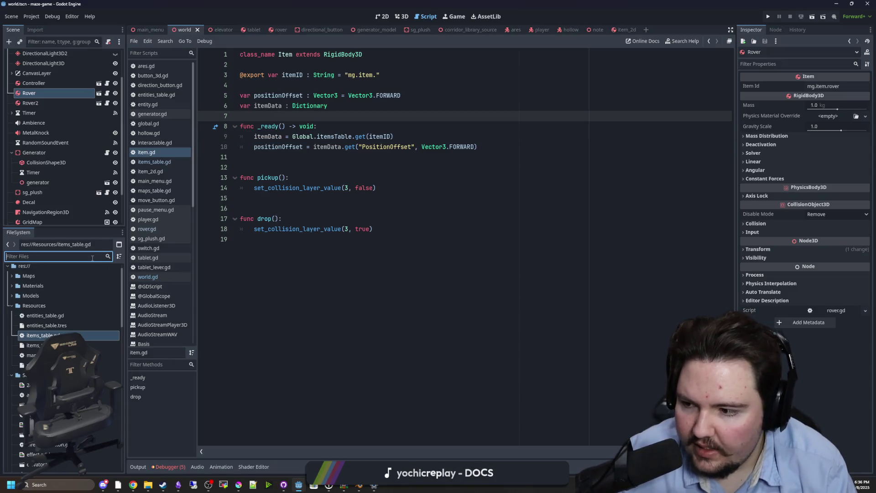
pyautogui.write('item_2d')
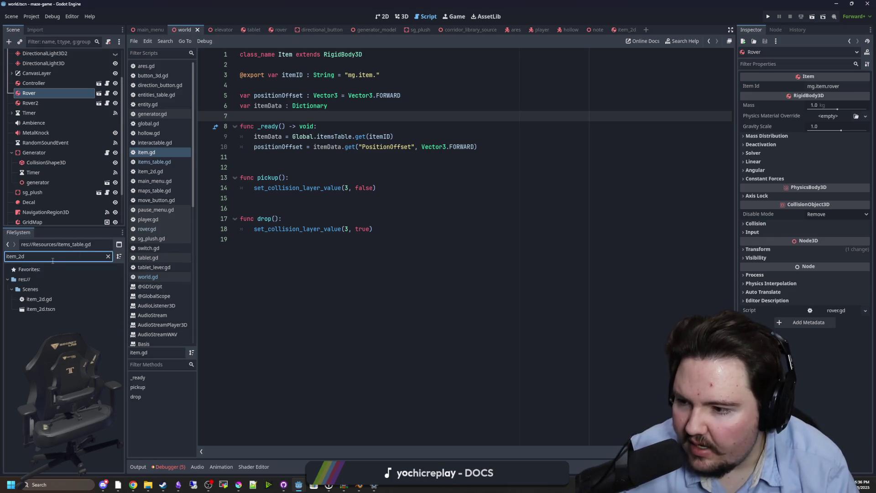
pyautogui.doubleClick(39, 299)
# Step: Add func _ready() calling super() and paste the itemData lookup line into item_2d.gd
pyautogui.click(265, 241)
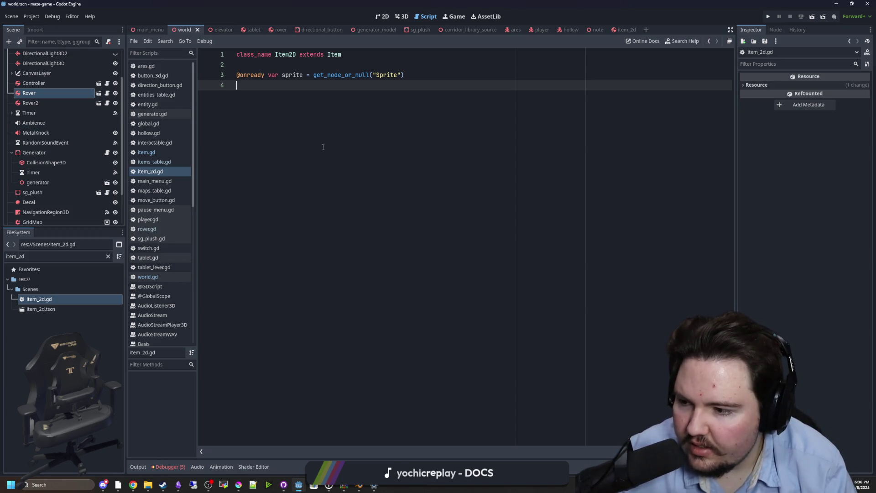
pyautogui.click(313, 75)
pyautogui.click(314, 90)
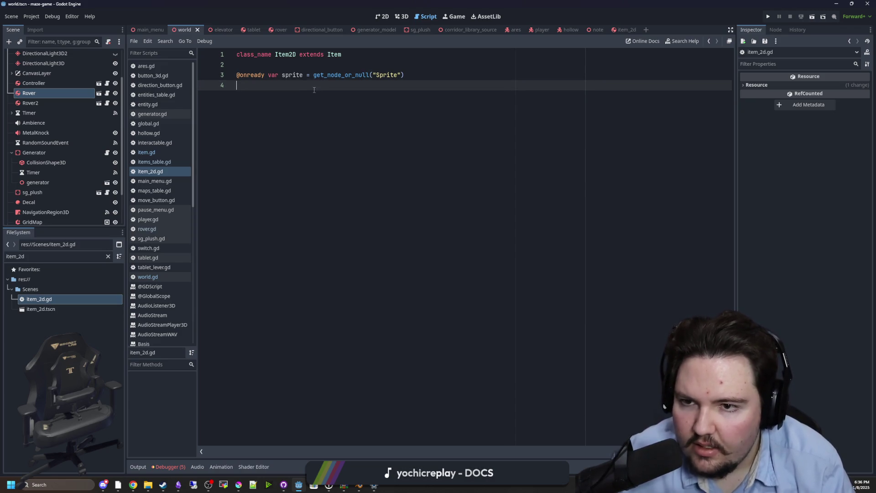
pyautogui.press('Return')
pyautogui.write('func _r')
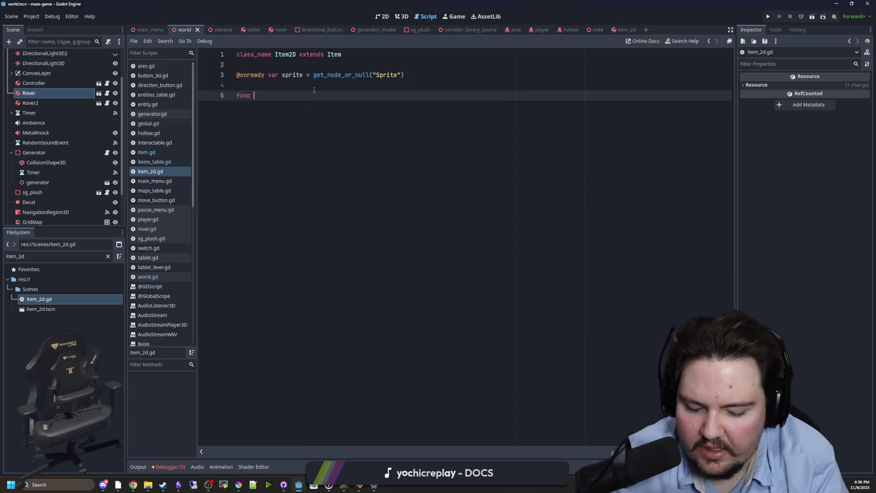
pyautogui.press('Return')
pyautogui.press('Return')
pyautogui.write('uper')
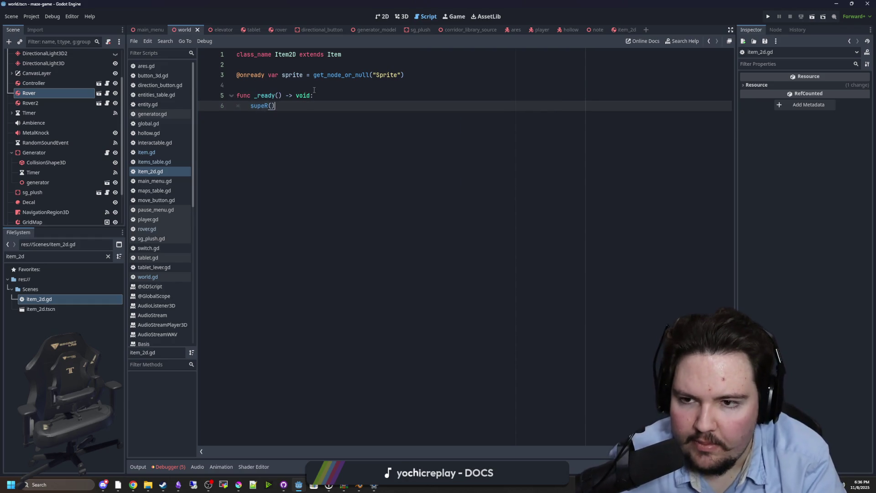
pyautogui.write('()')
pyautogui.press('Return')
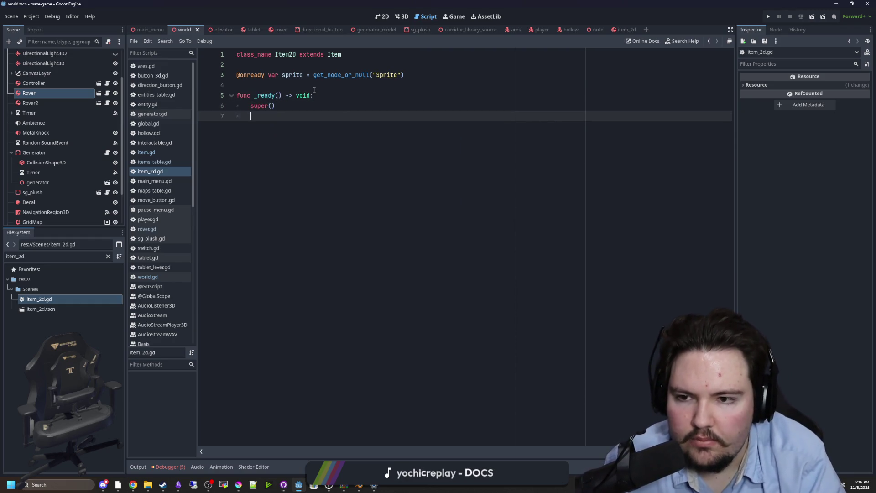
pyautogui.hotkey('ctrl', 'v')
# Step: Cross-check the itemData declaration in item.gd and the items table script, then save item_2d.gd
pyautogui.click(301, 101)
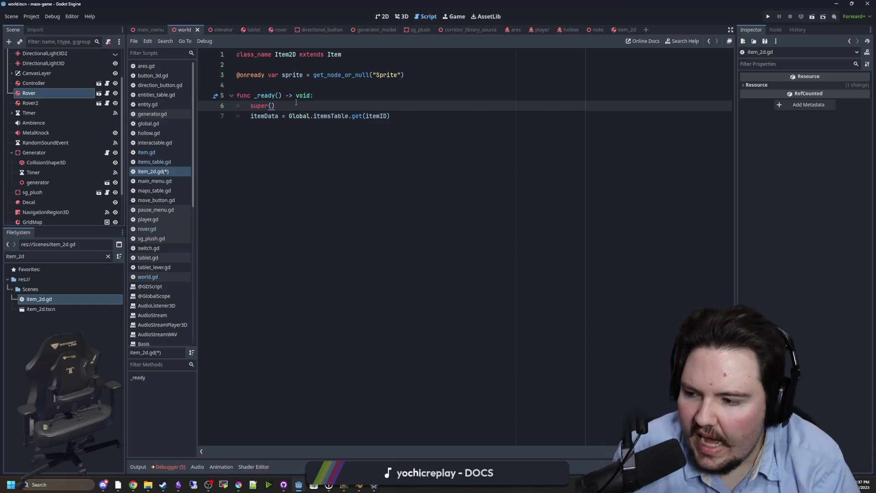
pyautogui.click(146, 152)
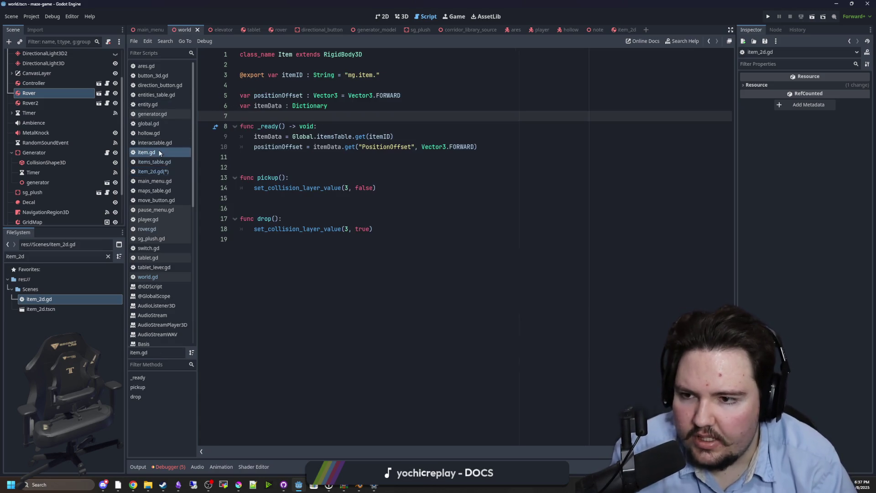
pyautogui.click(360, 158)
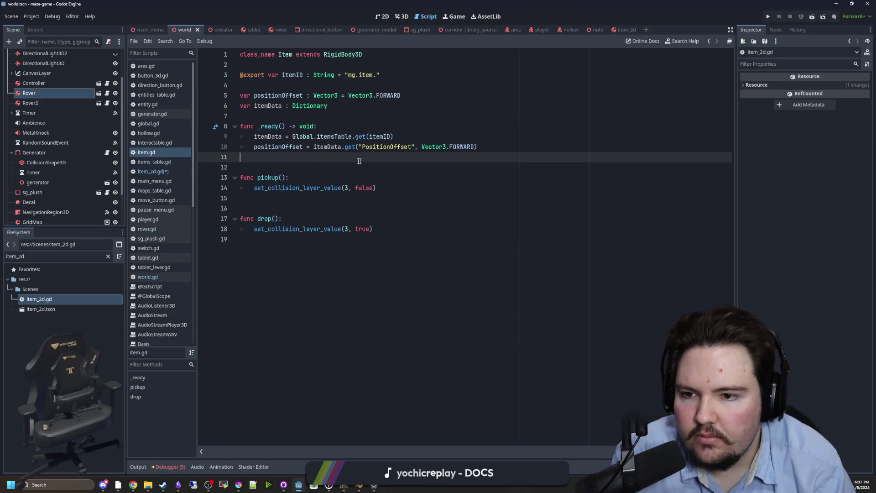
pyautogui.click(162, 162)
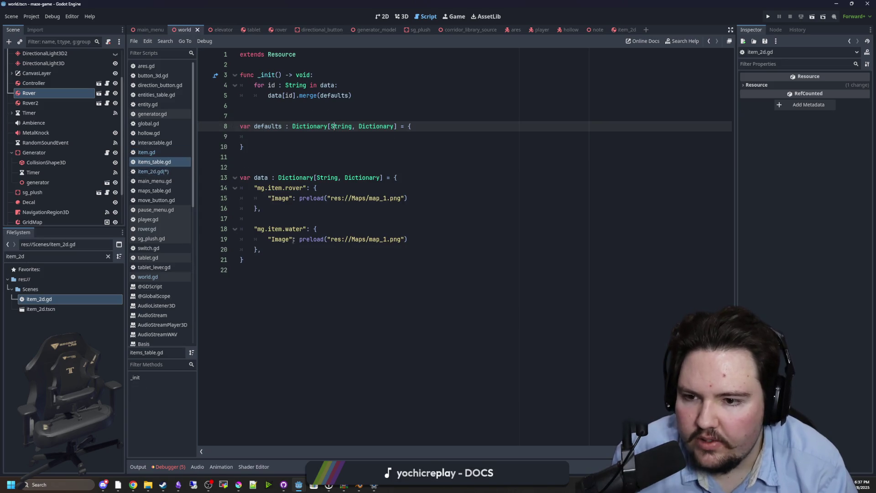
pyautogui.click(297, 271)
pyautogui.click(160, 155)
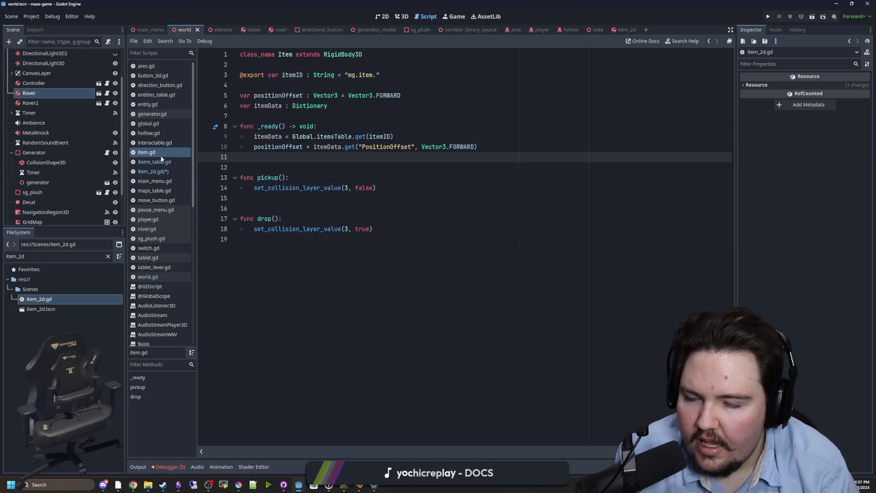
pyautogui.click(368, 115)
pyautogui.moveTo(368, 114); pyautogui.dragTo(220, 101)
pyautogui.click(257, 114)
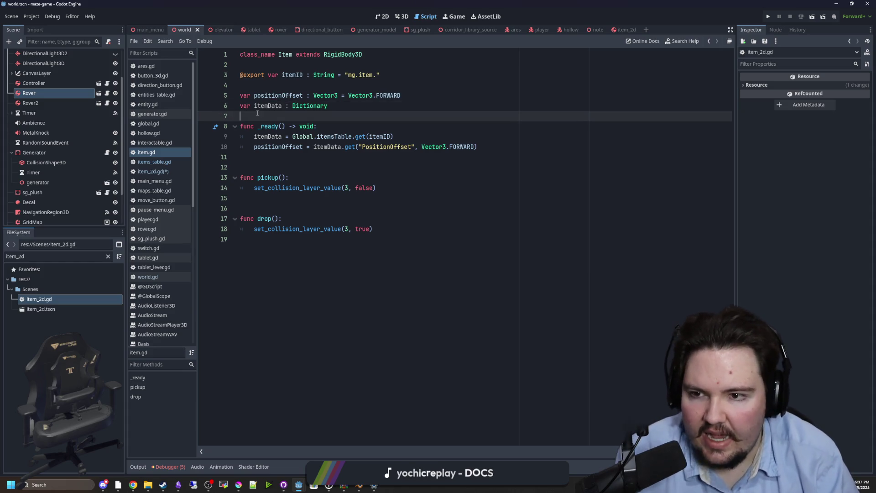
pyautogui.click(267, 87)
pyautogui.hotkey('ctrl', 's')
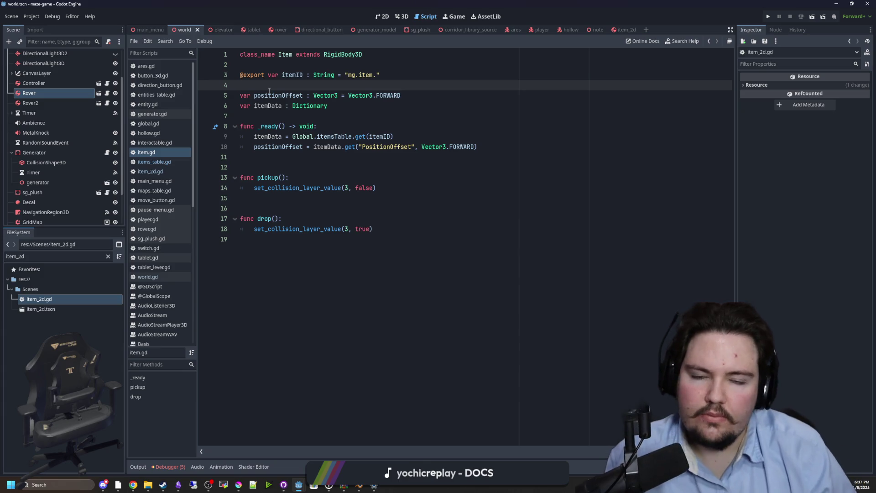
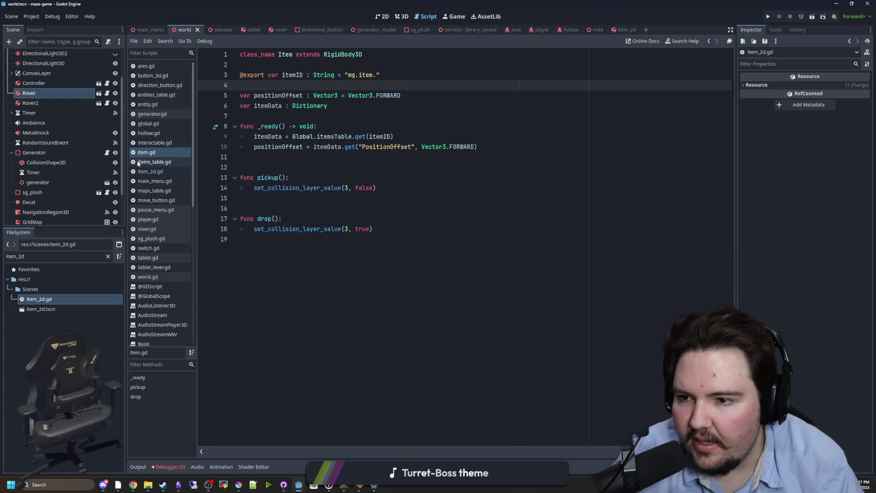
# Step: Filter the FileSystem dock for 'entit' and open entities_table.gd
pyautogui.click(107, 256)
pyautogui.write('entity')
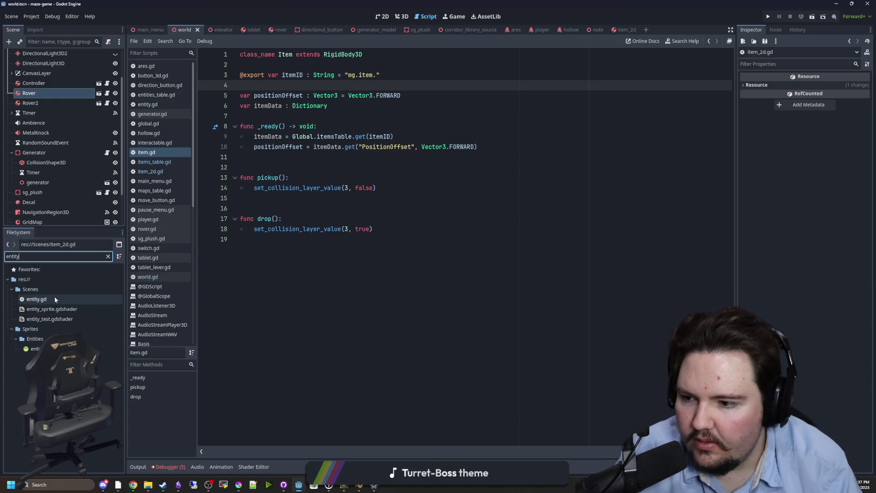
pyautogui.click(108, 257)
pyautogui.write('entit')
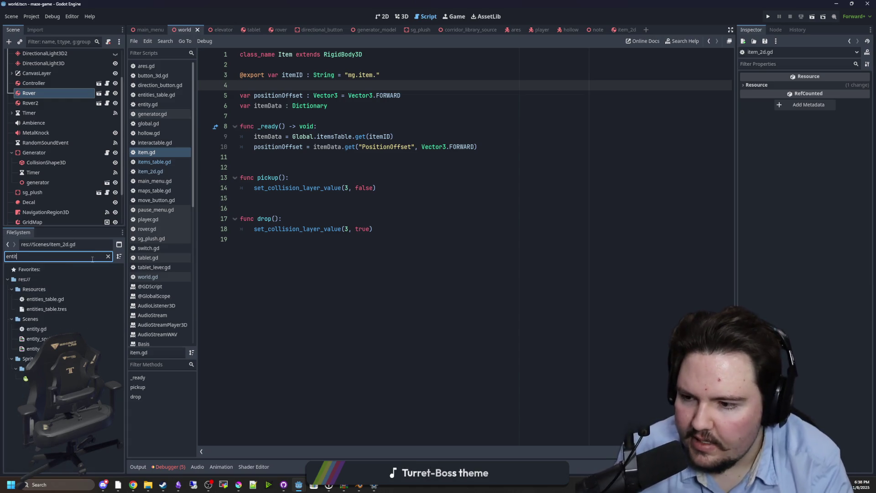
pyautogui.doubleClick(50, 299)
# Step: Duplicate the mg.entity.hollow entry, then delete the copy and the leftover blank line, and save
pyautogui.moveTo(263, 291); pyautogui.dragTo(241, 239)
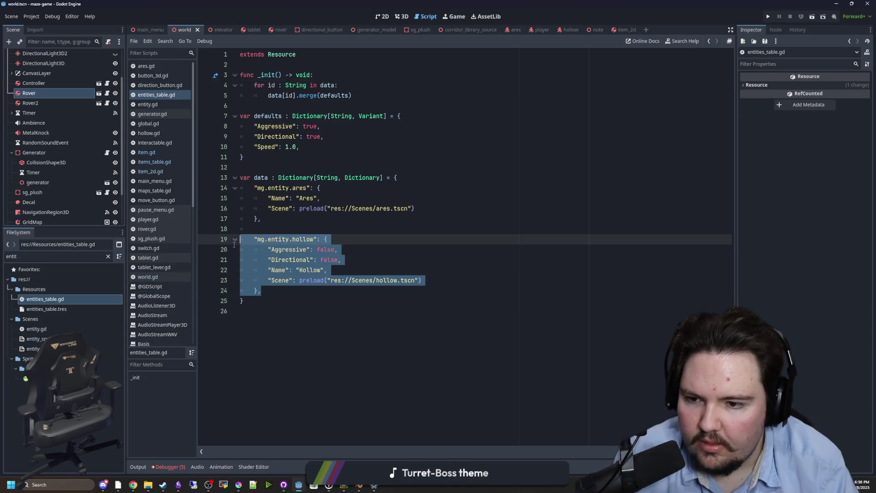
pyautogui.hotkey('ctrl', 'c')
pyautogui.click(288, 289)
pyautogui.press('Return')
pyautogui.hotkey('ctrl', 'v')
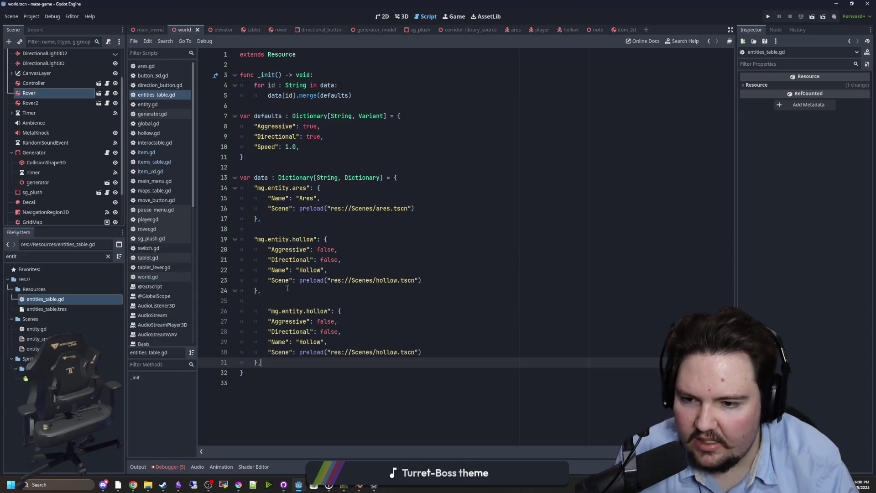
pyautogui.click(267, 311)
pyautogui.press('BackSpace')
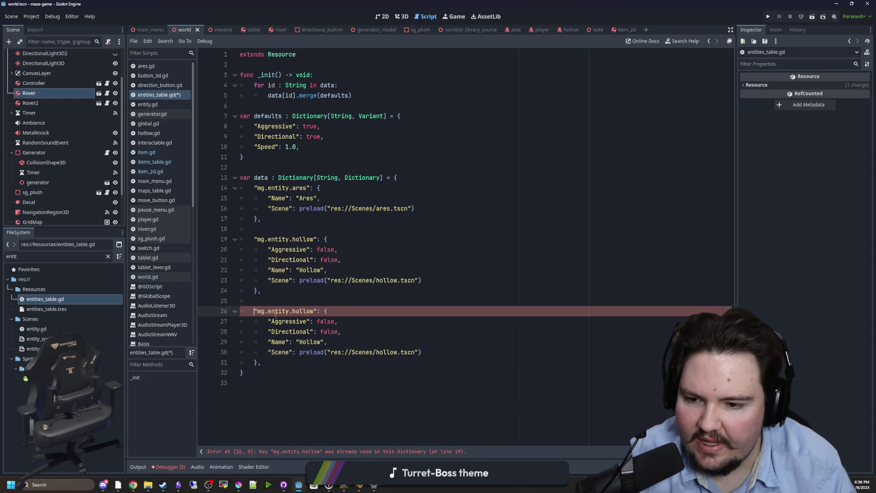
pyautogui.moveTo(262, 363)
pyautogui.mouseDown()
pyautogui.moveTo(242, 312)
pyautogui.moveTo(264, 301)
pyautogui.mouseUp()
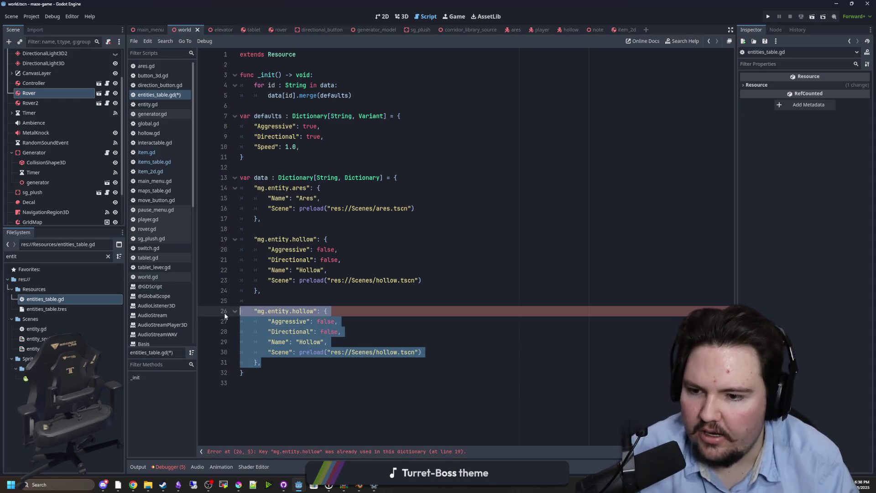
pyautogui.press('BackSpace')
pyautogui.press('BackSpace')
pyautogui.press('BackSpace')
pyautogui.click(296, 261)
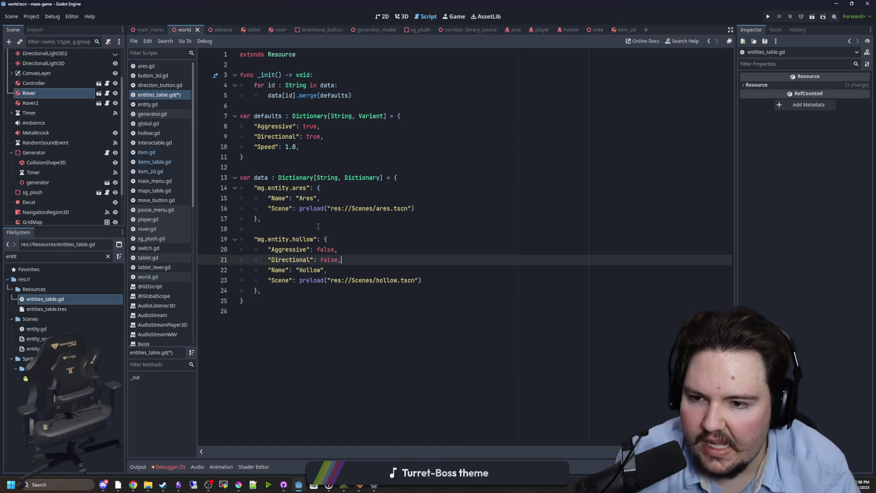
pyautogui.click(317, 229)
pyautogui.hotkey('ctrl', 's')
# Step: Add a "Speed": 0.0 line to the hollow entry, fix the Scene line's comma, and save
pyautogui.moveTo(279, 144); pyautogui.dragTo(255, 149)
pyautogui.click(443, 281)
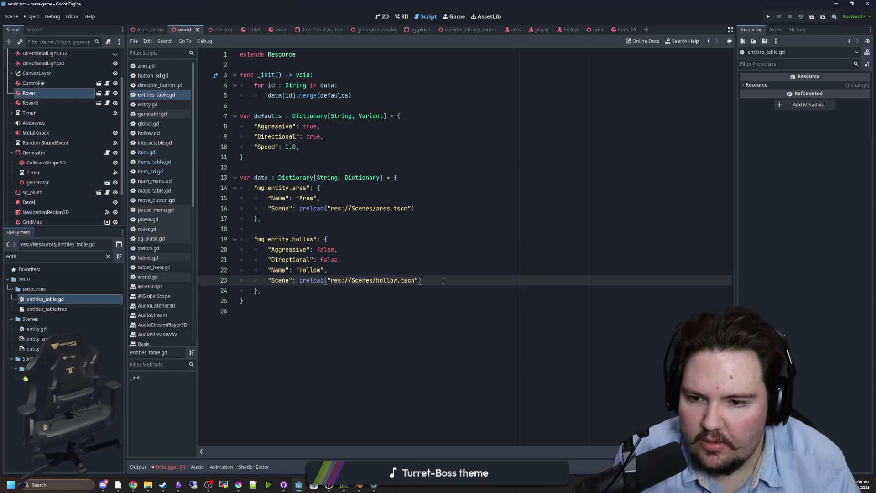
pyautogui.press('Return')
pyautogui.hotkey('ctrl', 'v')
pyautogui.write(': 0.0,')
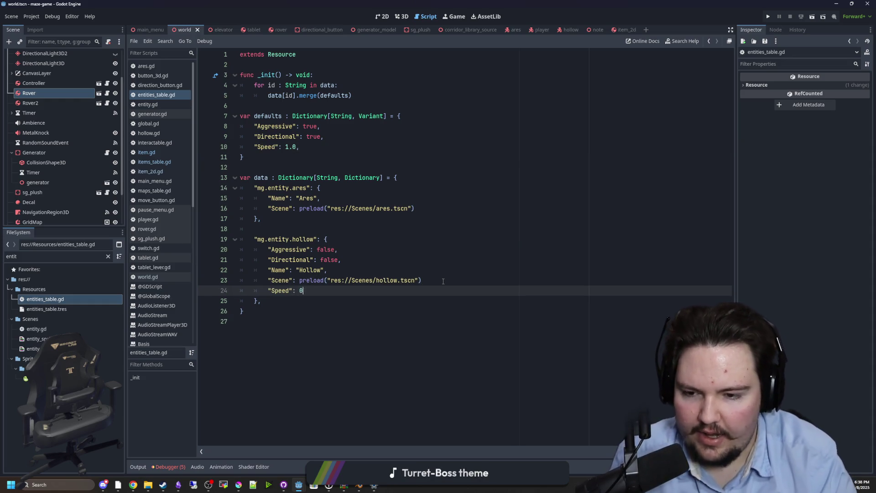
pyautogui.click(443, 281)
pyautogui.write(',')
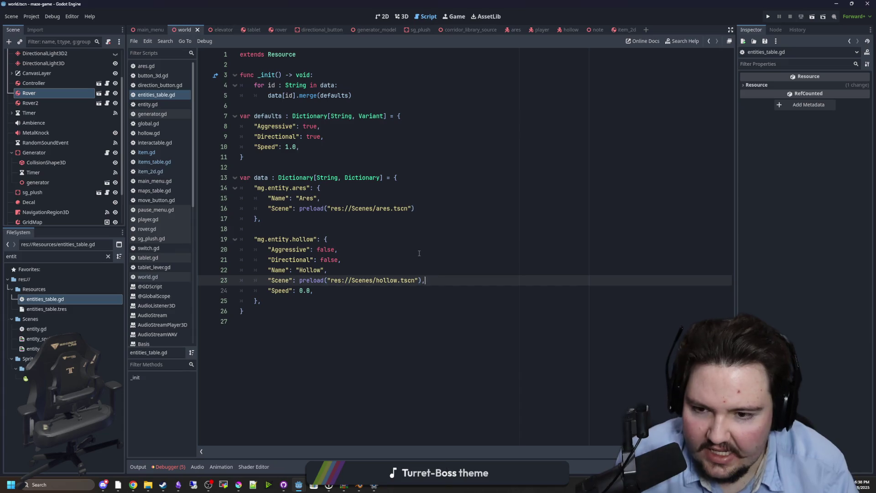
pyautogui.click(365, 250)
pyautogui.click(380, 269)
pyautogui.click(314, 223)
pyautogui.hotkey('ctrl', 's')
pyautogui.click(300, 224)
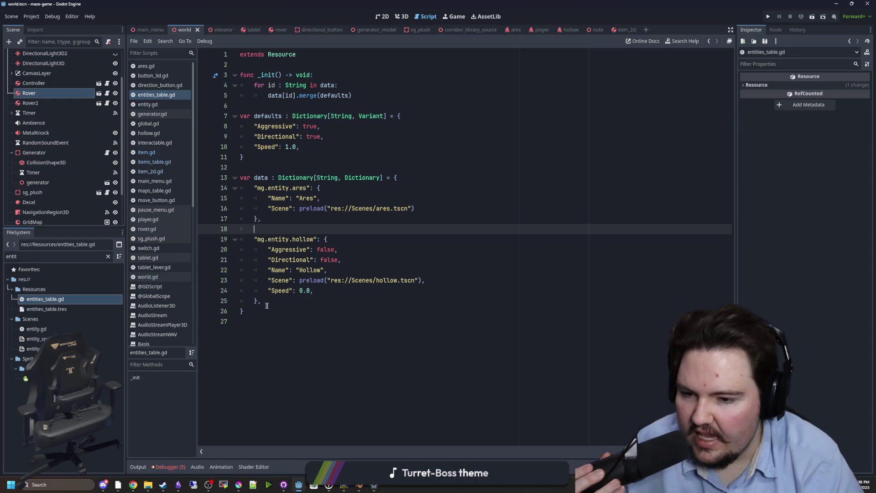
# Step: Review the saved entities_table.gd code, including its defaults and the ares and hollow entries
pyautogui.click(287, 311)
pyautogui.click(279, 317)
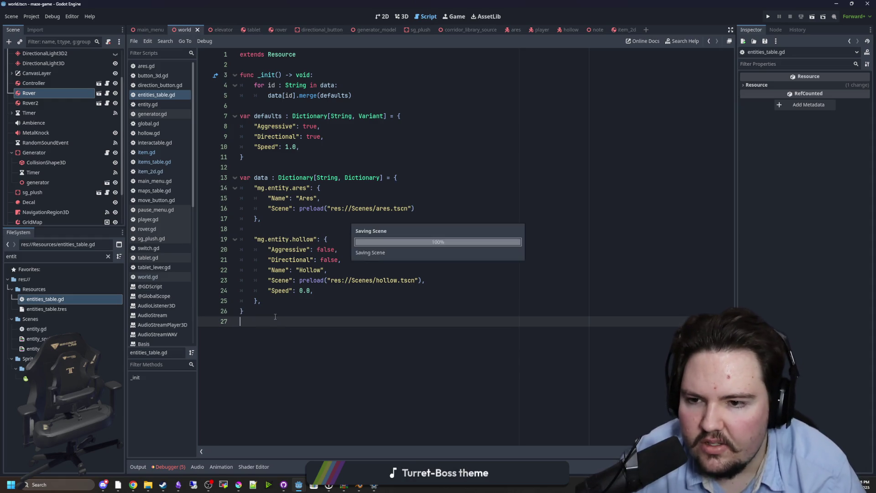
pyautogui.click(312, 223)
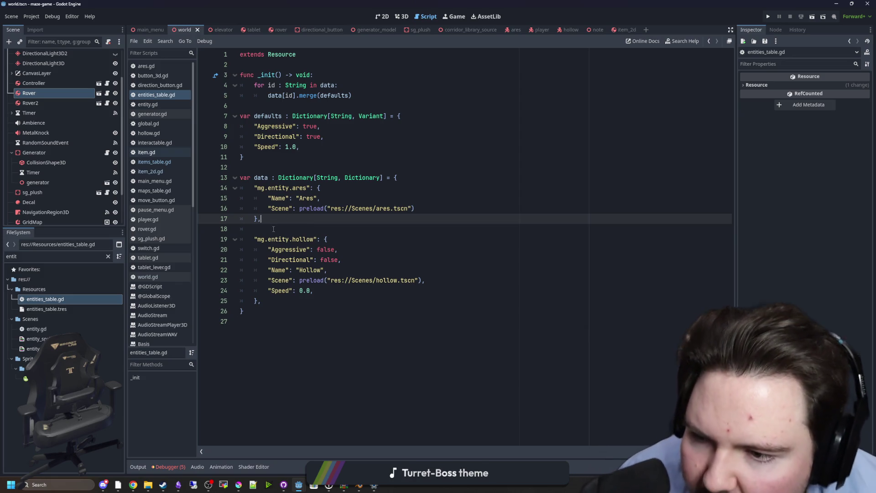
pyautogui.click(266, 167)
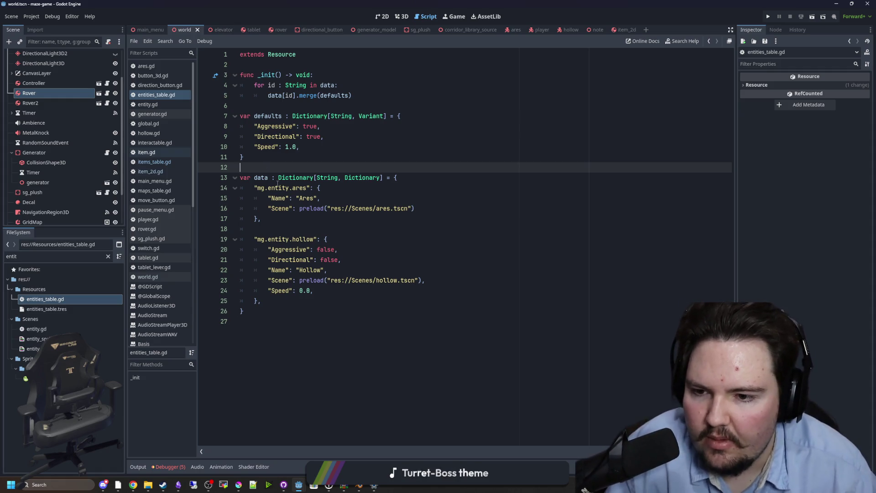
pyautogui.click(291, 302)
pyautogui.click(316, 294)
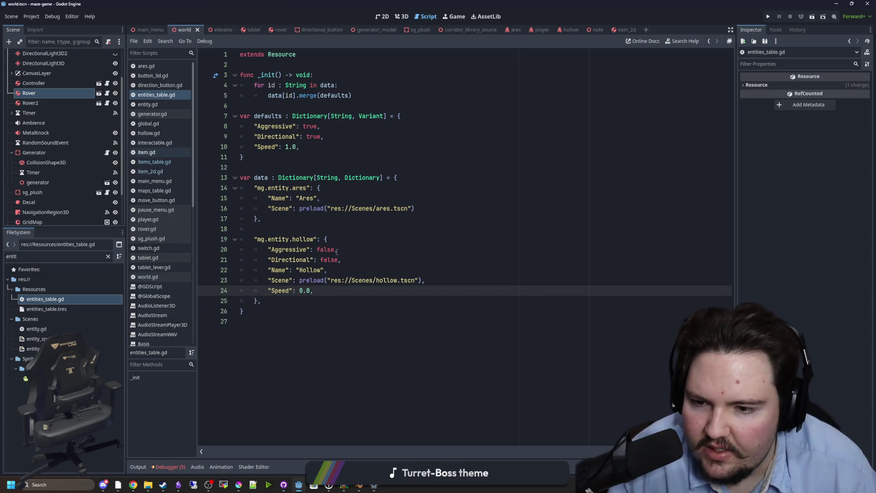
pyautogui.click(318, 228)
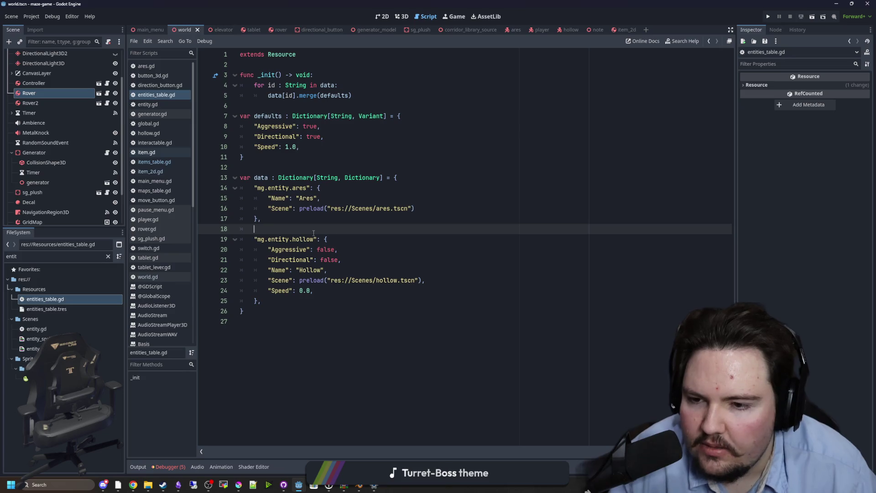
pyautogui.click(258, 167)
pyautogui.click(258, 157)
pyautogui.click(258, 170)
pyautogui.moveTo(274, 301)
pyautogui.mouseDown()
pyautogui.moveTo(299, 146)
pyautogui.moveTo(182, 123)
pyautogui.mouseUp()
pyautogui.click(326, 239)
pyautogui.click(308, 167)
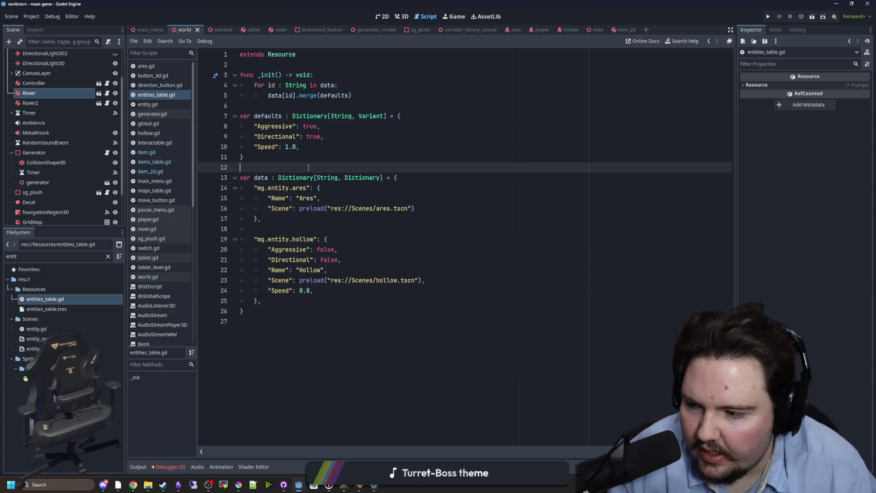
pyautogui.moveTo(276, 320)
pyautogui.mouseDown()
pyautogui.moveTo(256, 75)
pyautogui.moveTo(241, 54)
pyautogui.mouseUp()
pyautogui.moveTo(296, 54); pyautogui.dragTo(241, 55)
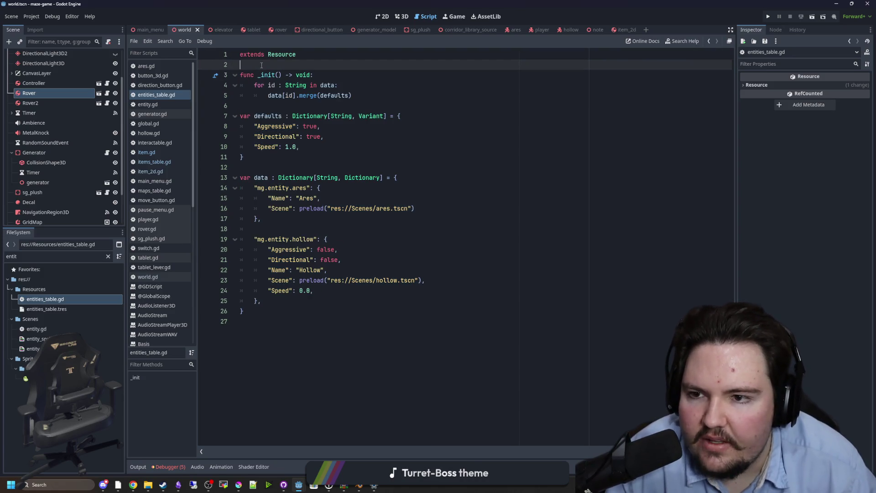
# Step: Switch to item.gd and look at its _ready code
pyautogui.click(153, 153)
pyautogui.click(376, 145)
pyautogui.press('Down')
pyautogui.click(297, 109)
# Step: Look over item.gd's _ready code that reads itemData and PositionOffset
pyautogui.click(284, 117)
pyautogui.click(283, 167)
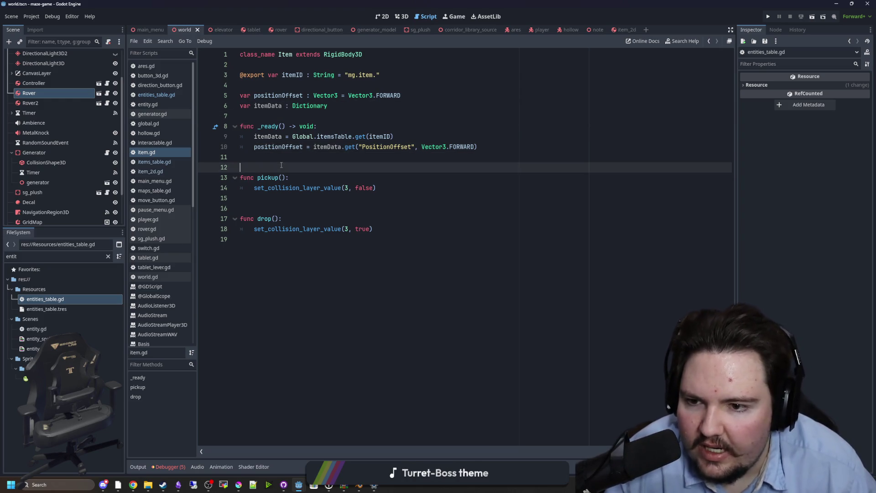
pyautogui.click(295, 108)
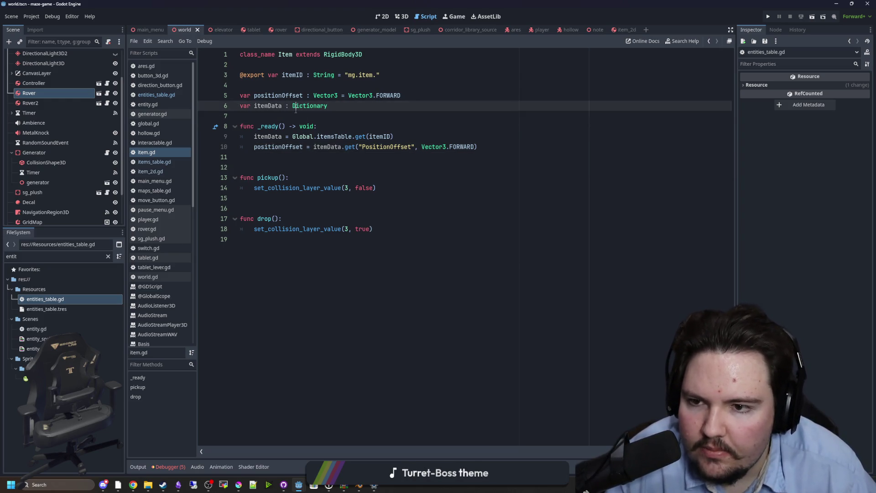
pyautogui.click(287, 156)
pyautogui.click(294, 117)
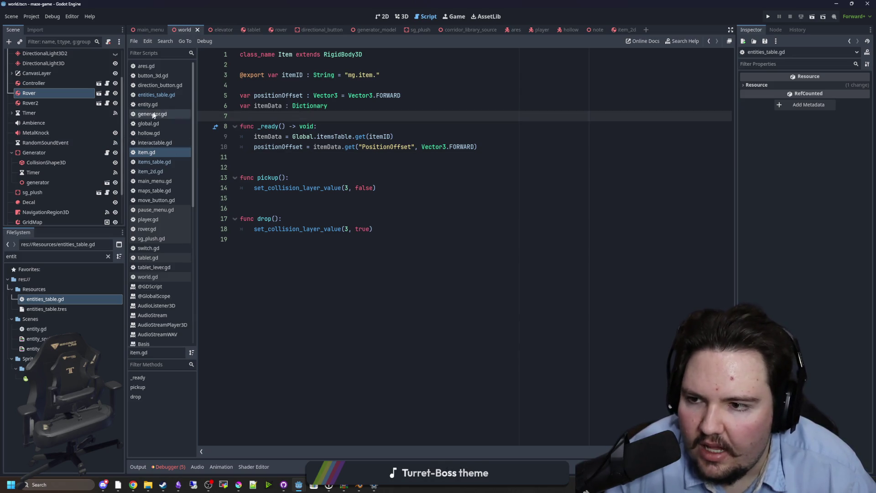
# Step: Open items_table.gd and inspect its _init function
pyautogui.click(155, 161)
pyautogui.moveTo(351, 303); pyautogui.dragTo(219, 33)
pyautogui.click(356, 126)
pyautogui.moveTo(355, 95); pyautogui.dragTo(215, 64)
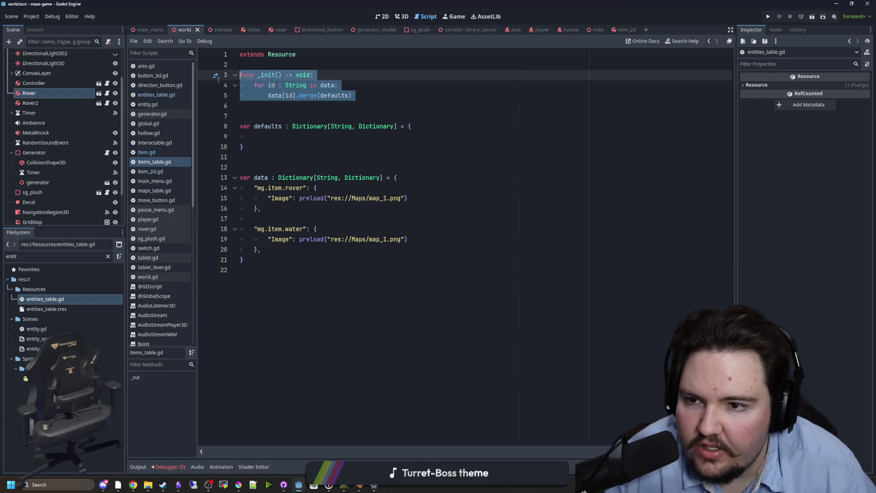
pyautogui.click(383, 105)
pyautogui.moveTo(247, 147); pyautogui.dragTo(238, 74)
pyautogui.click(274, 116)
pyautogui.moveTo(246, 147); pyautogui.dragTo(238, 80)
pyautogui.moveTo(240, 126); pyautogui.dragTo(411, 239)
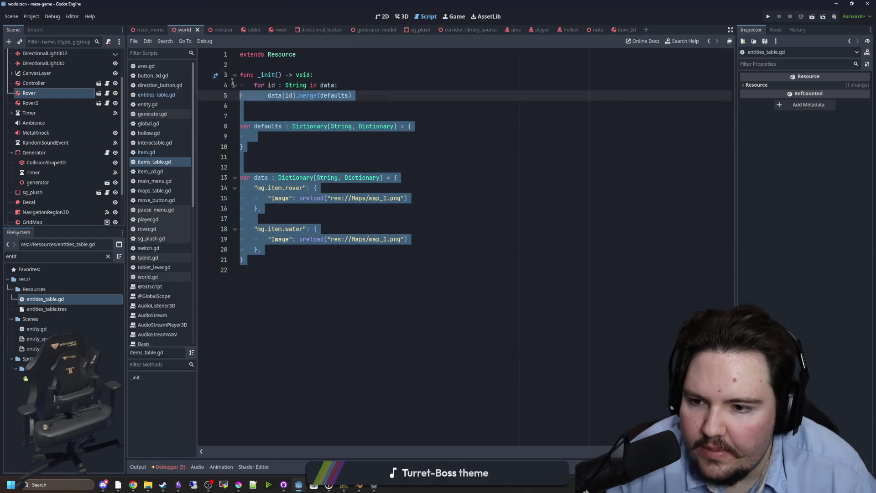
pyautogui.click(299, 146)
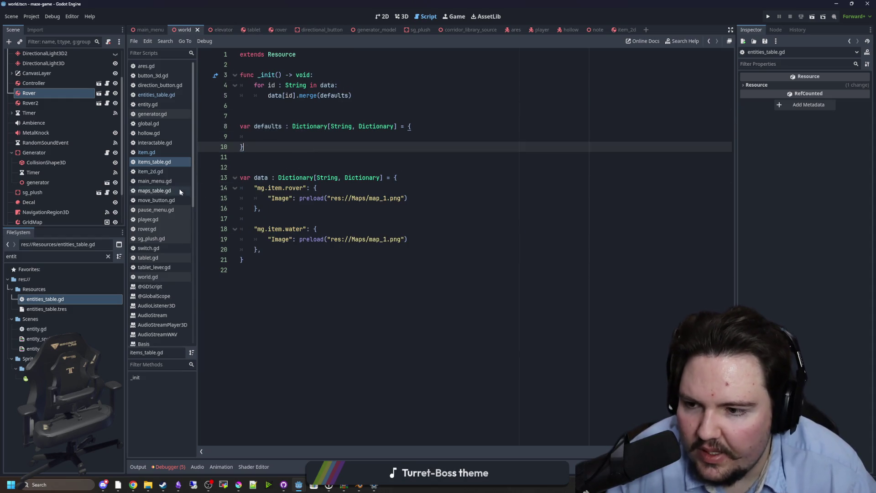
# Step: Return to entities_table.gd, save it, and select the Rover node in the Scene dock
pyautogui.click(162, 96)
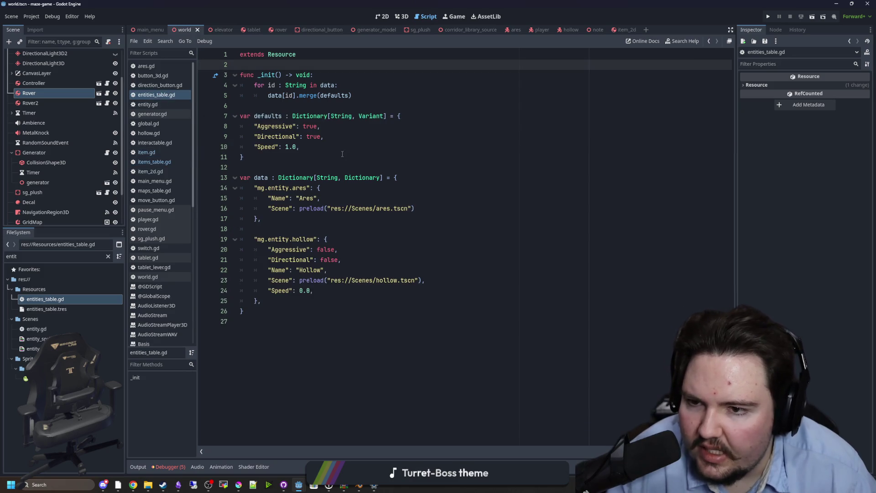
pyautogui.click(343, 157)
pyautogui.hotkey('ctrl', 's')
pyautogui.click(268, 103)
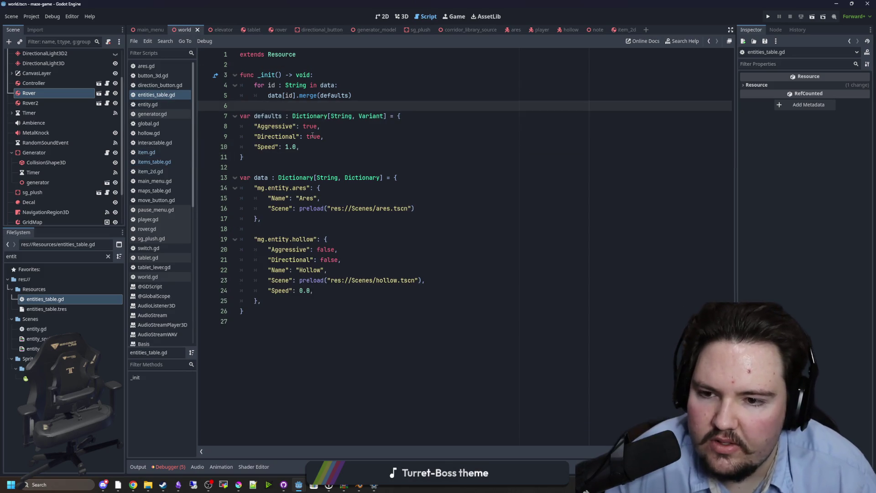
pyautogui.click(310, 168)
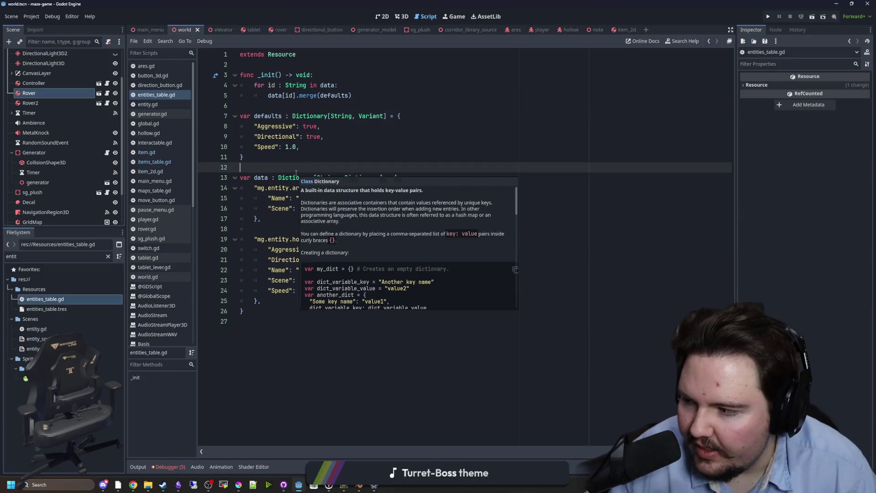
pyautogui.click(299, 311)
pyautogui.click(308, 220)
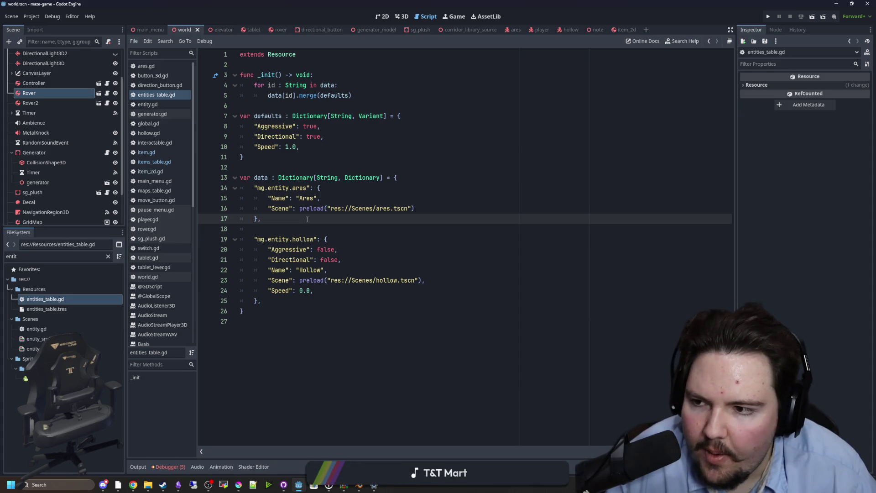
pyautogui.click(55, 92)
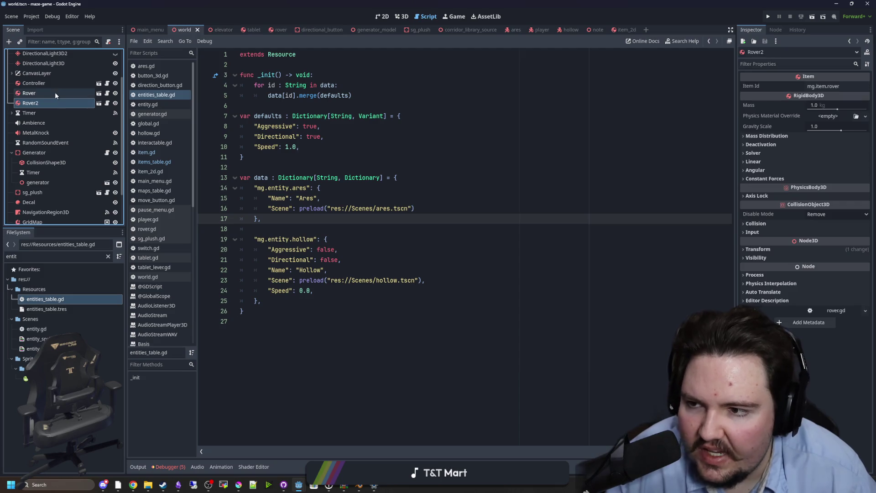
# Step: Select the Rover2 node to show its properties
pyautogui.click(56, 101)
pyautogui.click(284, 161)
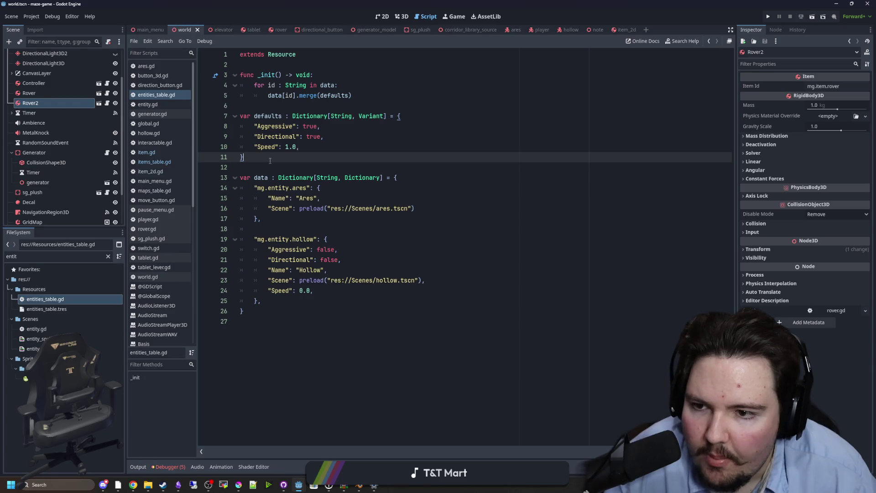
pyautogui.click(274, 166)
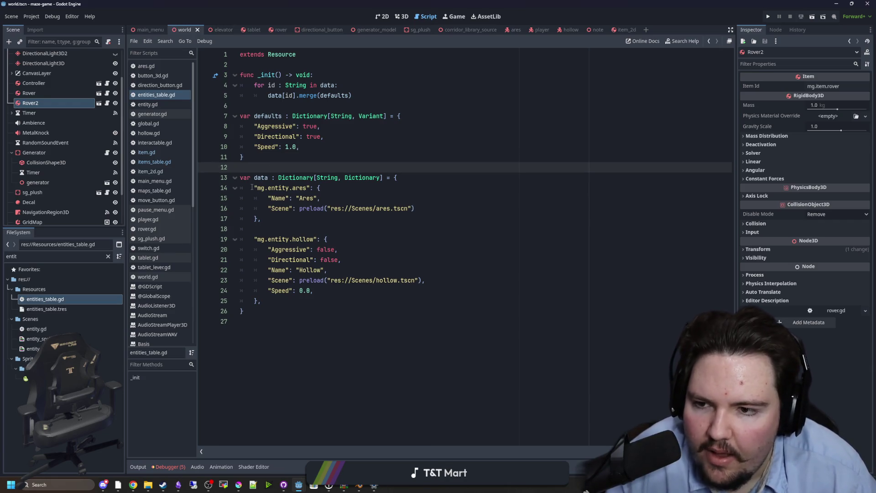
pyautogui.click(264, 108)
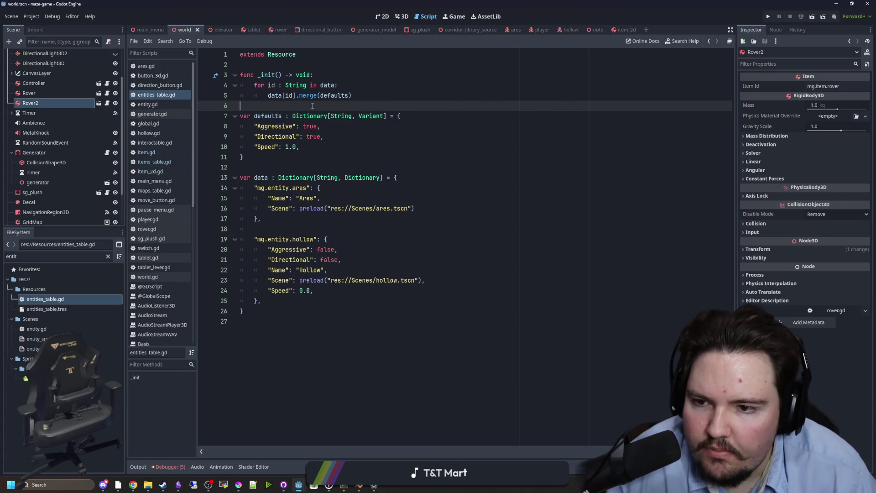
# Step: Open items_table.gd and look over the mg.item.water entry on lines 18–20
pyautogui.click(153, 152)
pyautogui.click(170, 163)
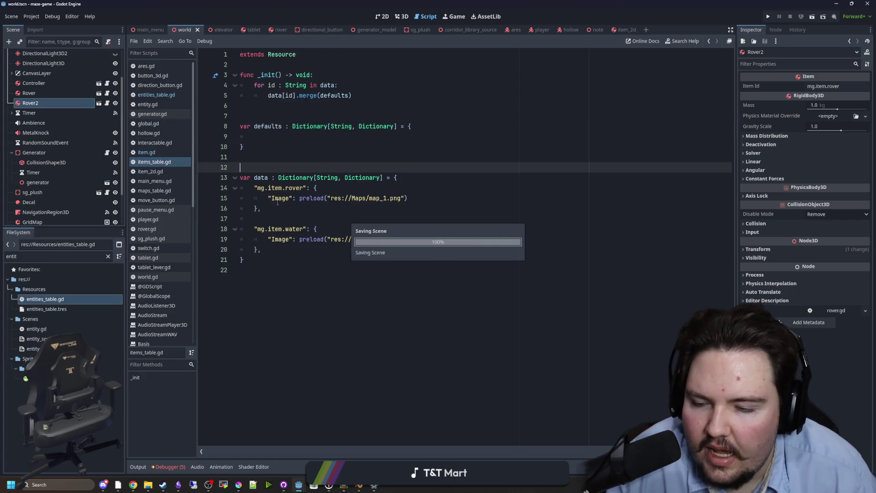
pyautogui.click(283, 252)
pyautogui.hotkey('shift', 'Up')
pyautogui.hotkey('shift', 'Up')
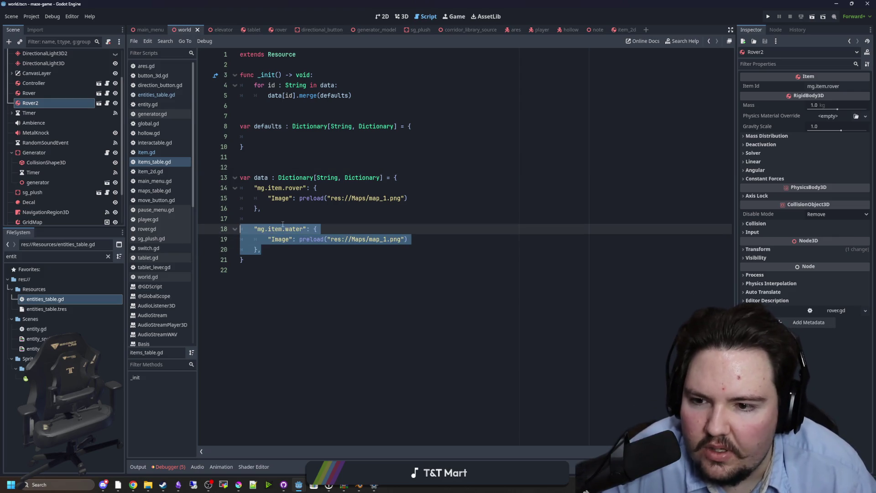
pyautogui.press('Up')
pyautogui.click(418, 242)
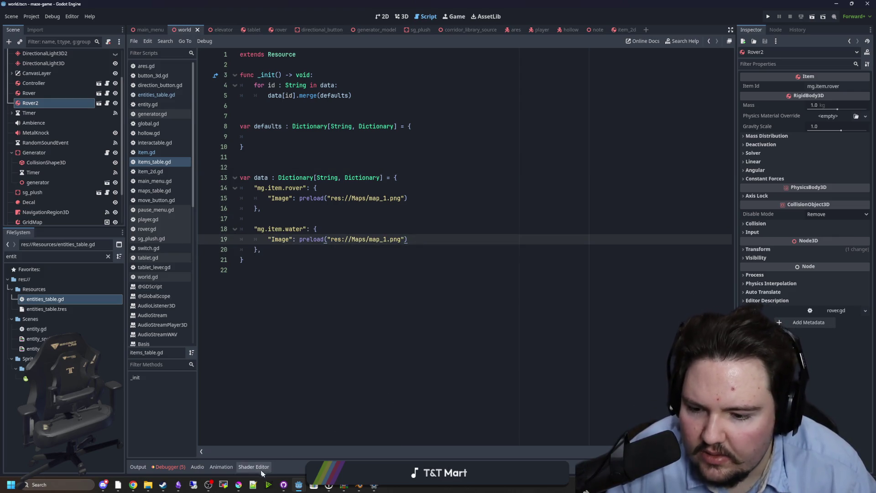
pyautogui.click(362, 215)
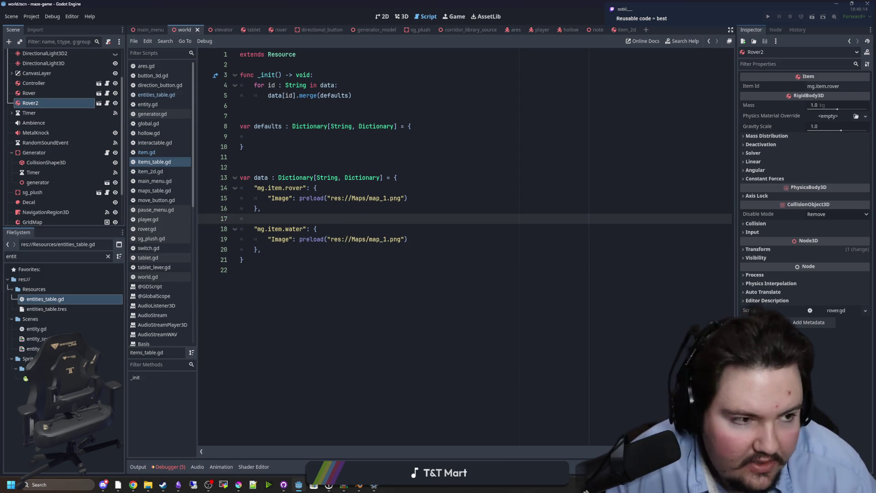
pyautogui.hotkey('alt', 'Tab')
# Step: Move the Krita window over the Godot editor and cancel a new-document dialog
pyautogui.moveTo(468, 78); pyautogui.dragTo(358, 65)
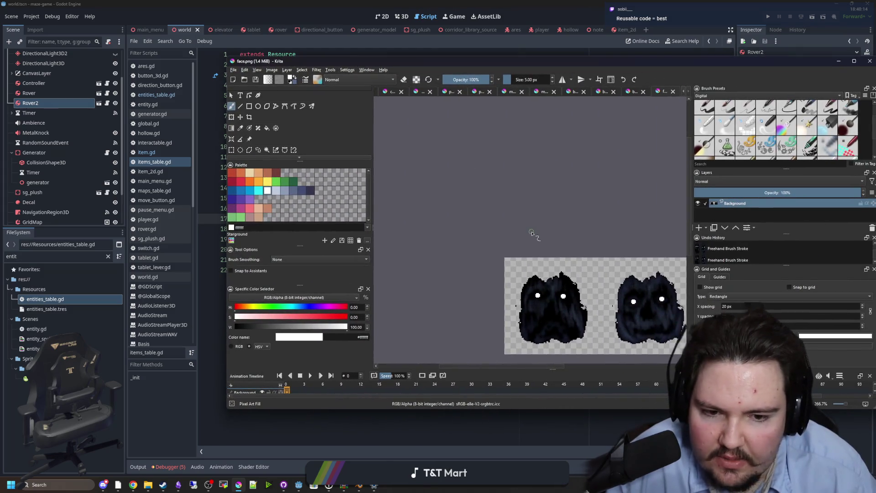
pyautogui.click(233, 69)
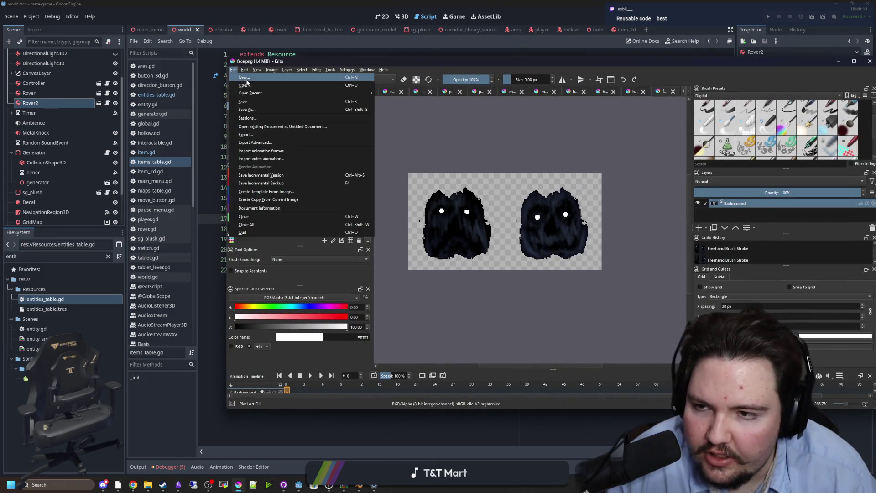
pyautogui.click(249, 83)
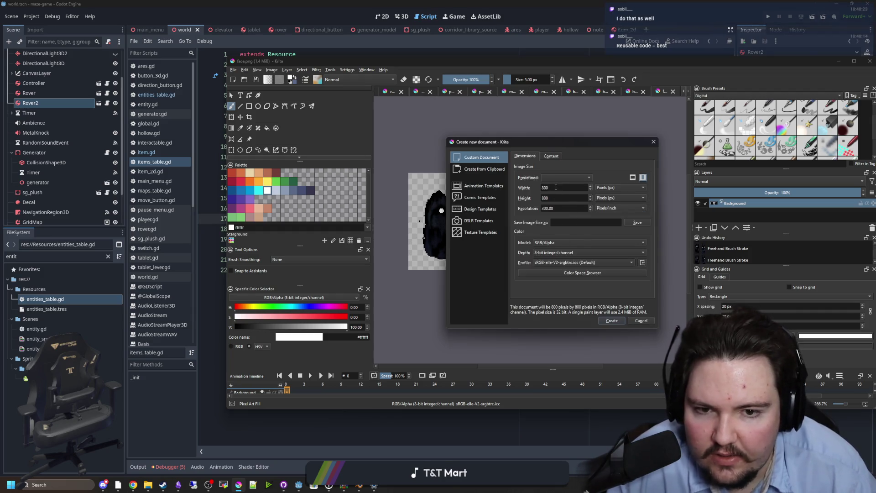
pyautogui.click(641, 321)
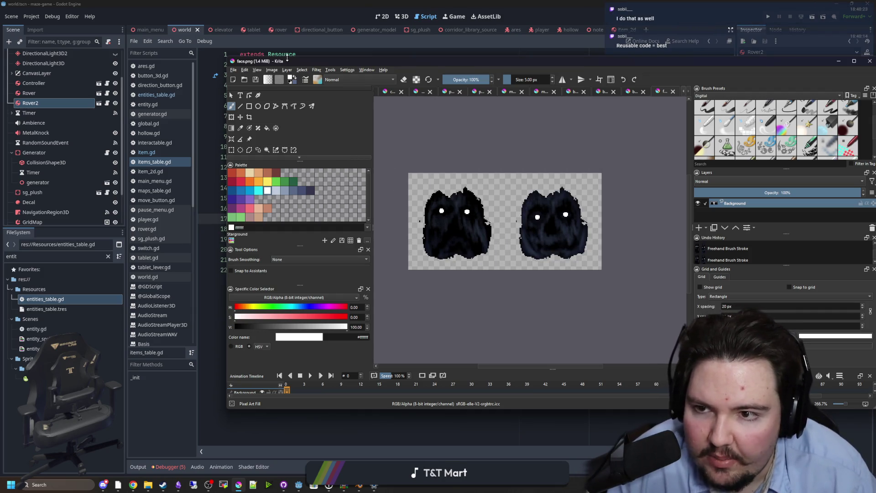
# Step: Measure a face sprite in face.png with a rectangular selection, then deselect
pyautogui.click(232, 149)
pyautogui.scroll(2, 502, 219)
pyautogui.moveTo(383, 141)
pyautogui.mouseDown()
pyautogui.moveTo(522, 294)
pyautogui.moveTo(541, 300)
pyautogui.mouseUp()
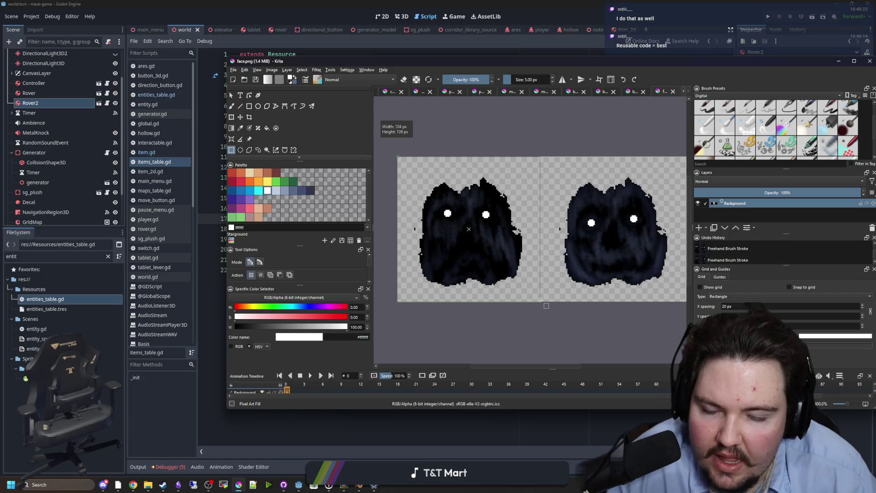
pyautogui.click(541, 300)
# Step: Open the New Document dialog and begin replacing the width value
pyautogui.click(233, 69)
pyautogui.click(243, 77)
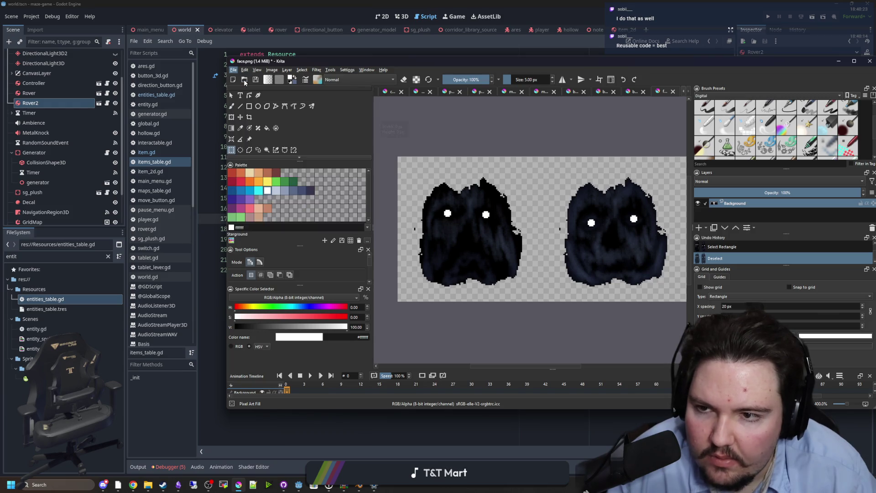
pyautogui.click(561, 188)
pyautogui.press('BackSpace')
# Step: Create the 80×80 document and clear its white background to transparency
pyautogui.press('Tab')
pyautogui.write('80')
pyautogui.press('Return')
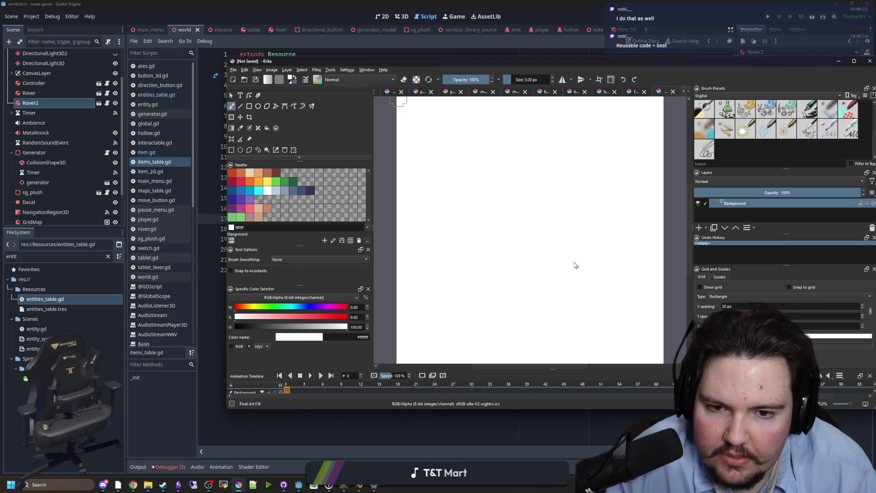
pyautogui.scroll(-2, 476, 235)
pyautogui.click(231, 150)
pyautogui.moveTo(417, 146)
pyautogui.mouseDown()
pyautogui.moveTo(589, 316)
pyautogui.moveTo(438, 154)
pyautogui.mouseUp()
pyautogui.press('Delete')
pyautogui.scroll(1, 454, 258)
pyautogui.scroll(-1, 463, 250)
pyautogui.hotkey('ctrl', 'shift', 'a')
# Step: Draw a red circle filling the canvas with the Ellipse tool and flood-fill its interior
pyautogui.click(241, 181)
pyautogui.click(232, 105)
pyautogui.click(258, 106)
pyautogui.scroll(1, 507, 239)
pyautogui.scroll(-1, 491, 223)
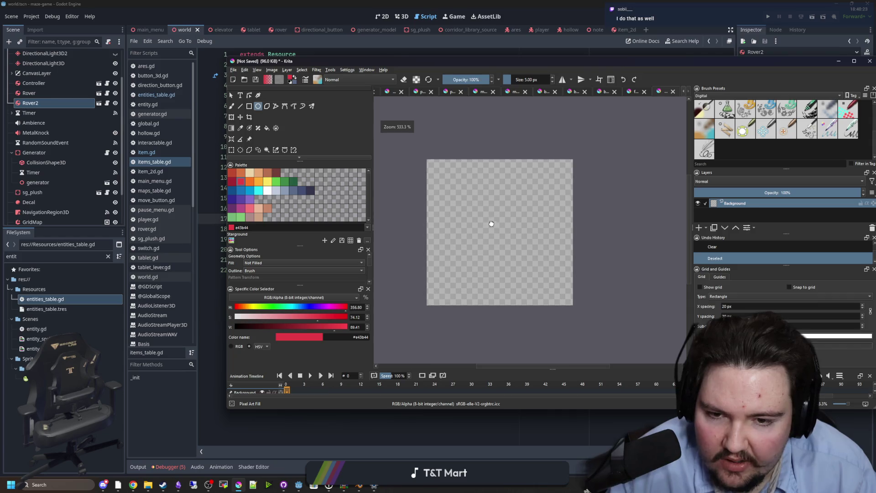
pyautogui.moveTo(427, 160); pyautogui.dragTo(572, 306)
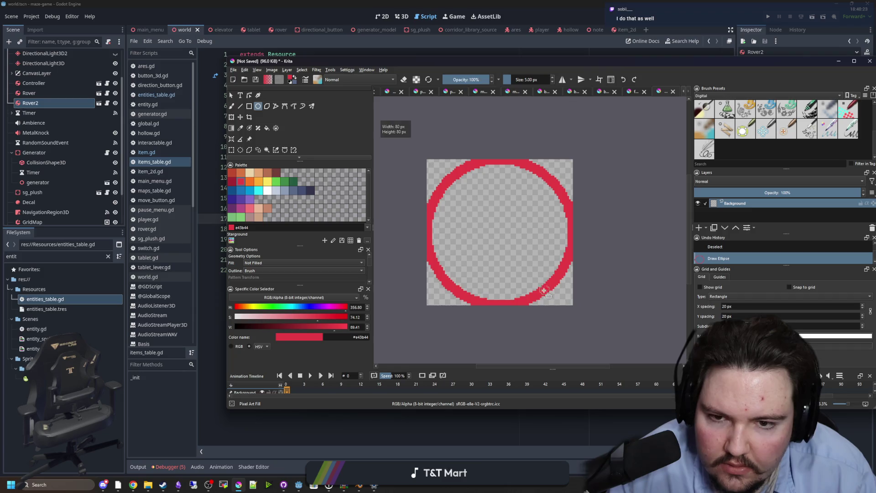
pyautogui.press('f')
pyautogui.click(485, 226)
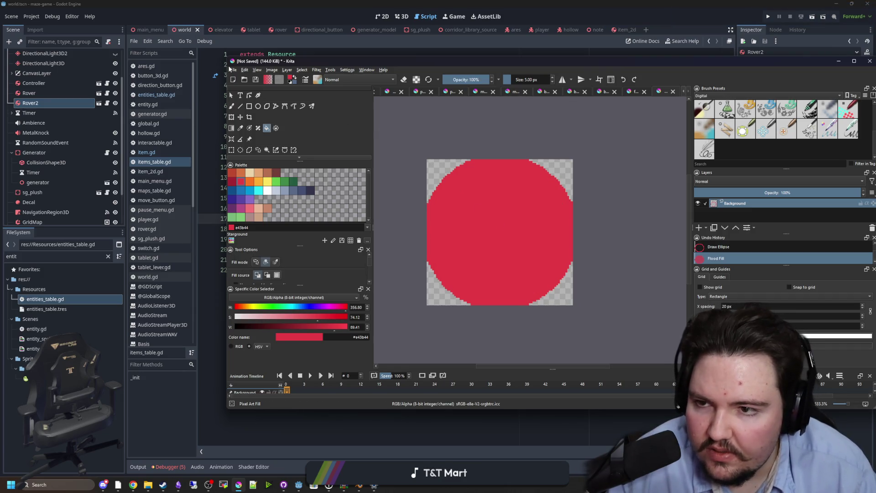
pyautogui.click(234, 70)
pyautogui.click(251, 112)
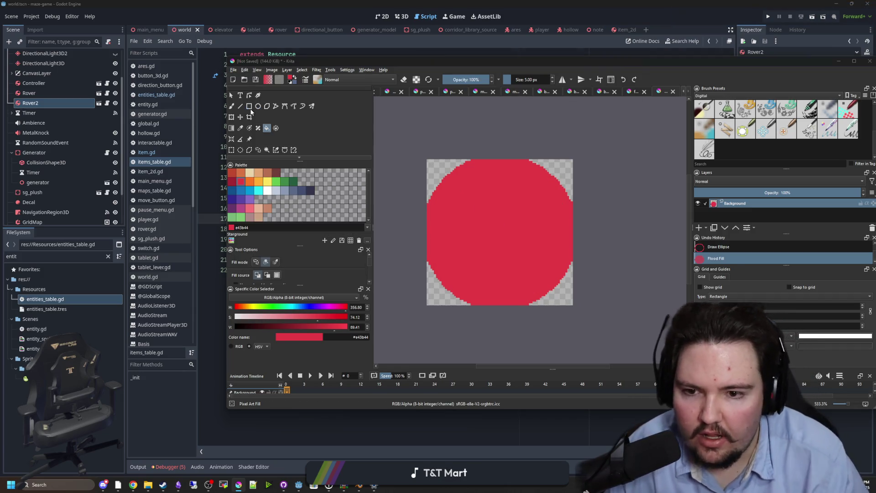
# Step: Name the file 'water' and navigate to the maze-game Sprites folder
pyautogui.write('water')
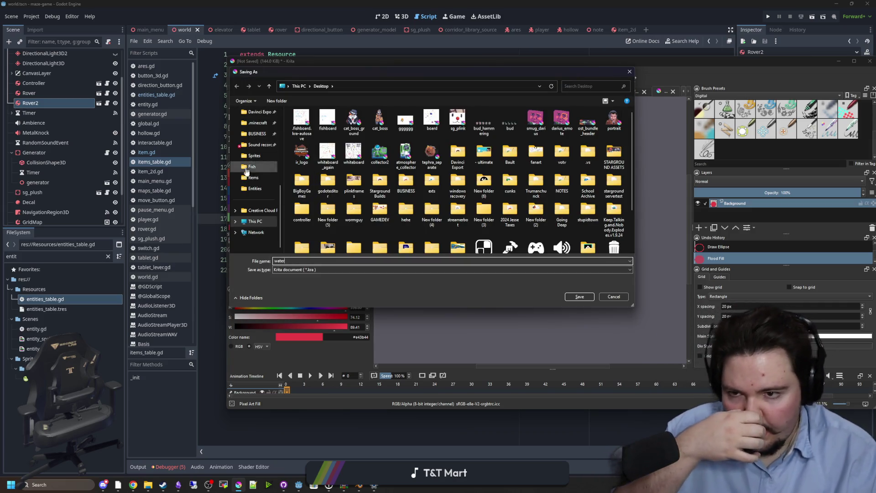
pyautogui.scroll(5, 247, 167)
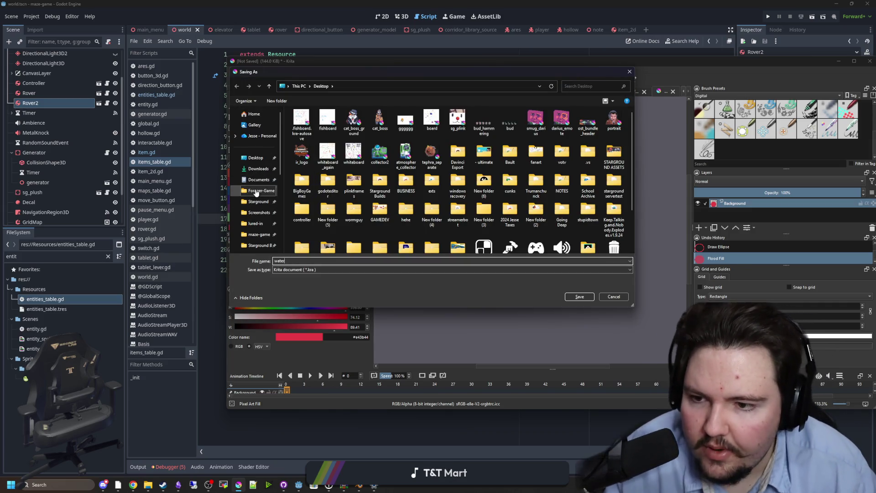
pyautogui.click(259, 234)
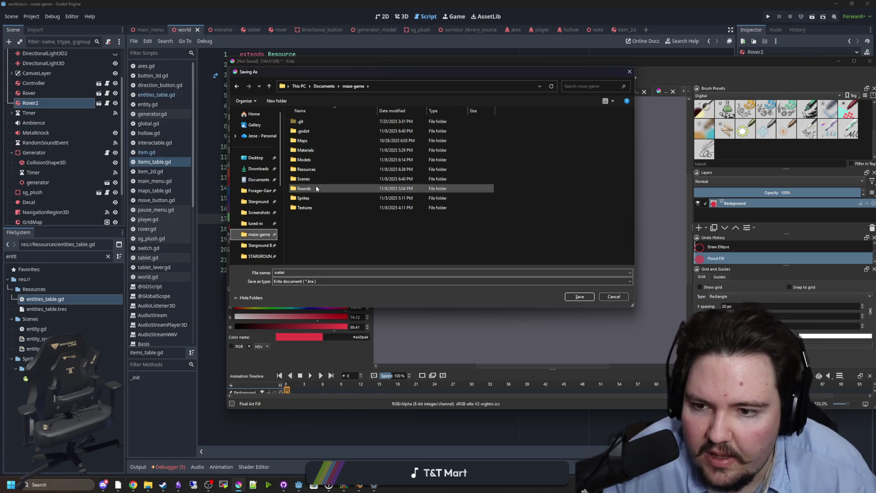
pyautogui.doubleClick(304, 198)
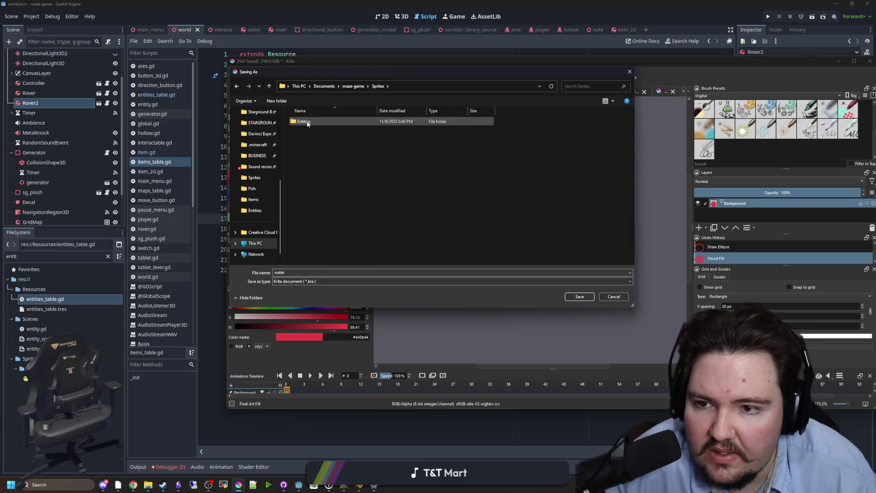
# Step: Create a new Items folder inside Sprites and open it
pyautogui.rightClick(316, 146)
pyautogui.moveTo(386, 229)
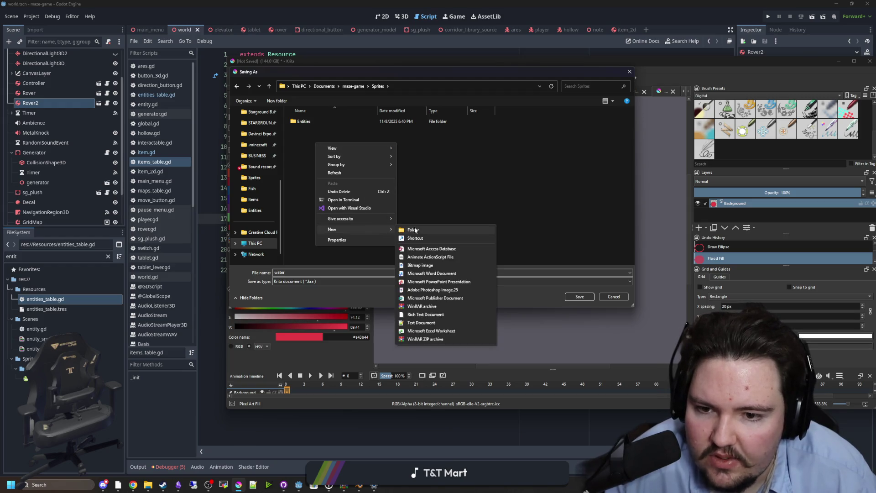
pyautogui.click(417, 231)
pyautogui.write('Items')
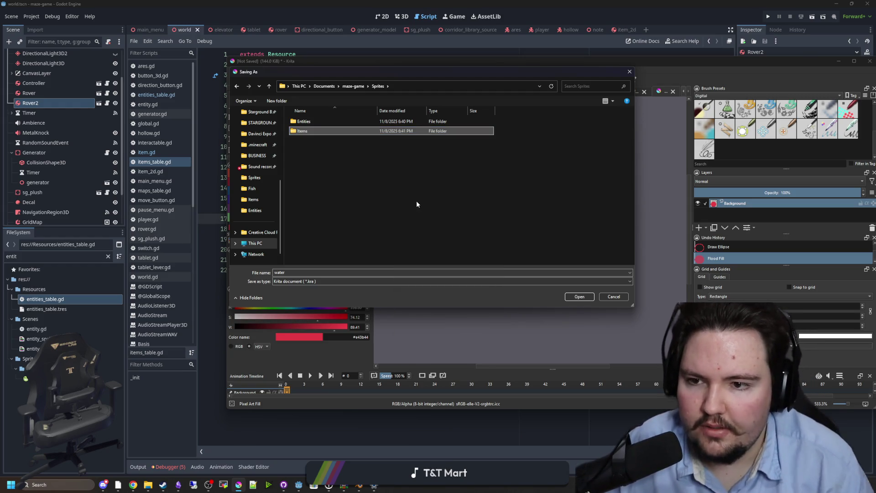
pyautogui.press('Return')
pyautogui.doubleClick(322, 130)
# Step: Save as PNG format and accept the PNG export options
pyautogui.click(404, 281)
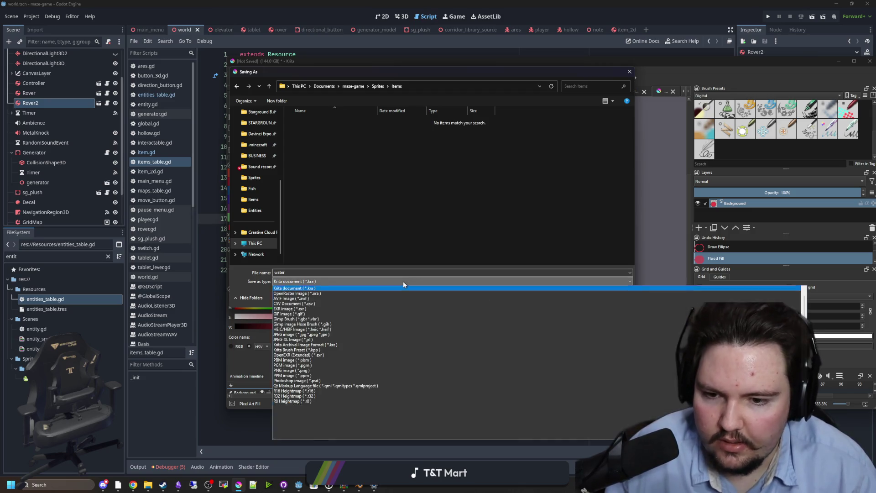
pyautogui.click(292, 370)
pyautogui.click(577, 297)
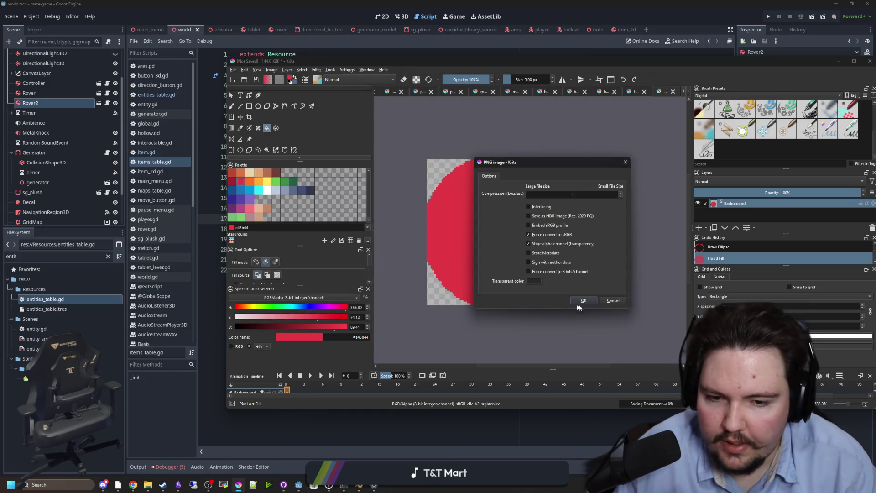
pyautogui.click(585, 299)
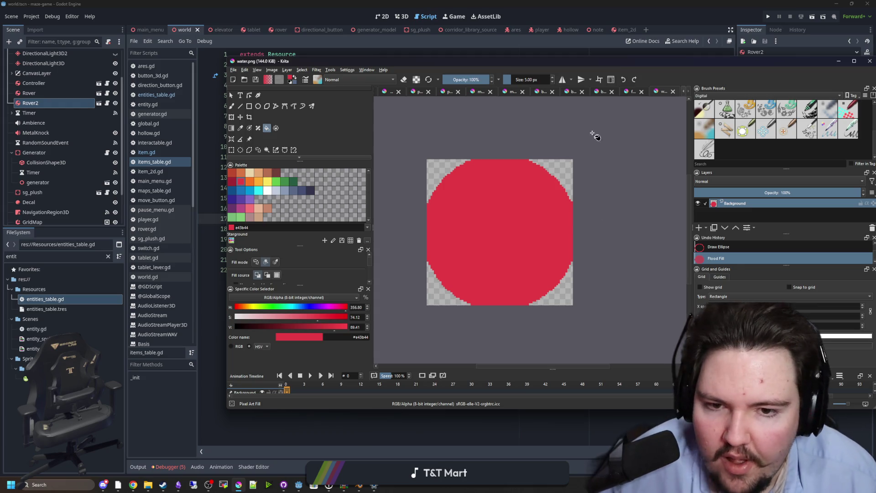
# Step: Change the image path on line 19 from Maps/map_1.png to water.png
pyautogui.moveTo(617, 67)
pyautogui.mouseDown()
pyautogui.moveTo(576, 190)
pyautogui.moveTo(576, 264)
pyautogui.mouseUp()
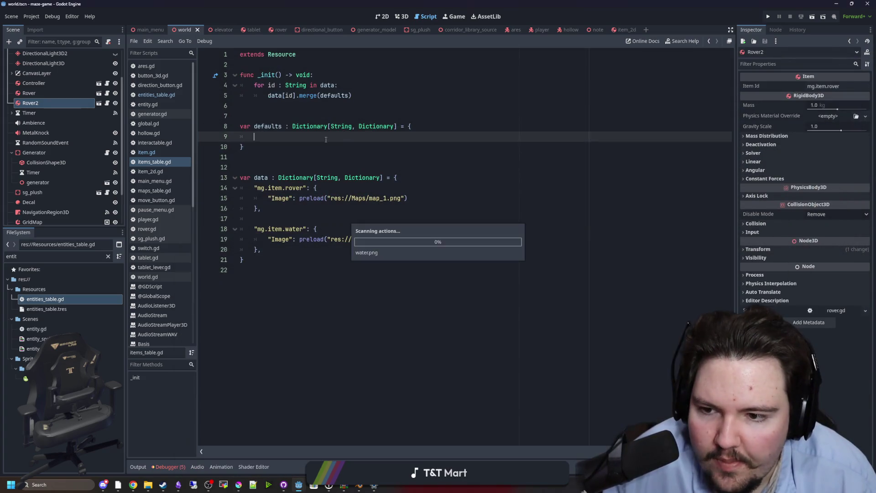
pyautogui.click(390, 239)
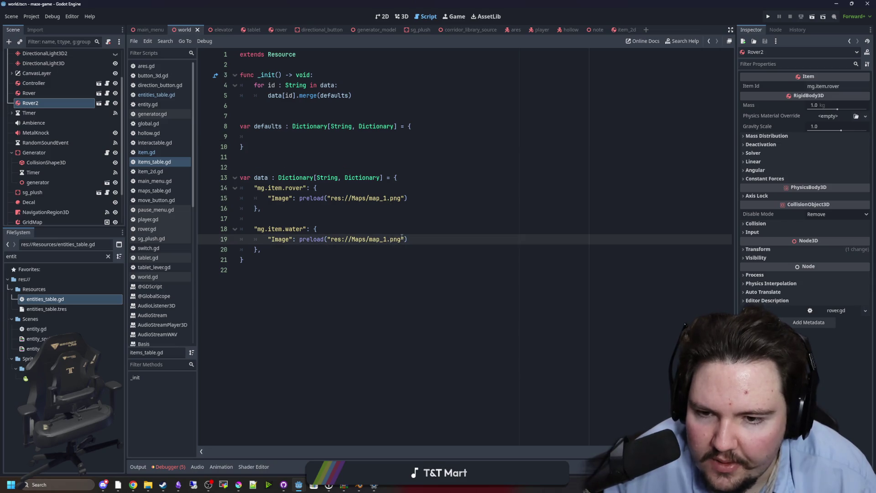
pyautogui.moveTo(401, 239); pyautogui.dragTo(352, 239)
pyautogui.write('water')
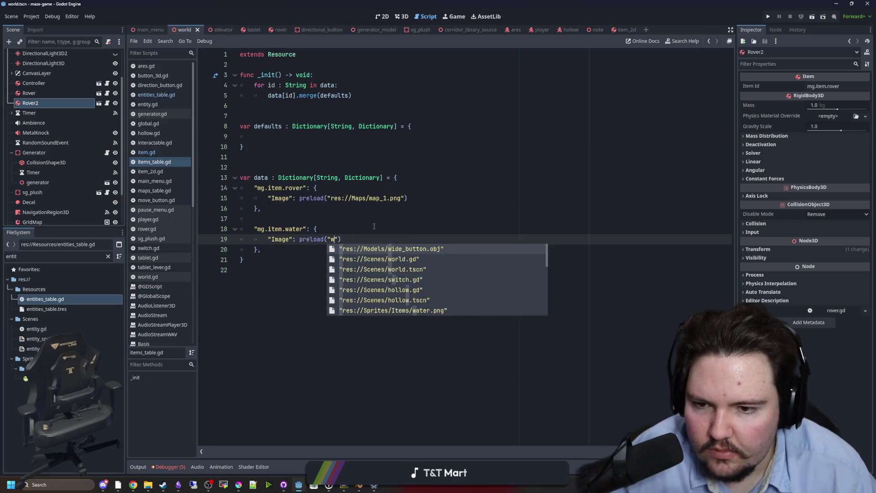
pyautogui.press('Return')
pyautogui.click(391, 220)
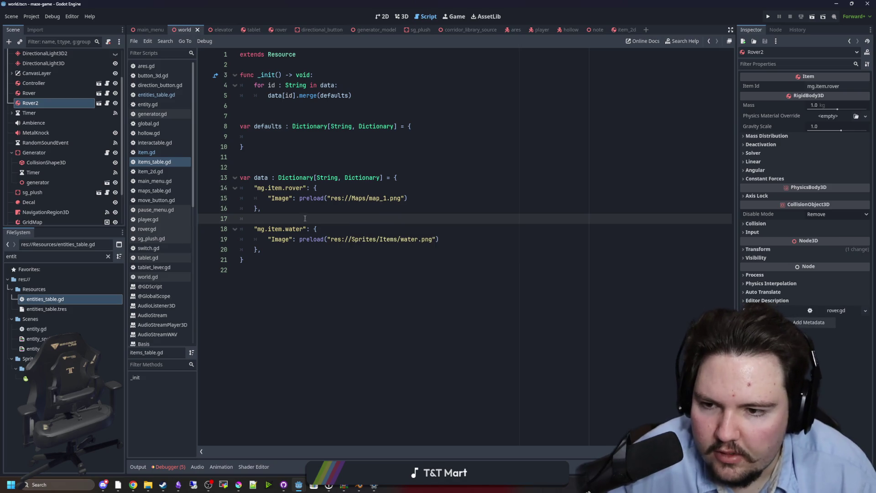
# Step: Search the FileSystem for item_2d and open the item_2d scene
pyautogui.click(161, 171)
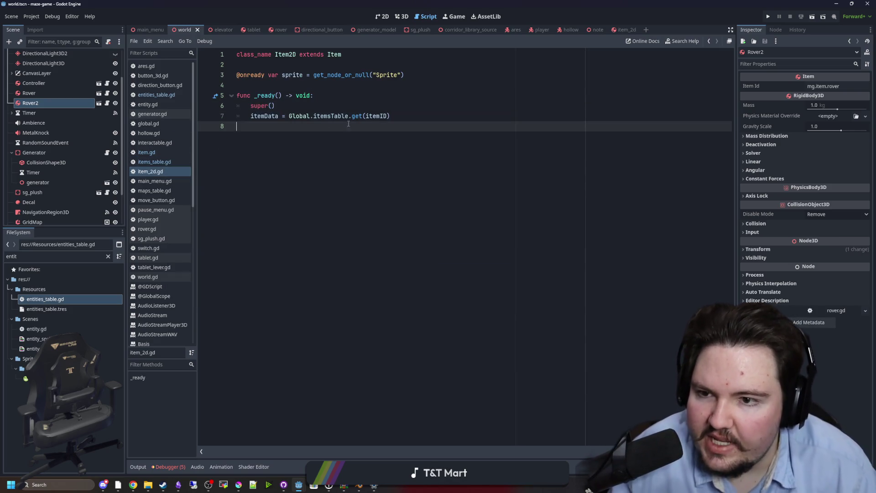
pyautogui.click(107, 256)
pyautogui.write('item_2d')
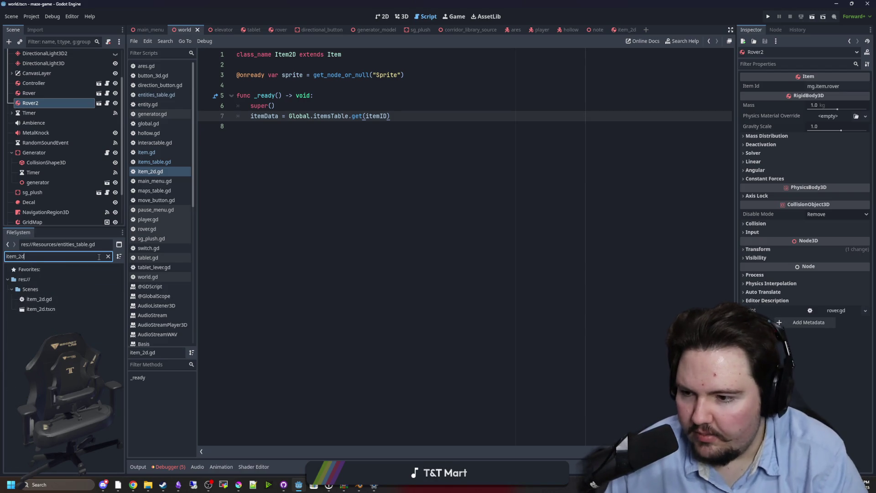
pyautogui.doubleClick(75, 312)
# Step: Add sprite.texture = itemData.get("Sprite") to _ready() and save item_2d.gd
pyautogui.moveTo(27, 64)
pyautogui.mouseDown()
pyautogui.moveTo(287, 133)
pyautogui.moveTo(258, 129)
pyautogui.mouseUp()
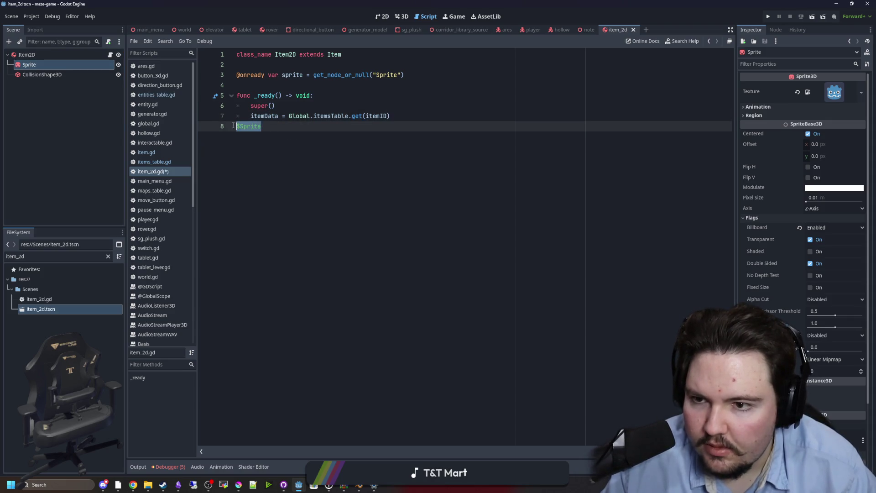
pyautogui.press('Tab')
pyautogui.write('sprite.')
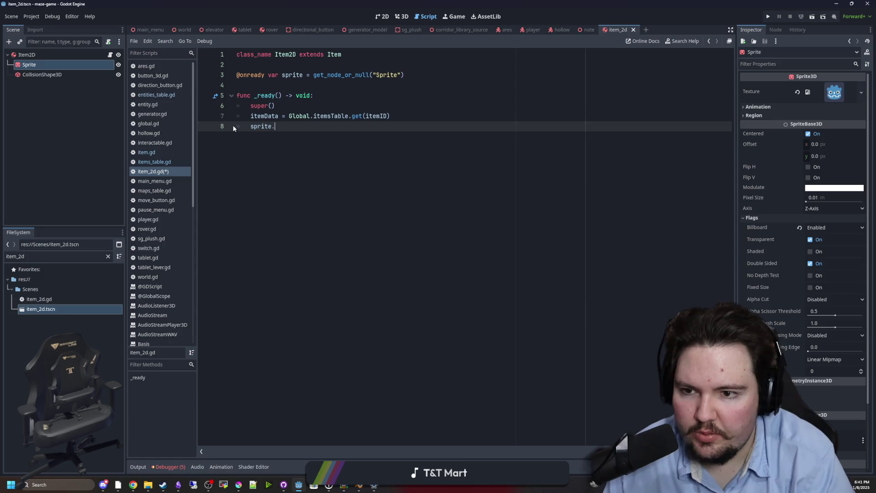
pyautogui.write('texture = item')
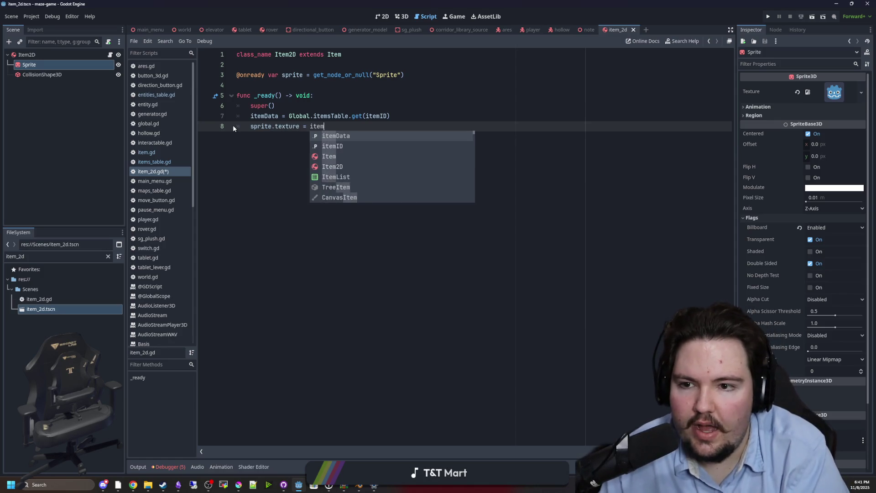
pyautogui.write('Data.get("Sprite")')
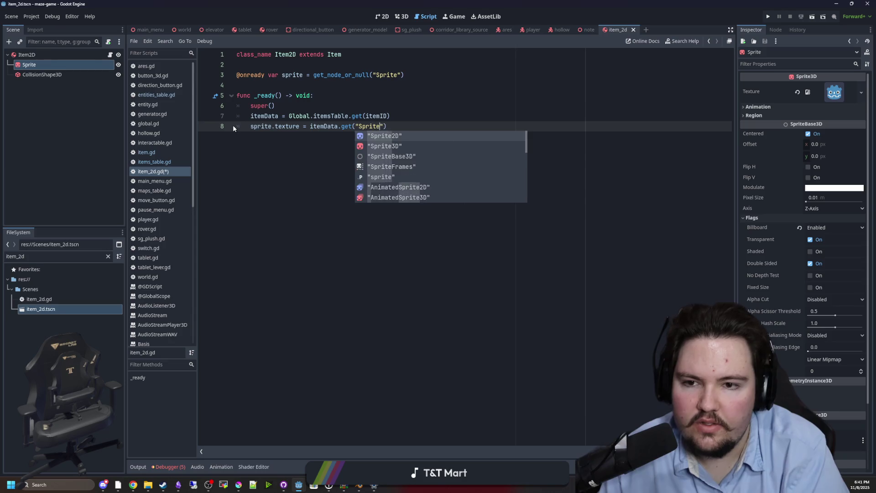
pyautogui.click(319, 87)
pyautogui.hotkey('ctrl', 's')
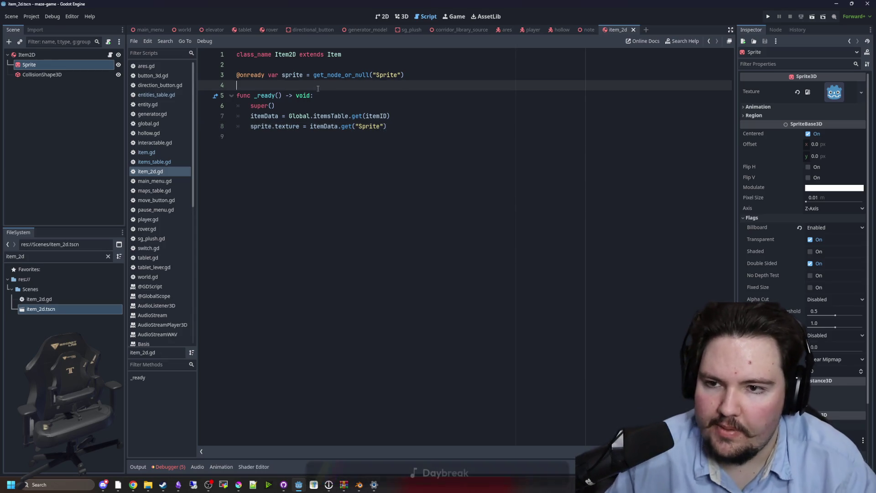
# Step: Look over the finished script, then return to the world scene
pyautogui.click(324, 145)
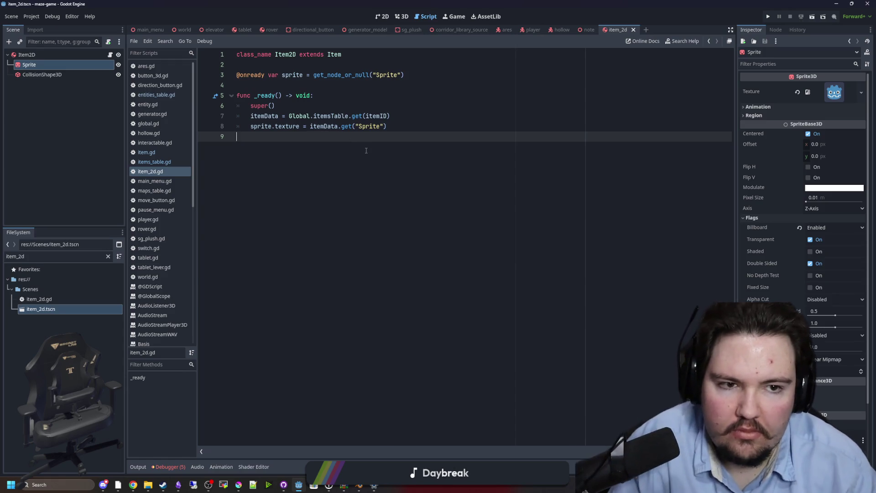
pyautogui.click(311, 87)
pyautogui.click(331, 154)
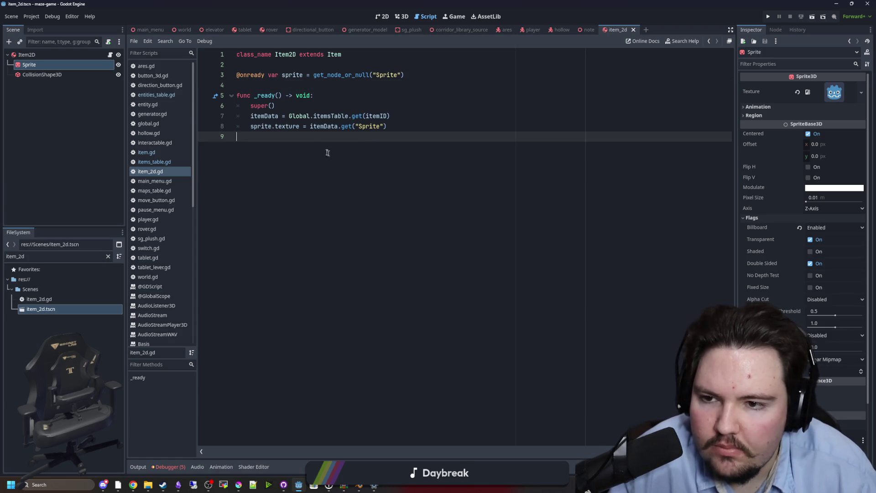
pyautogui.click(183, 31)
# Step: Drop an Item2D instance into the world's 3D view and move it into the room
pyautogui.hotkey('ctrl', 'F2')
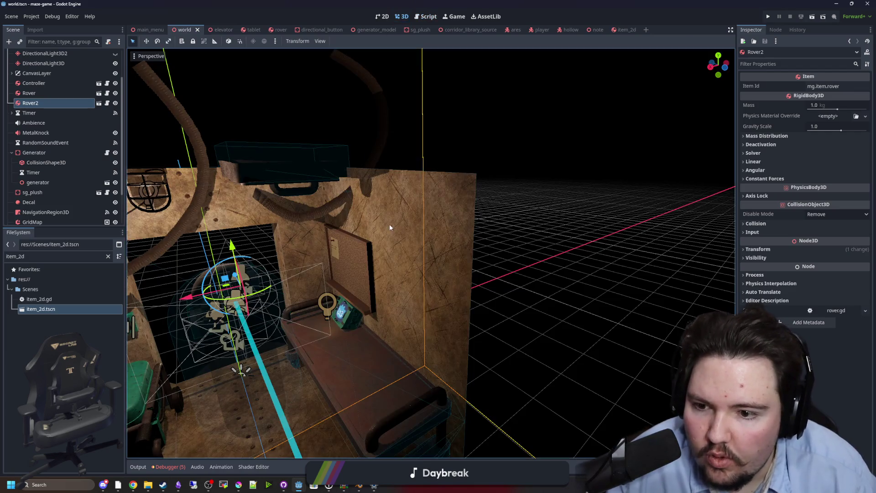
pyautogui.click(323, 260)
pyautogui.scroll(4, 384, 243)
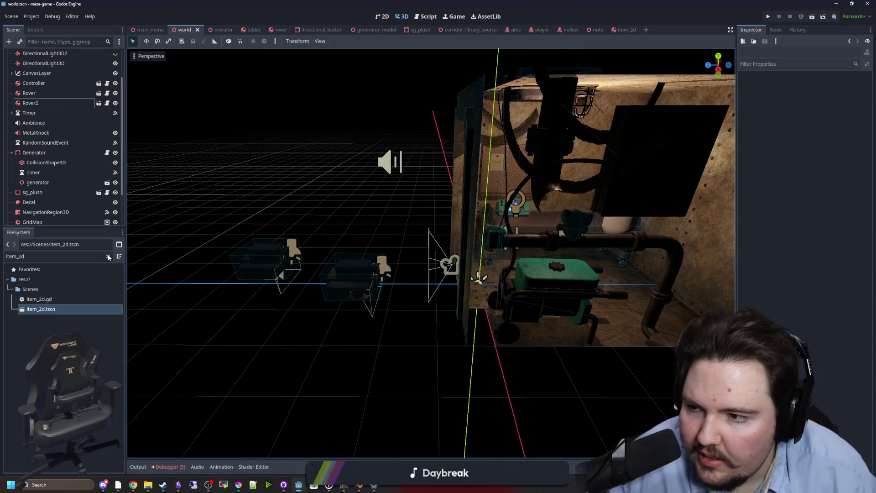
pyautogui.moveTo(59, 308); pyautogui.dragTo(401, 260)
pyautogui.press('f')
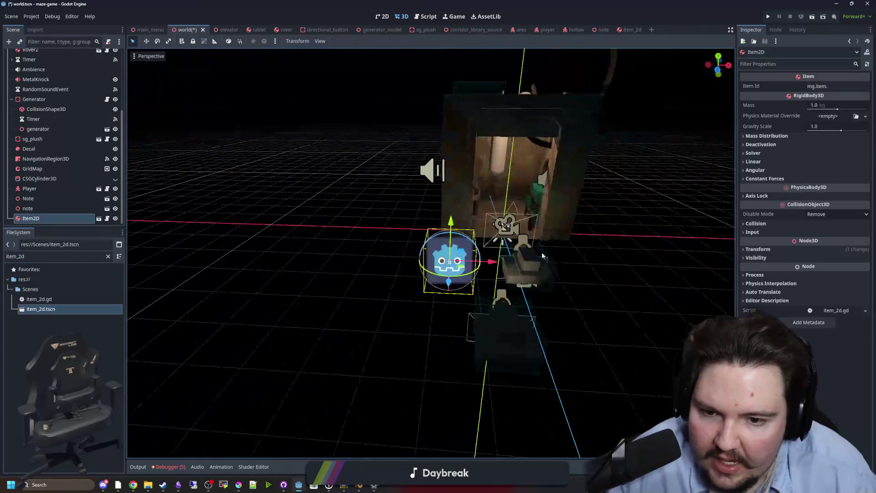
pyautogui.moveTo(494, 262)
pyautogui.mouseDown()
pyautogui.moveTo(572, 257)
pyautogui.moveTo(583, 208)
pyautogui.moveTo(574, 207)
pyautogui.mouseUp()
# Step: Set its Item Id to mg.item.water, save the world scene and run the project
pyautogui.click(840, 85)
pyautogui.write('water')
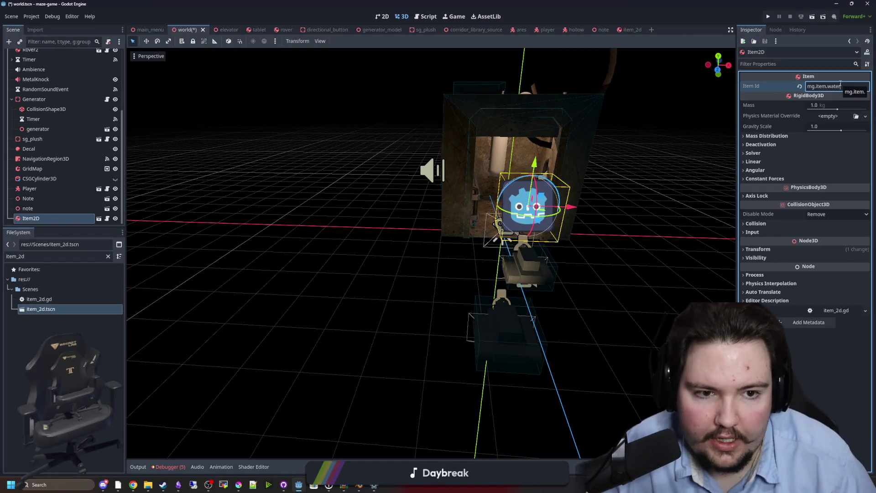
pyautogui.click(700, 247)
pyautogui.hotkey('ctrl', 's')
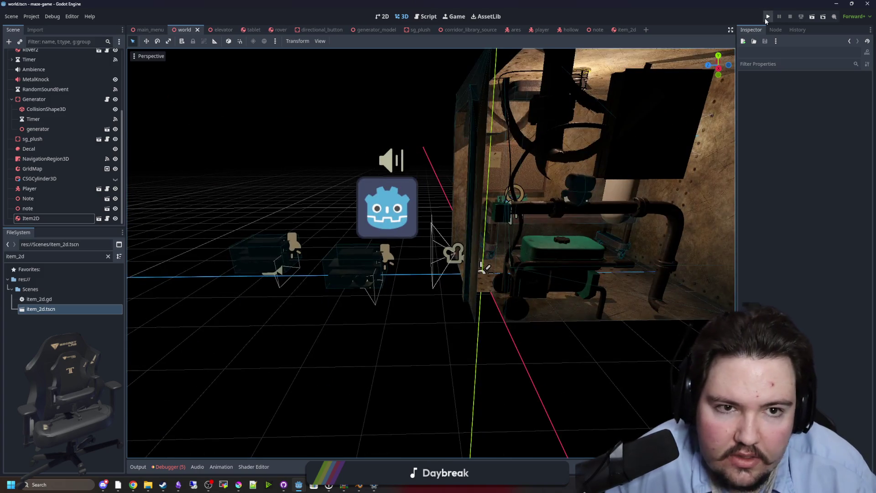
pyautogui.click(766, 19)
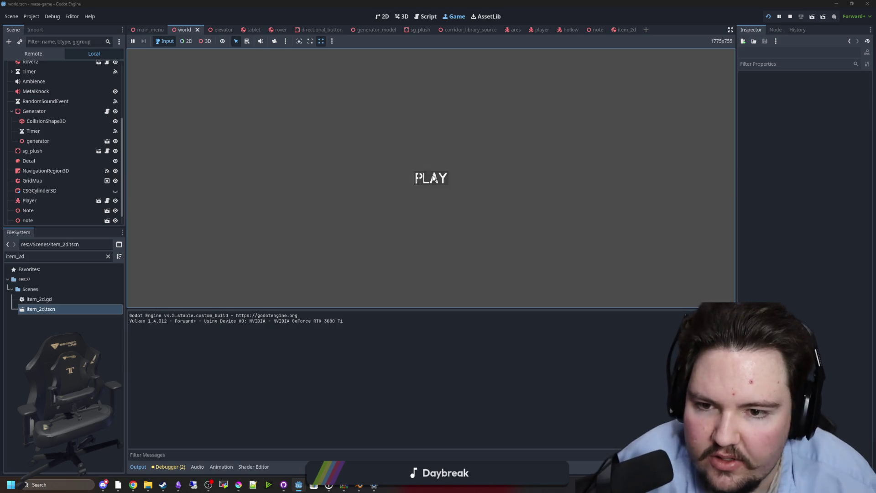
# Step: Start the game and walk through the dark corridor into the bed room, then pause
pyautogui.click(434, 178)
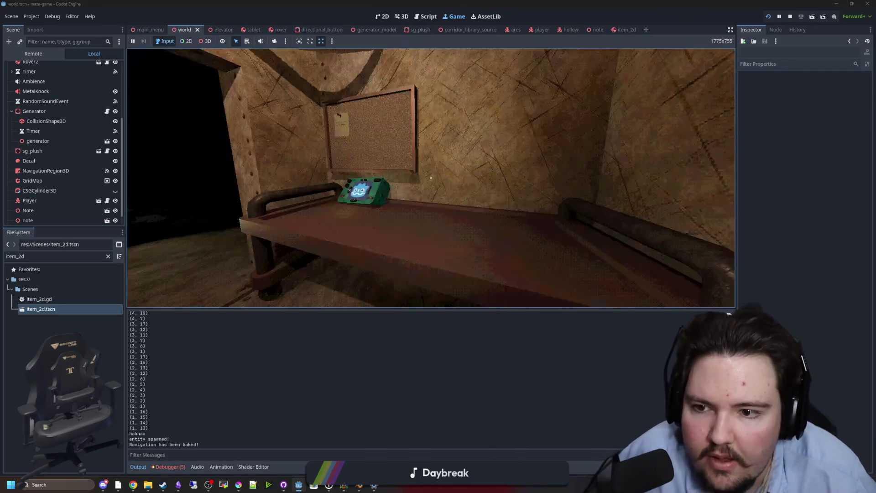
pyautogui.press('w')
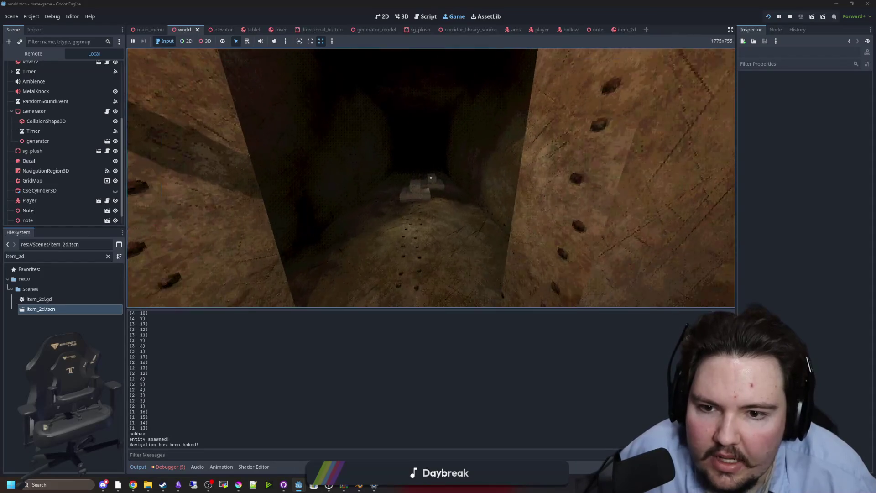
pyautogui.press('w')
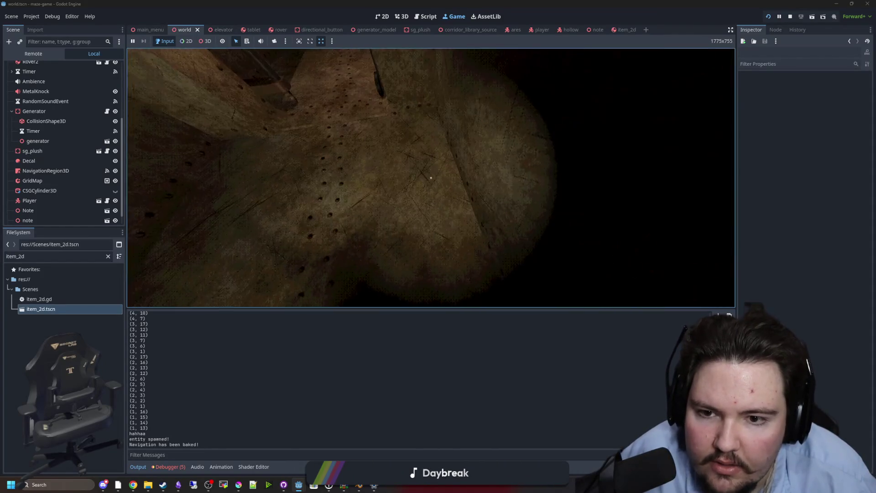
pyautogui.press('w')
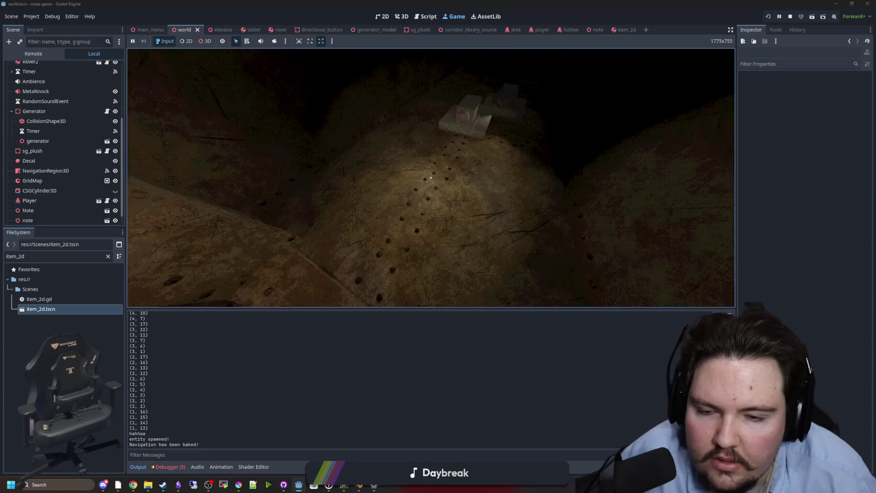
pyautogui.press('Escape')
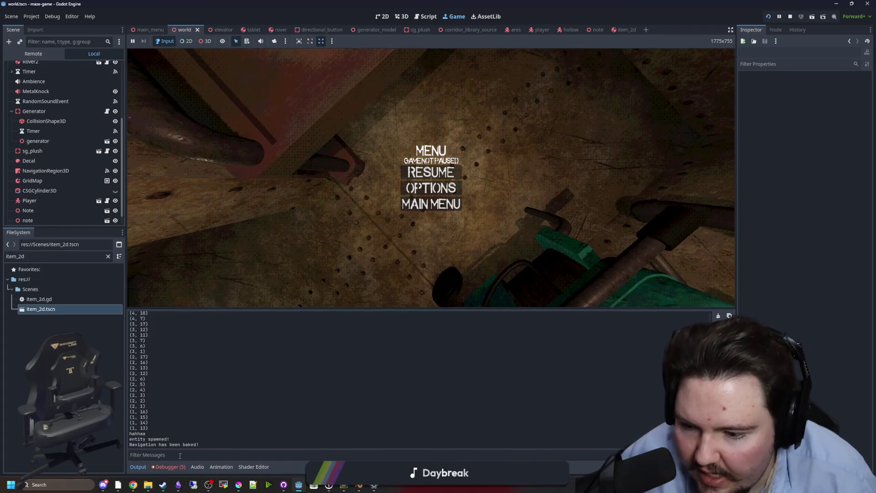
# Step: Review the debugger's five errors and warnings, then stop the game
pyautogui.click(170, 466)
pyautogui.click(177, 314)
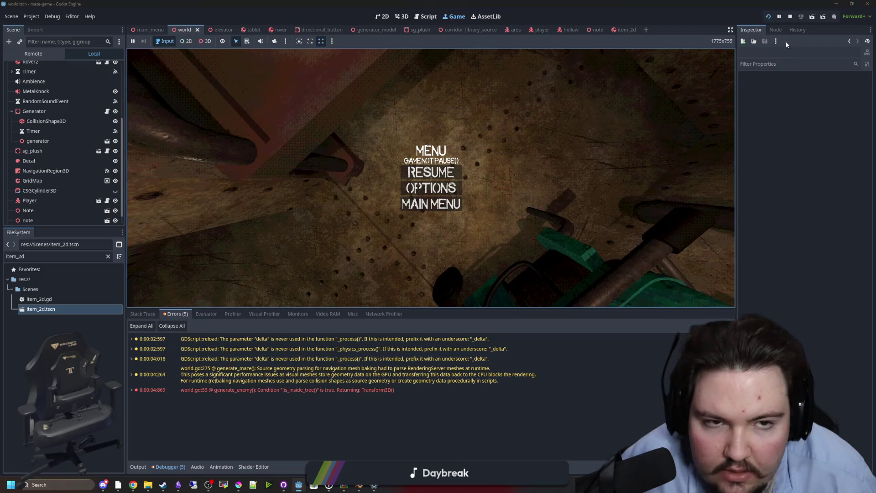
pyautogui.click(791, 18)
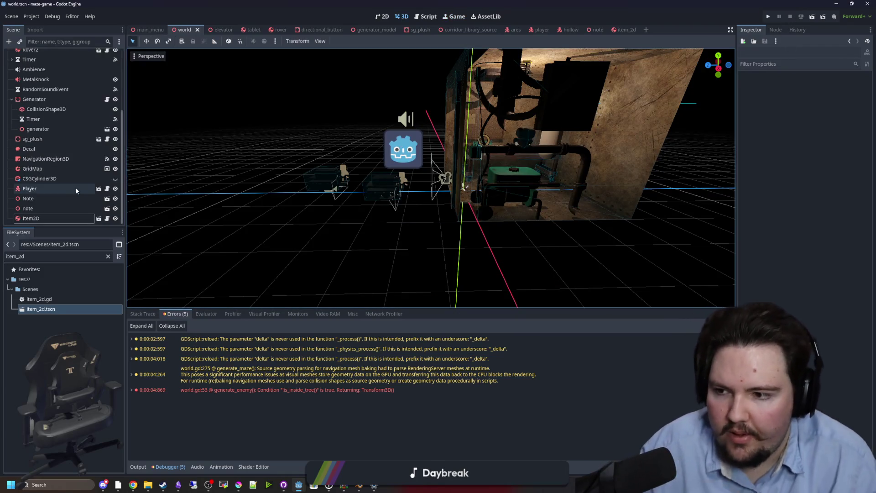
# Step: Put the Item2D body on collision layer 3 and save the item_2d scene
pyautogui.click(99, 218)
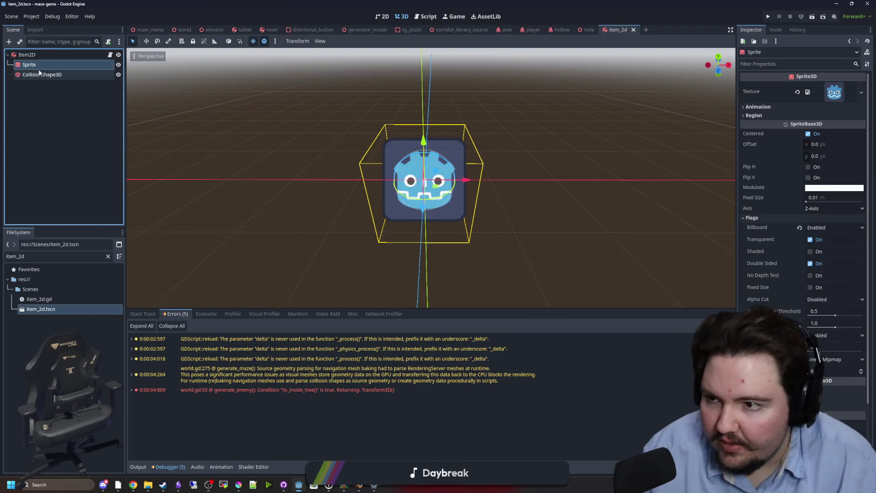
pyautogui.click(42, 55)
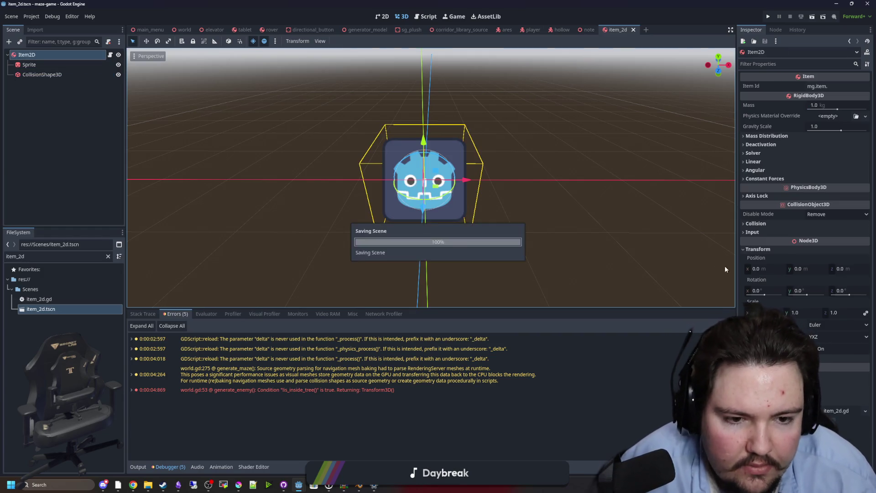
pyautogui.click(763, 224)
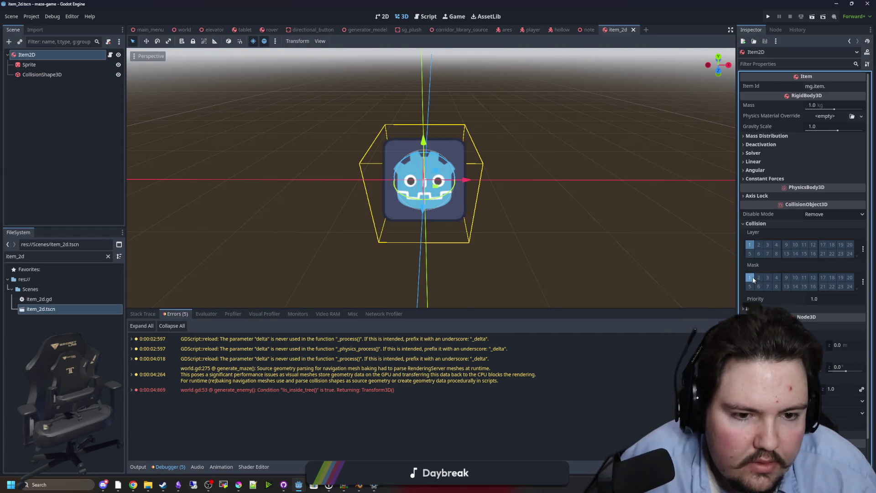
pyautogui.click(767, 244)
pyautogui.hotkey('ctrl', 's')
# Step: Inspect the CollisionShape3D, edit the Item Id, save again and return to the world scene
pyautogui.moveTo(508, 197)
pyautogui.mouseDown()
pyautogui.moveTo(492, 176)
pyautogui.moveTo(718, 140)
pyautogui.mouseUp()
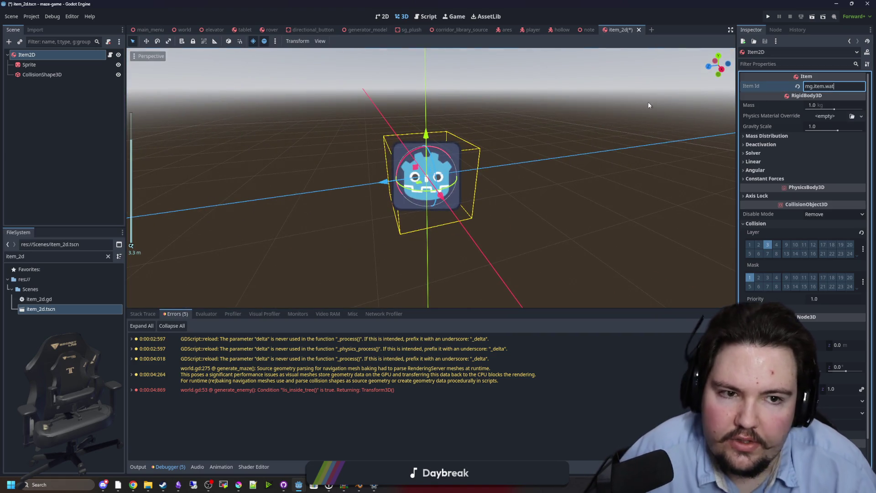
pyautogui.click(554, 123)
pyautogui.click(453, 169)
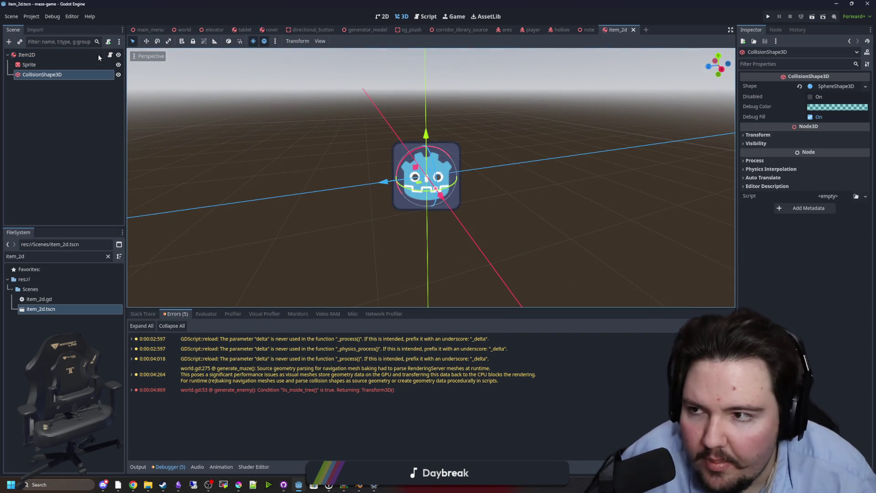
pyautogui.click(28, 54)
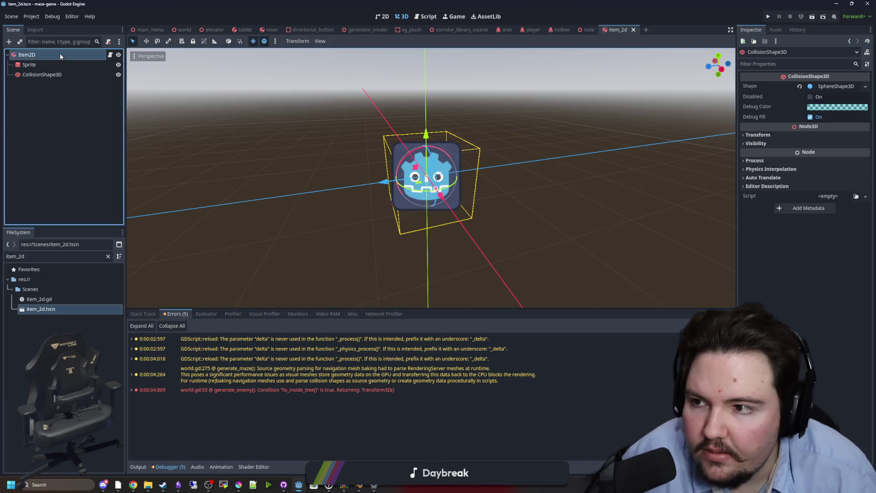
pyautogui.click(851, 87)
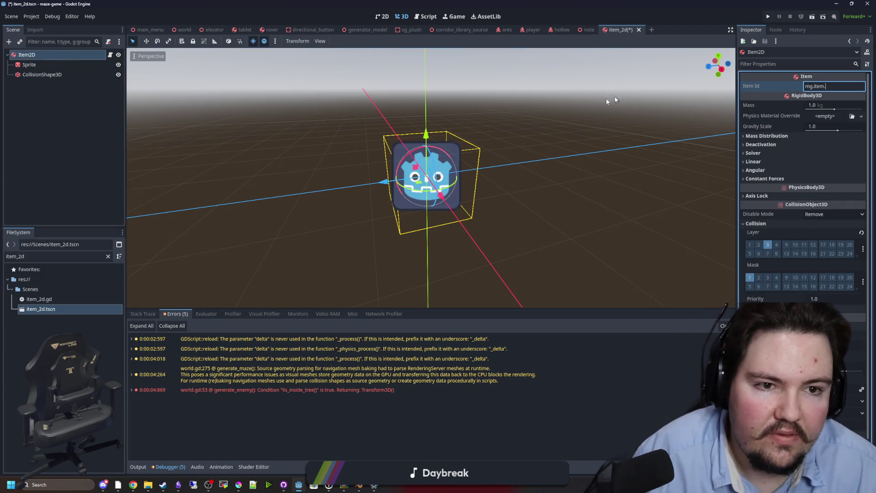
pyautogui.click(541, 101)
pyautogui.hotkey('ctrl', 's')
pyautogui.click(170, 30)
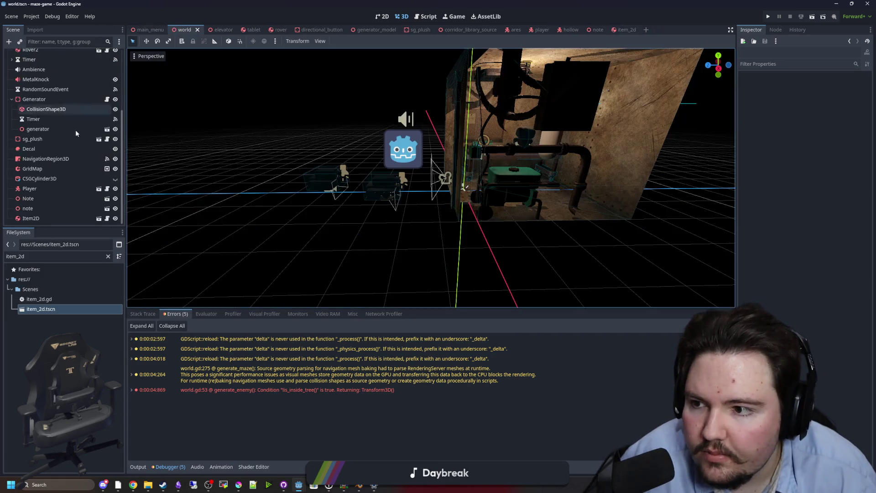
# Step: Select the placed Item2D, save the world scene and open its item_2d.gd script
pyautogui.click(31, 218)
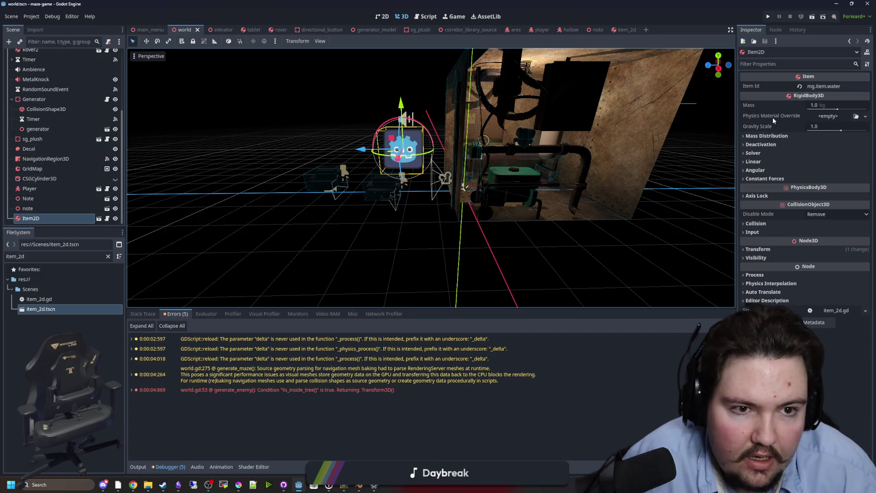
pyautogui.hotkey('ctrl', 's')
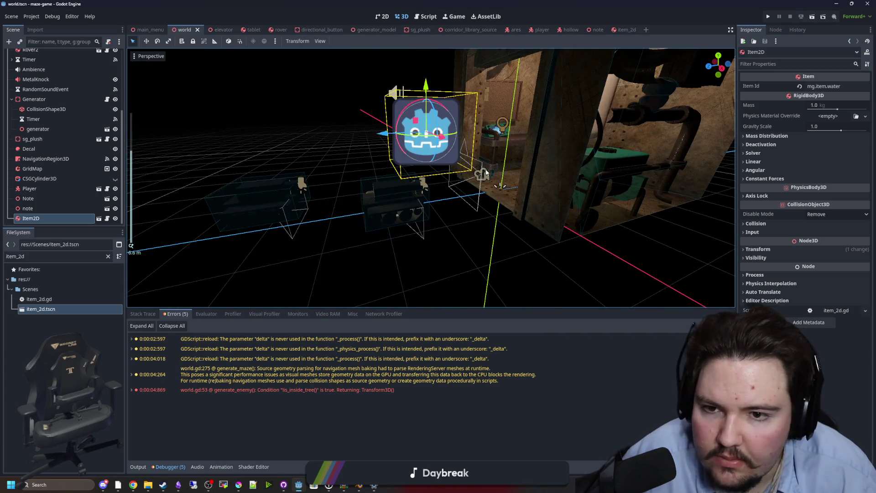
pyautogui.hotkey('ctrl', 's')
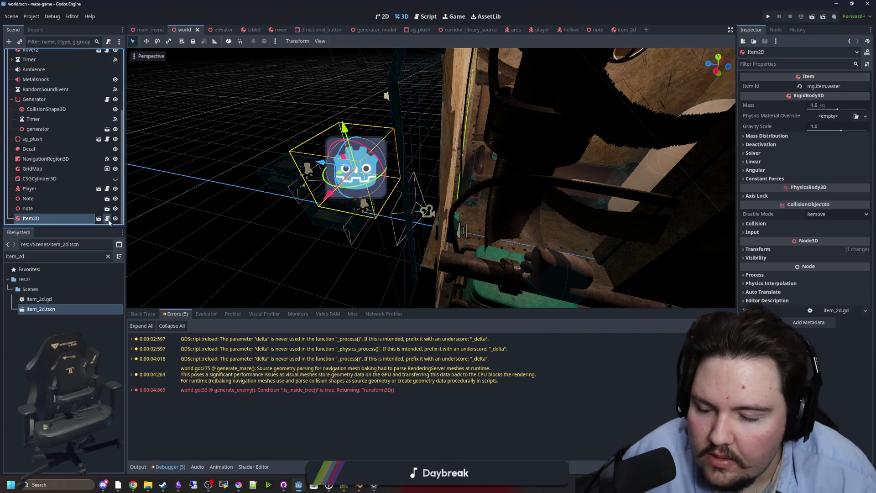
pyautogui.click(107, 219)
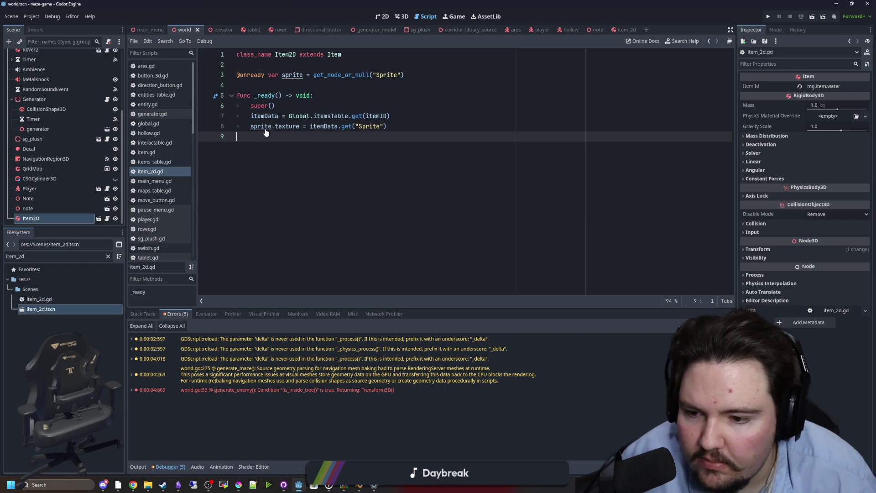
# Step: Save, then set the placed item's Item Id to mg.item.water
pyautogui.hotkey('ctrl', 's')
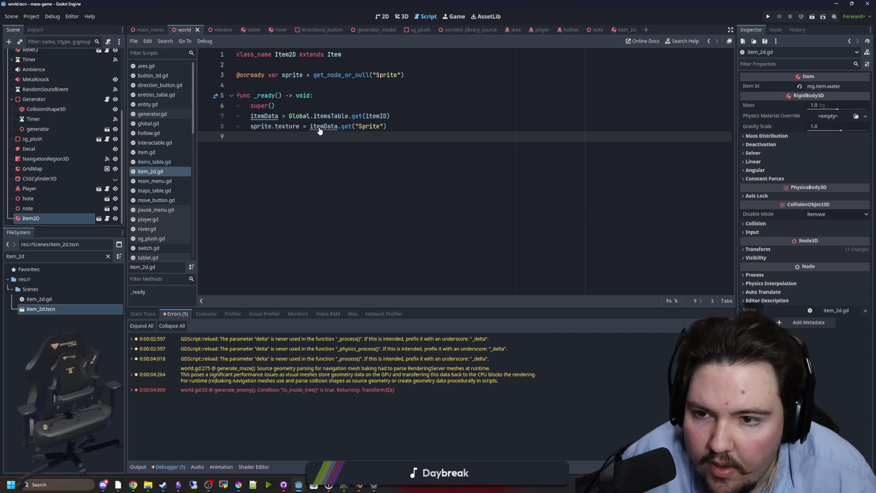
pyautogui.doubleClick(827, 86)
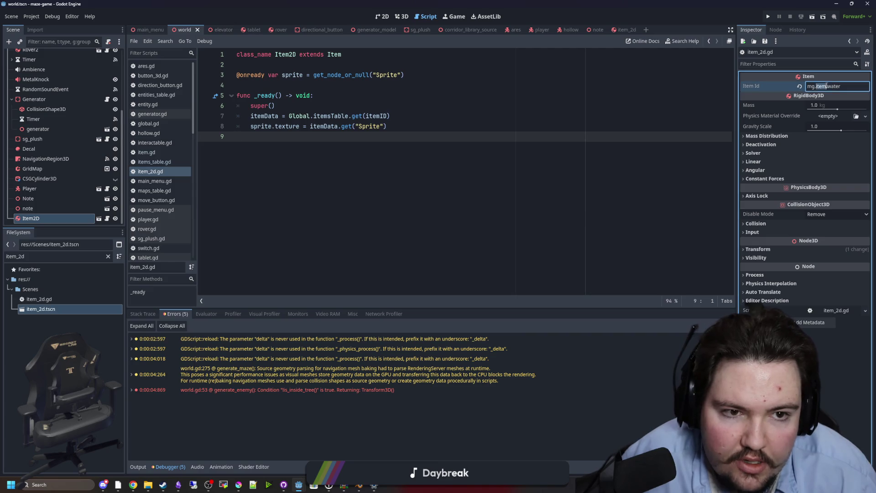
pyautogui.click(408, 126)
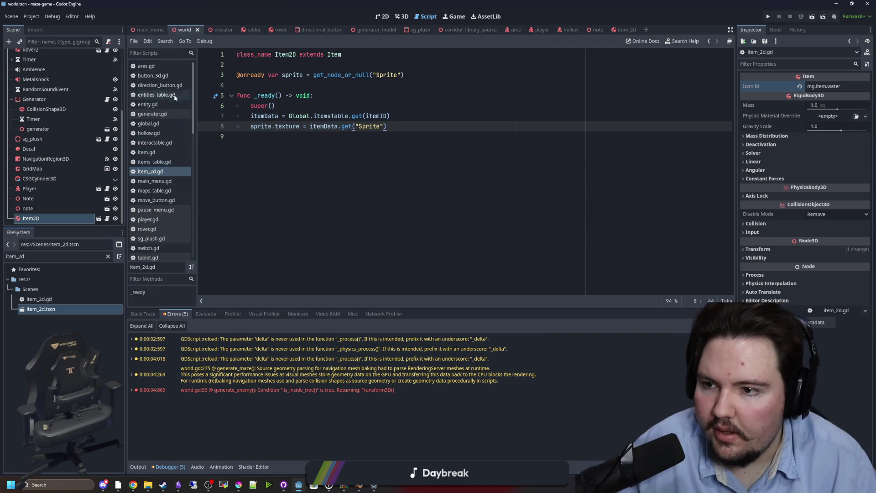
# Step: Rename the Image keys to Sprite in items_table.gd, save, and run the project
pyautogui.click(155, 162)
pyautogui.click(311, 145)
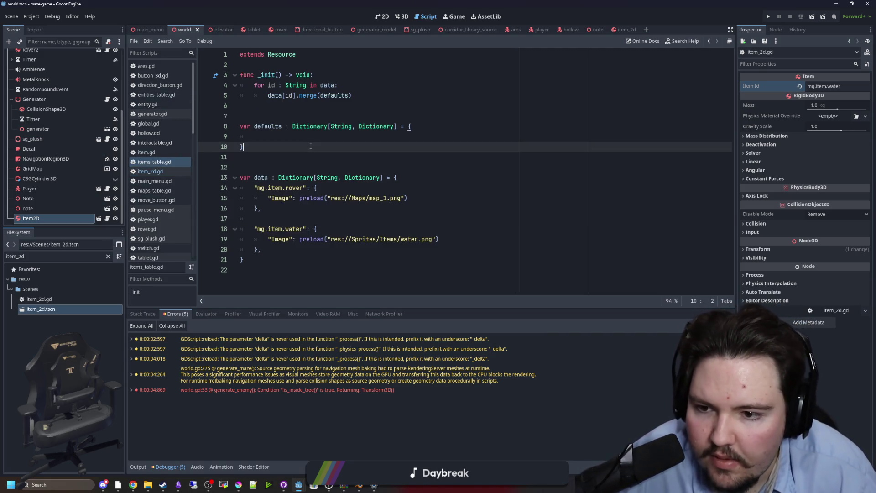
pyautogui.click(282, 239)
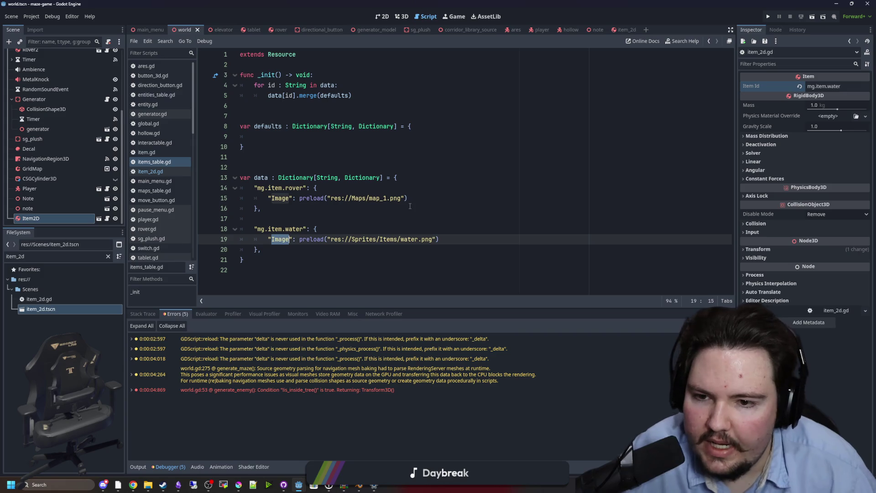
pyautogui.write('Sprit')
pyautogui.click(281, 198)
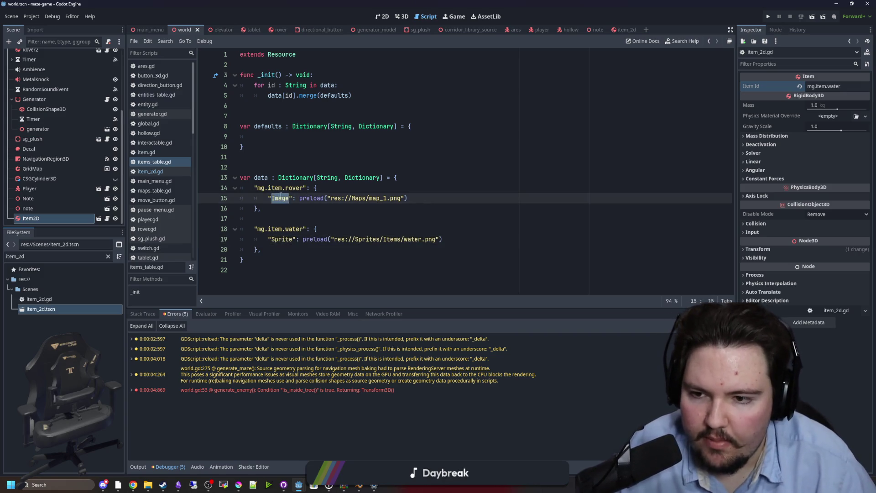
pyautogui.write('Sprite')
pyautogui.click(353, 211)
pyautogui.hotkey('ctrl', 's')
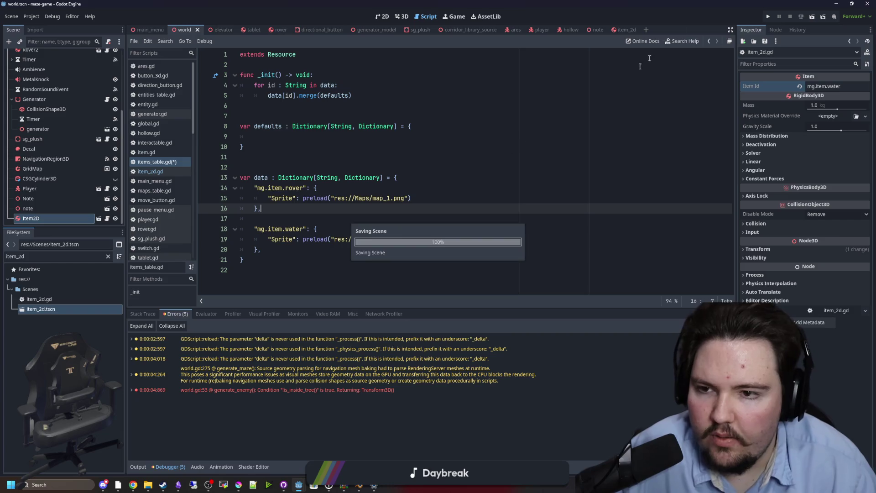
pyautogui.click(769, 17)
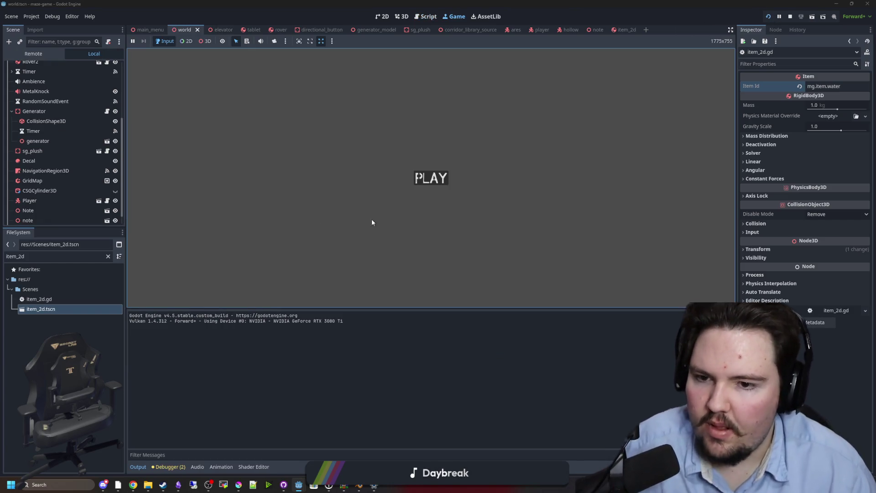
# Step: Play a new game, stop it, and reopen item_2d.tscn from the FileSystem
pyautogui.click(446, 176)
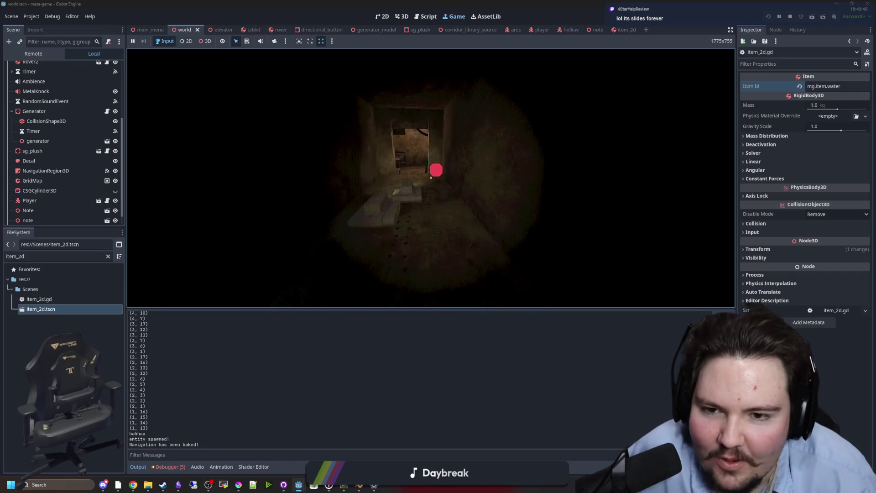
pyautogui.press('Escape')
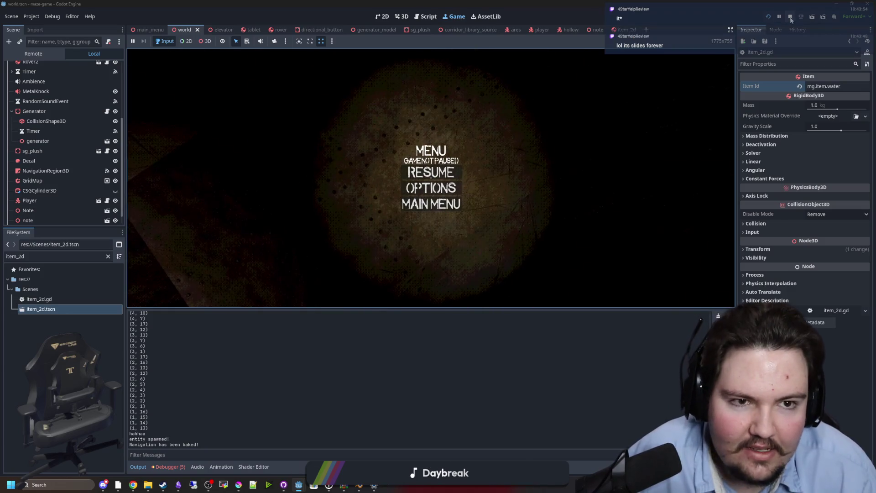
pyautogui.click(790, 17)
pyautogui.doubleClick(51, 310)
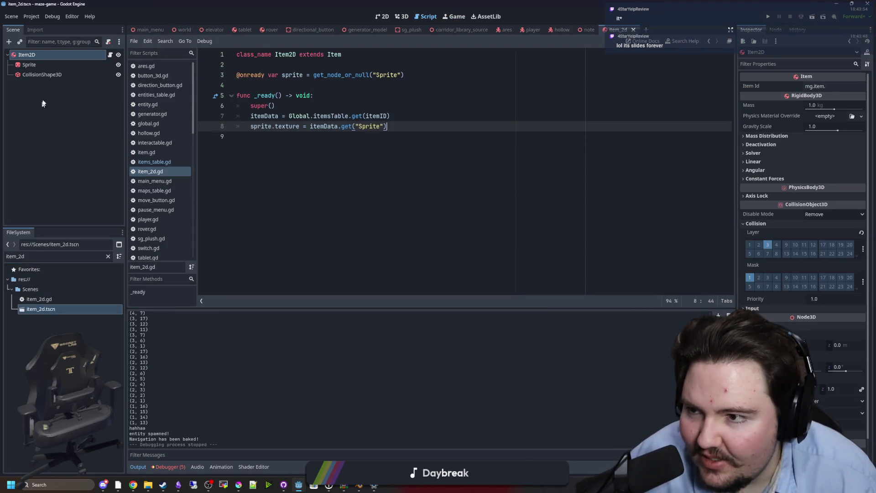
# Step: Replace the CollisionShape3D's sphere shape with a new BoxShape3D
pyautogui.click(45, 66)
pyautogui.click(42, 74)
pyautogui.click(866, 86)
pyautogui.click(839, 192)
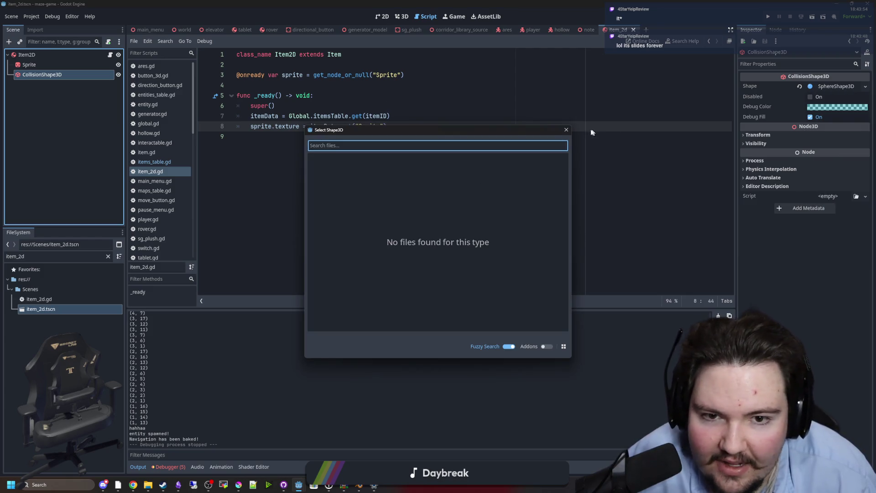
pyautogui.click(566, 129)
pyautogui.click(799, 86)
pyautogui.click(826, 86)
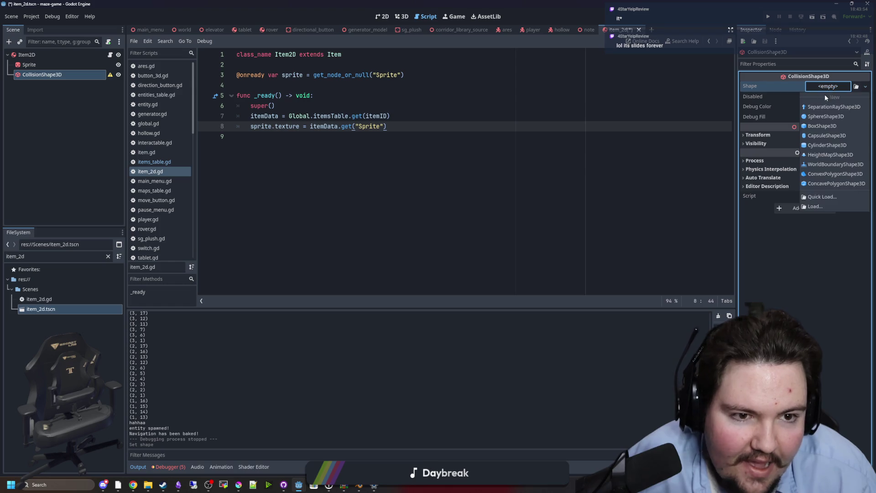
pyautogui.click(822, 126)
# Step: View the item from the front, then playtest the game and stop it
pyautogui.click(401, 18)
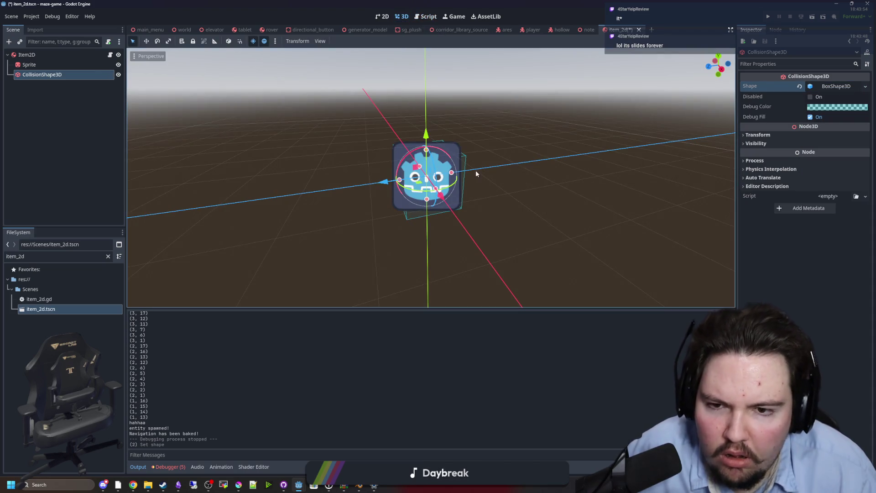
pyautogui.press('KP_1')
pyautogui.scroll(3, 566, 156)
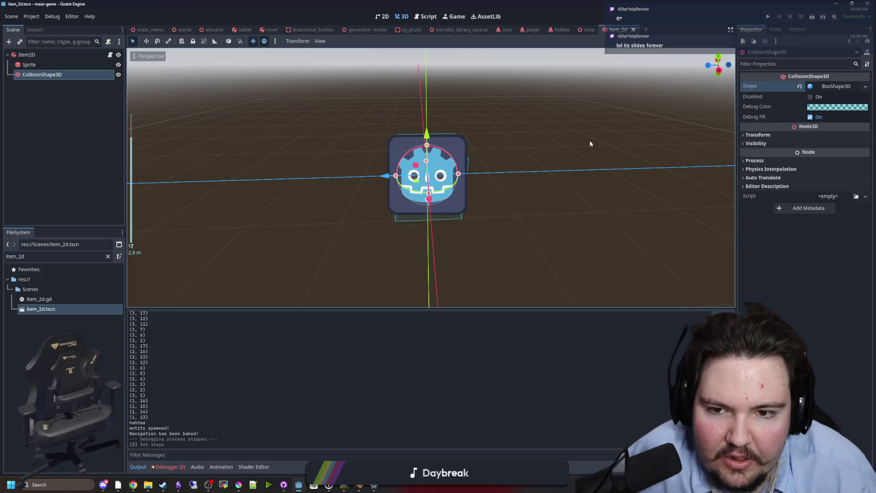
pyautogui.scroll(3, 539, 139)
pyautogui.click(769, 17)
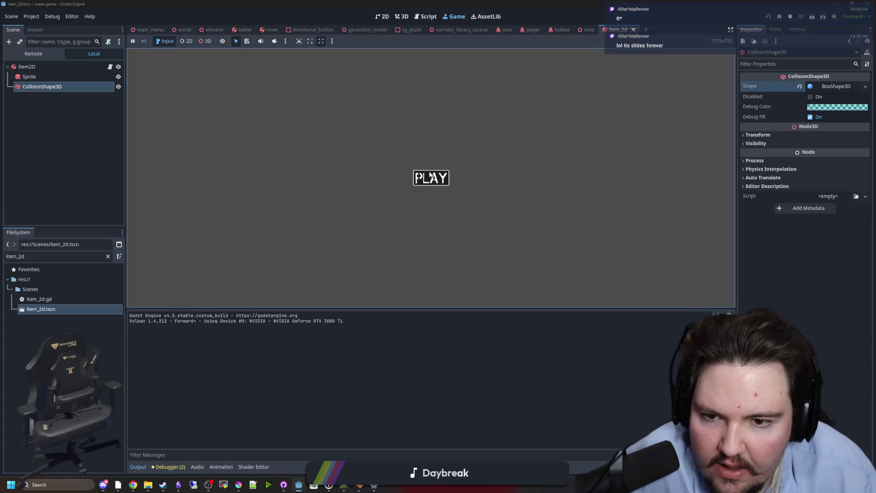
pyautogui.click(431, 175)
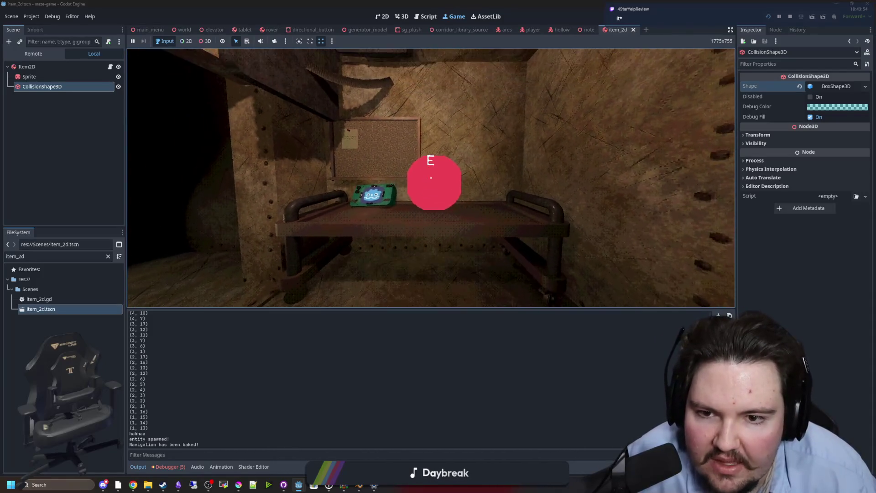
pyautogui.press('Escape')
pyautogui.press('super')
pyautogui.press('F8')
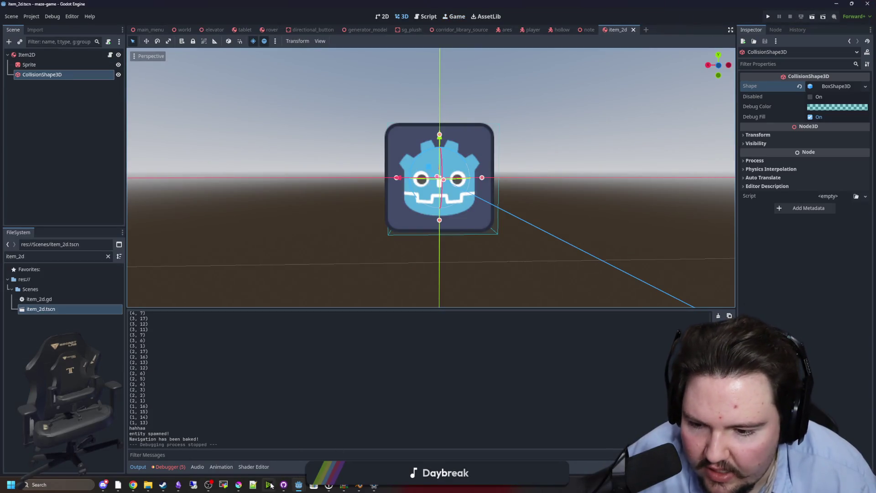
# Step: In Krita, scale water.png to 64 pixels wide and export it as PNG
pyautogui.click(241, 485)
pyautogui.doubleClick(497, 256)
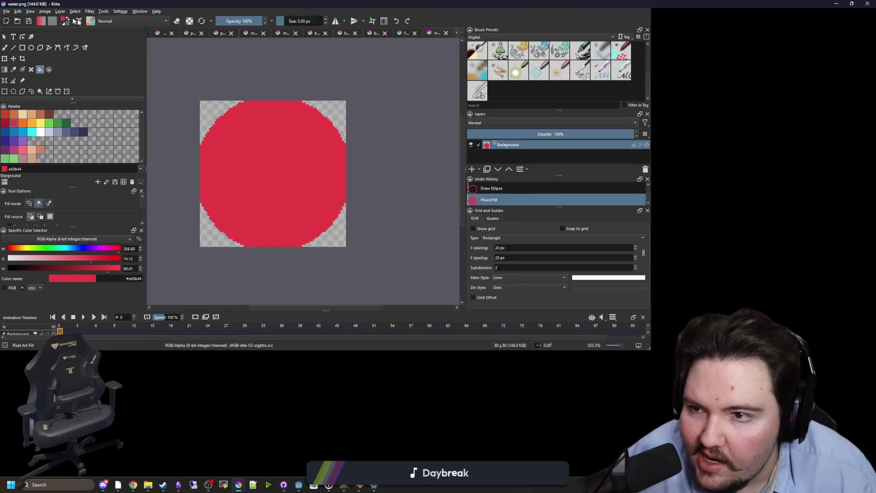
pyautogui.click(45, 11)
pyautogui.click(72, 100)
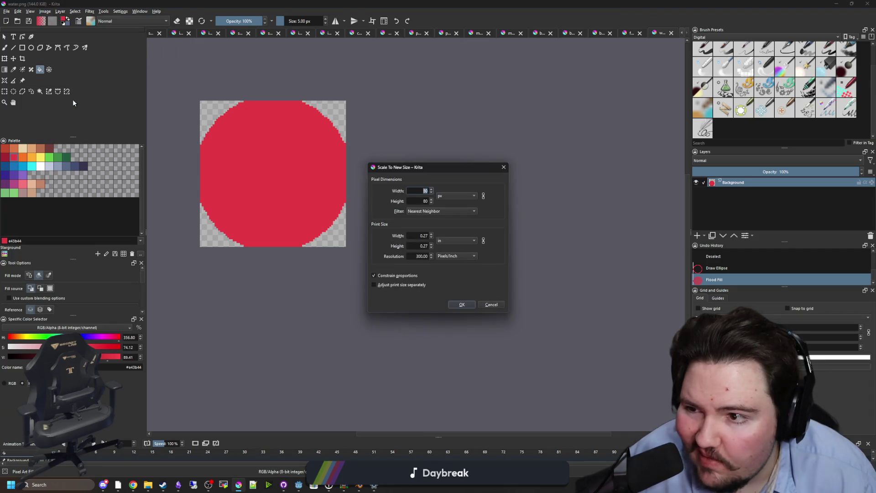
pyautogui.write('64')
pyautogui.click(471, 304)
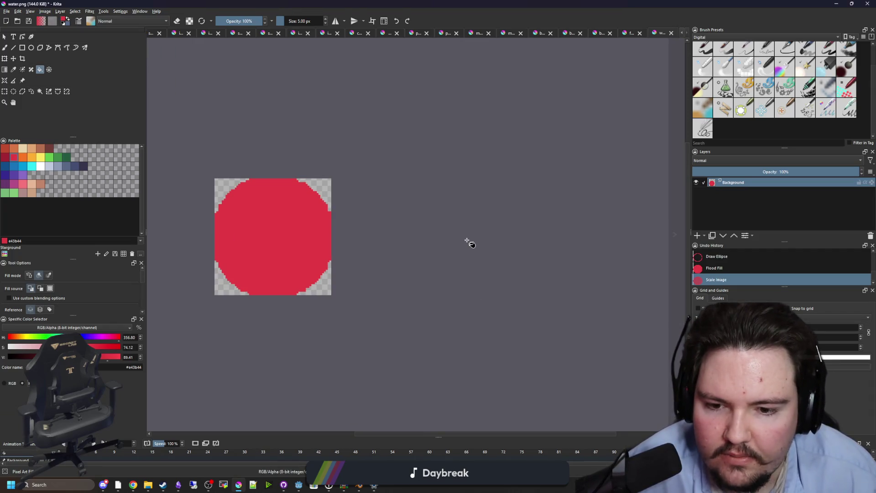
pyautogui.hotkey('ctrl', 's')
pyautogui.click(470, 305)
pyautogui.press('super+Down')
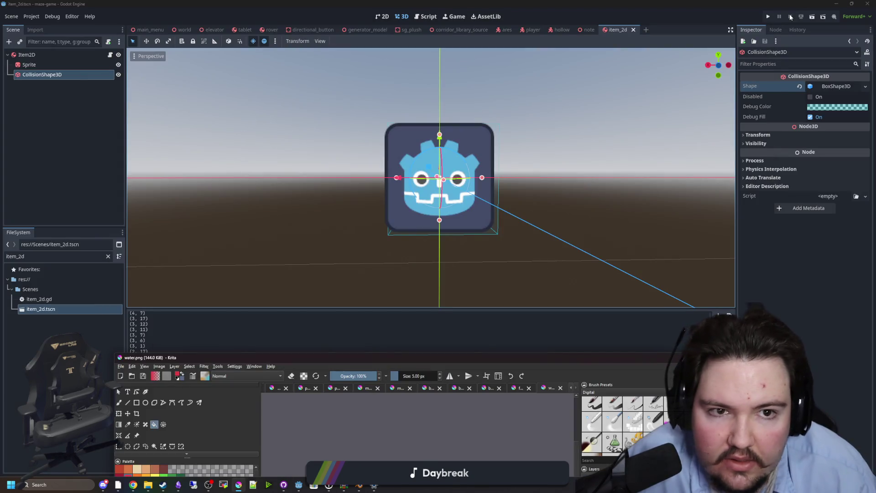
pyautogui.click(769, 17)
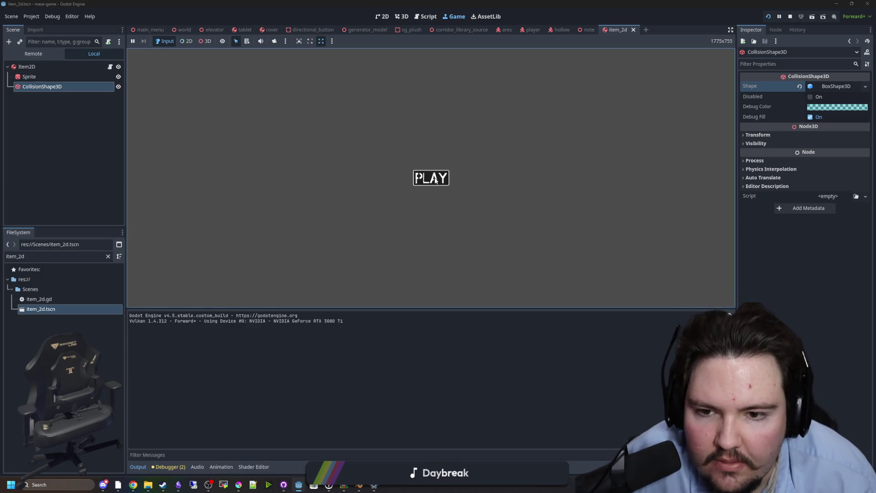
pyautogui.click(435, 180)
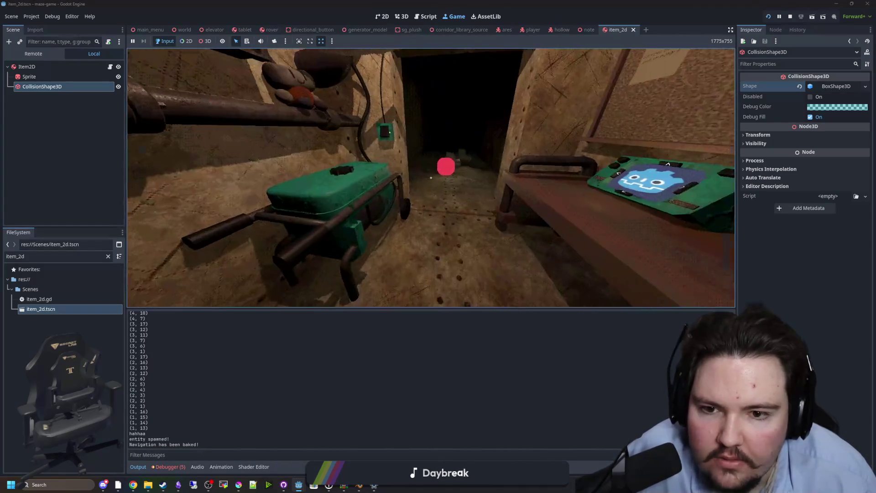
pyautogui.press('w')
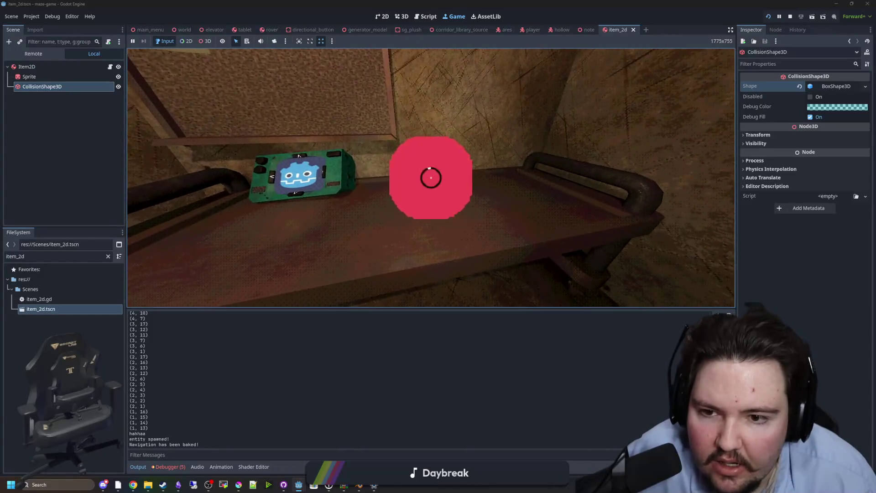
pyautogui.press('s')
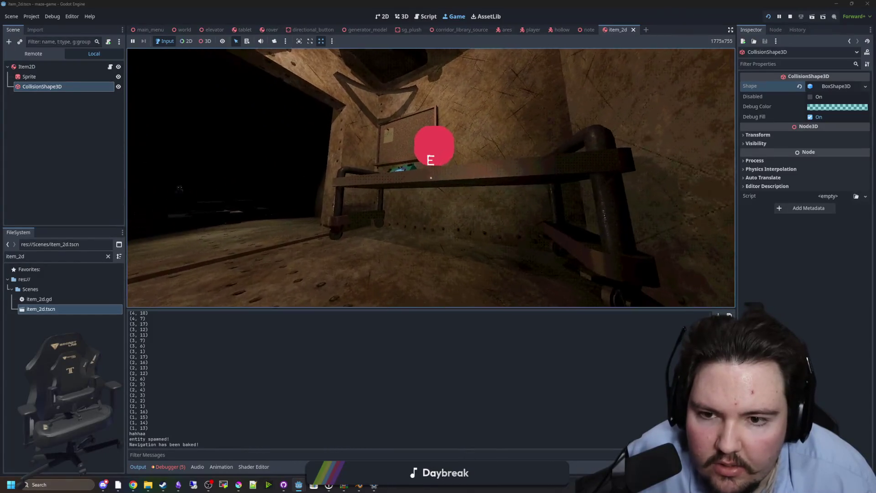
pyautogui.press('Escape')
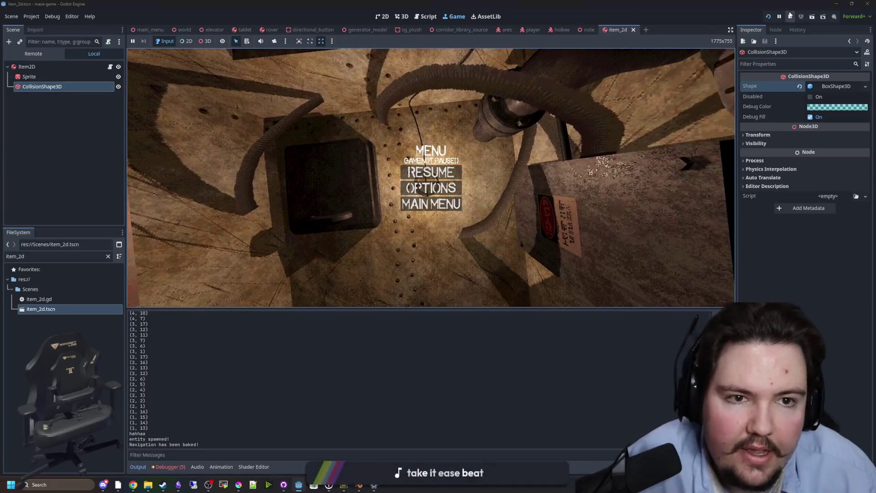
pyautogui.click(790, 16)
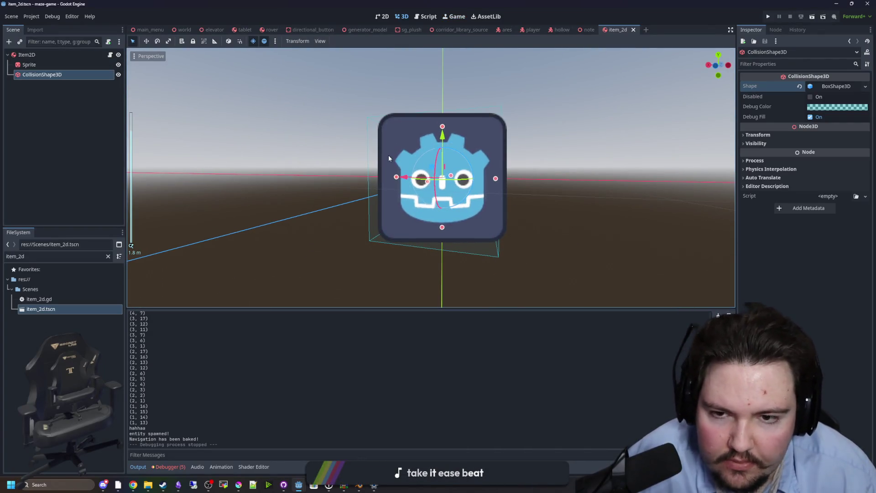
# Step: Set the Sprite node's texture to water.png
pyautogui.click(46, 68)
pyautogui.click(861, 92)
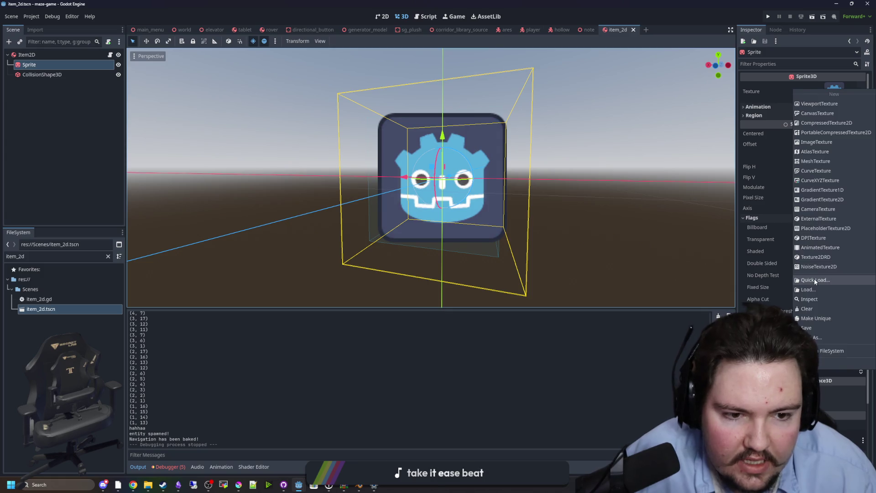
pyautogui.click(815, 279)
pyautogui.write('water')
pyautogui.press('Return')
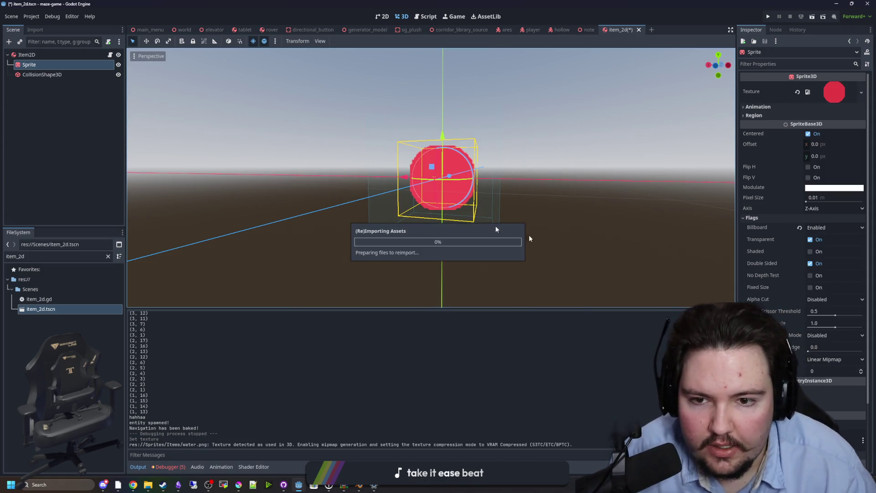
# Step: Set the box collision shape's size to 0.5 m
pyautogui.click(40, 75)
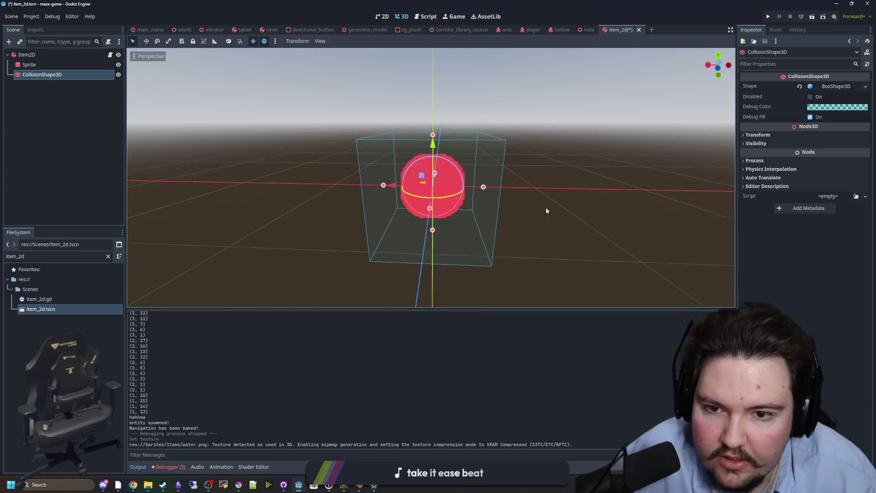
pyautogui.click(719, 69)
pyautogui.click(826, 87)
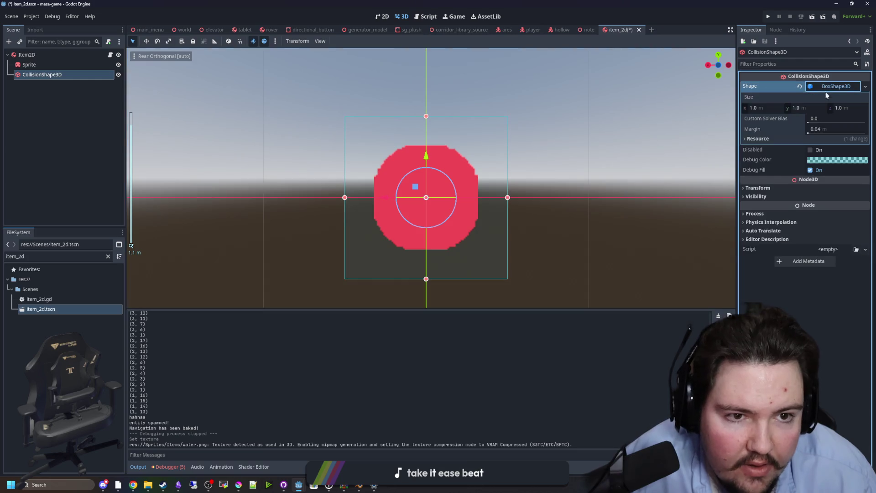
pyautogui.write('0.5')
pyautogui.press('Return')
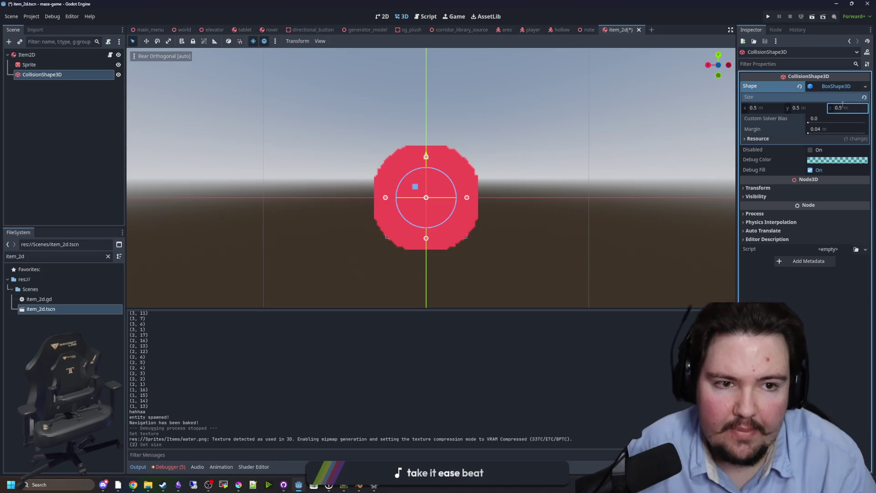
# Step: Save and playtest by walking to the bench, then stop the game and bring Krita forward
pyautogui.press('F5')
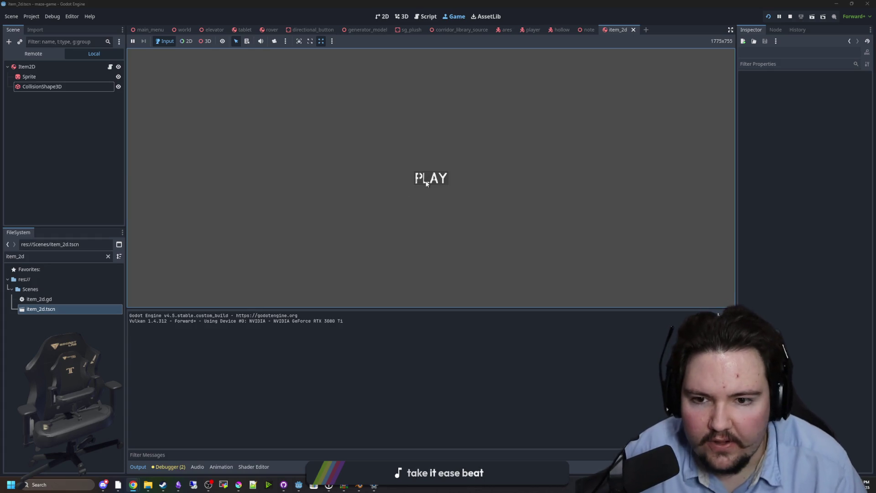
pyautogui.click(427, 183)
pyautogui.press('w')
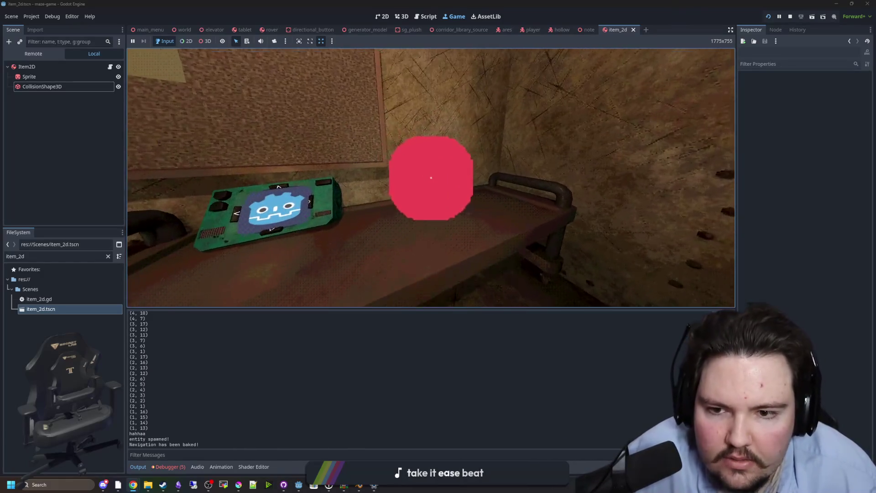
pyautogui.press('s')
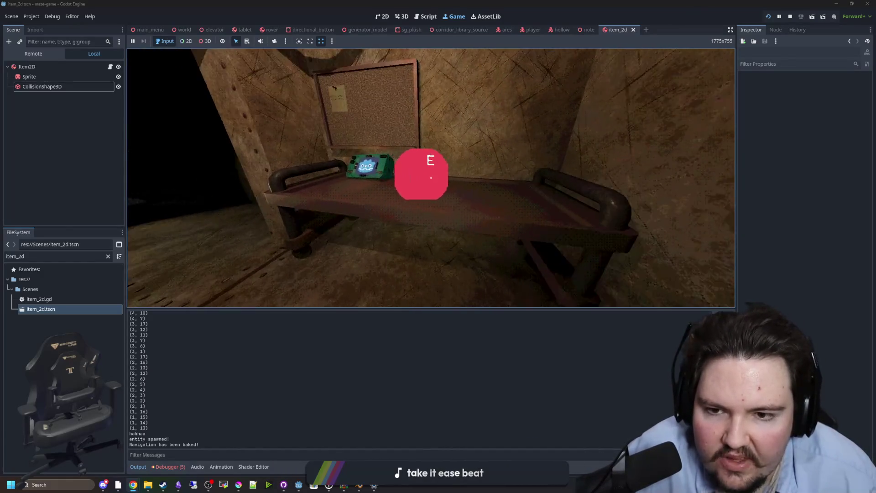
pyautogui.press('super')
pyautogui.click(790, 16)
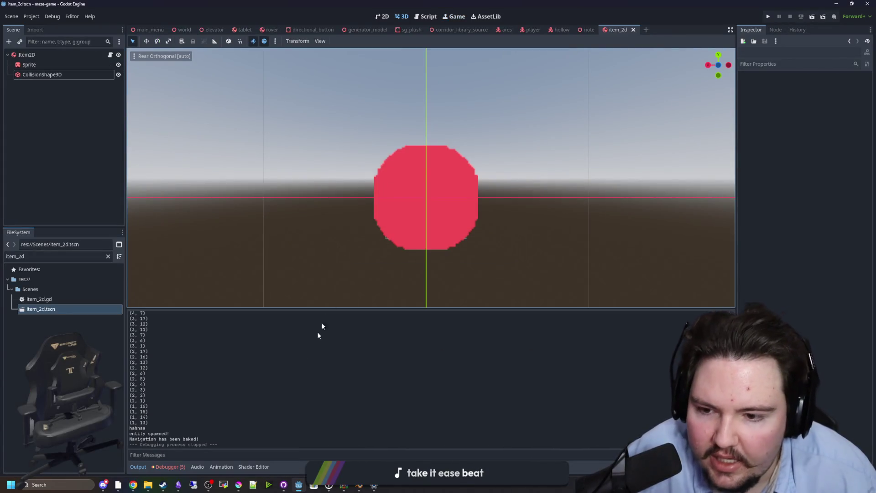
pyautogui.click(238, 480)
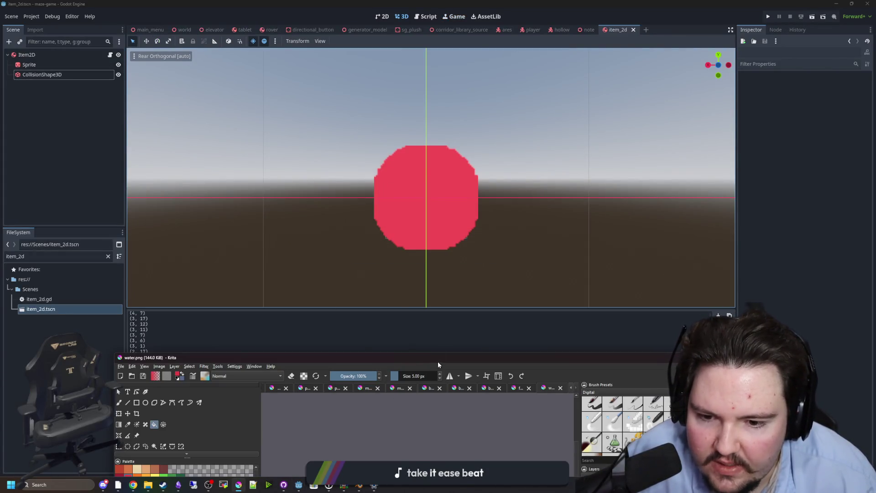
# Step: Scale water.png smaller, re-export it as PNG, and rerun the game in Godot
pyautogui.doubleClick(437, 358)
pyautogui.click(44, 11)
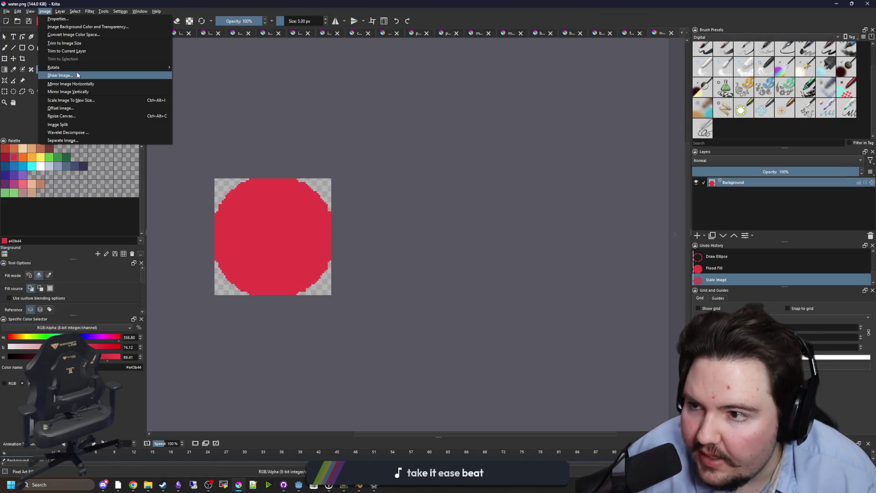
pyautogui.click(75, 100)
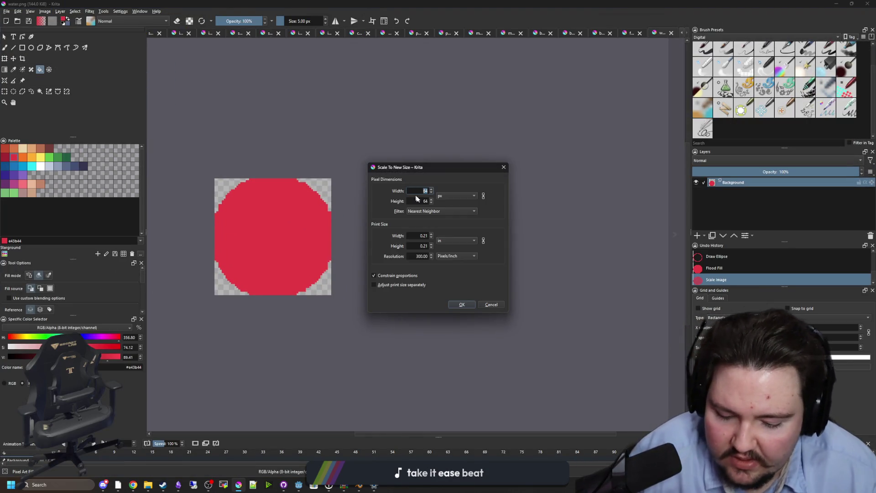
pyautogui.click(461, 305)
pyautogui.hotkey('ctrl', 's')
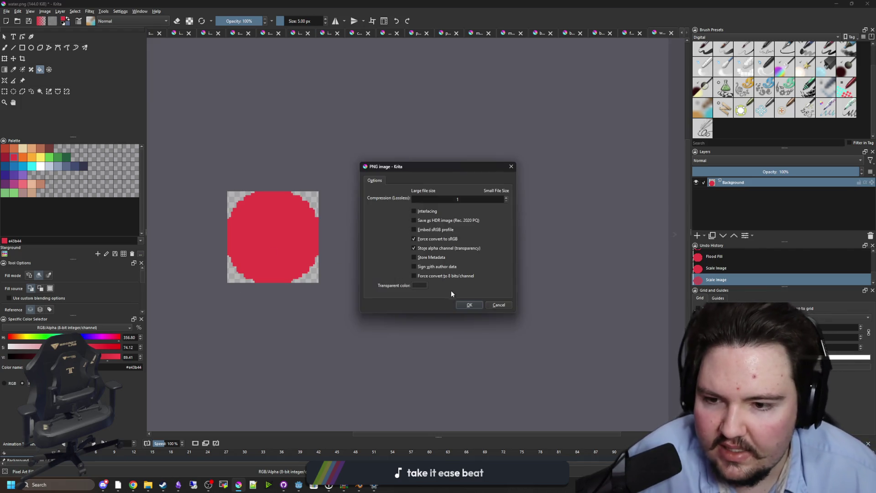
pyautogui.click(474, 305)
pyautogui.hotkey('alt', 'Tab')
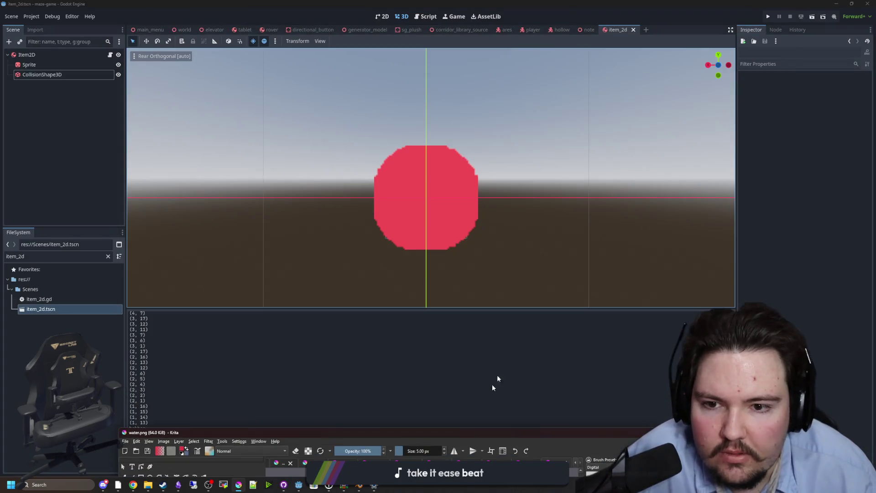
pyautogui.click(768, 17)
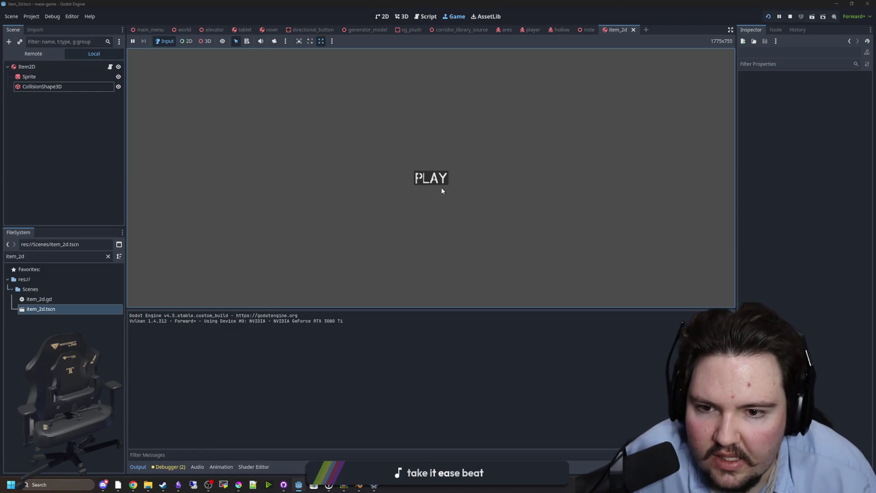
# Step: Playtest the maze to check the resized red item by the bench, then stop the game
pyautogui.click(417, 177)
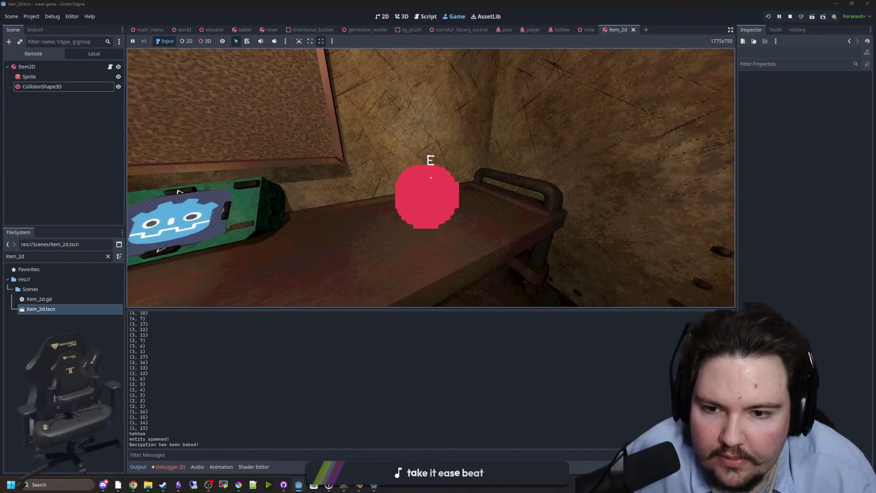
pyautogui.press('s')
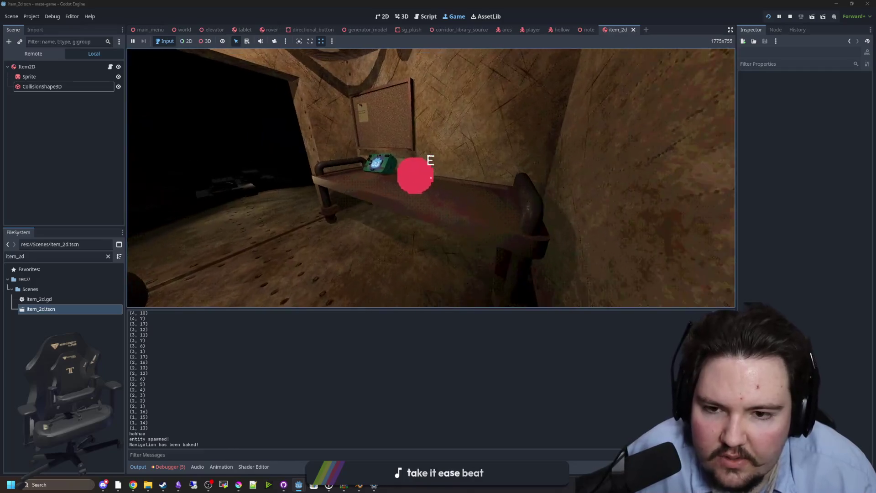
pyautogui.moveTo(431, 178)
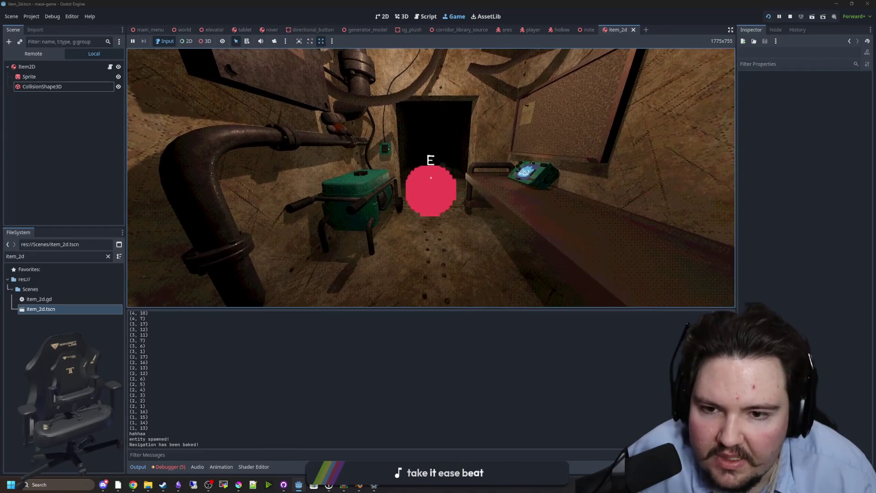
pyautogui.press('w')
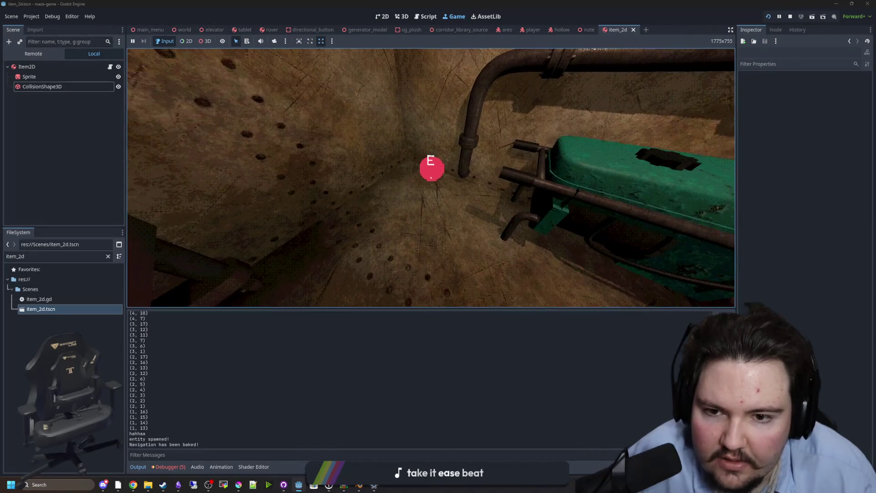
pyautogui.press('w')
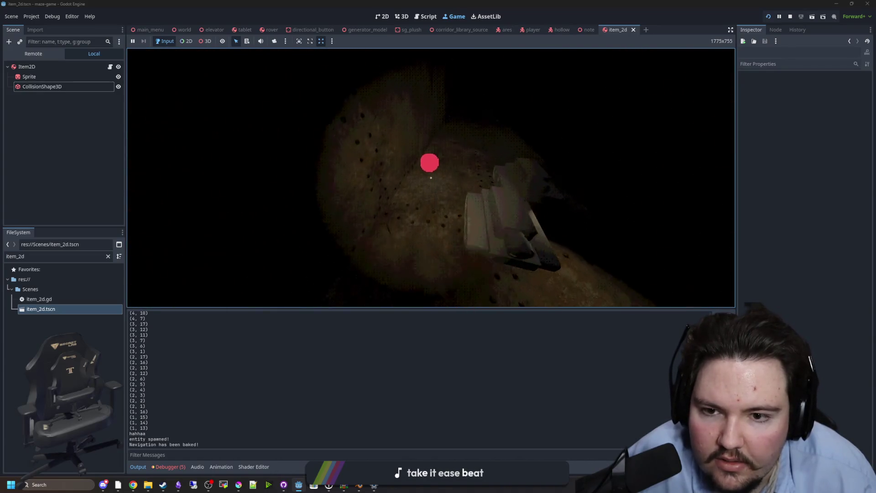
pyautogui.press('w')
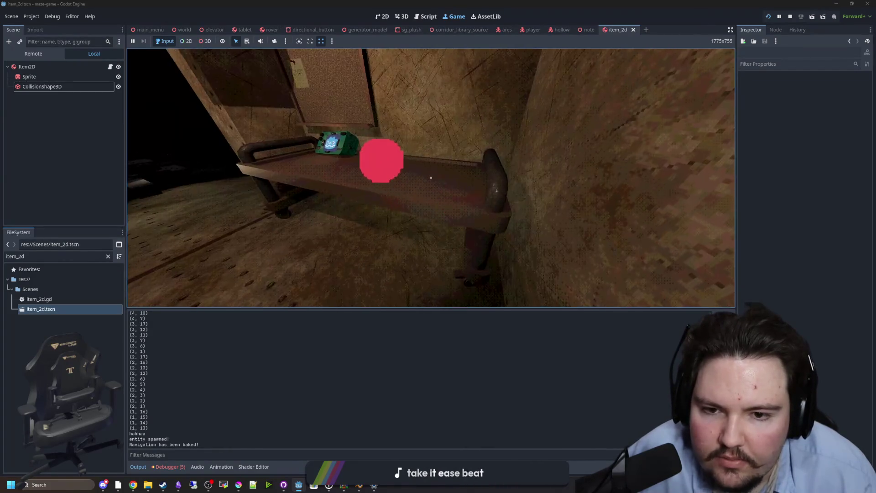
pyautogui.press('Escape')
pyautogui.press('super')
pyautogui.click(790, 17)
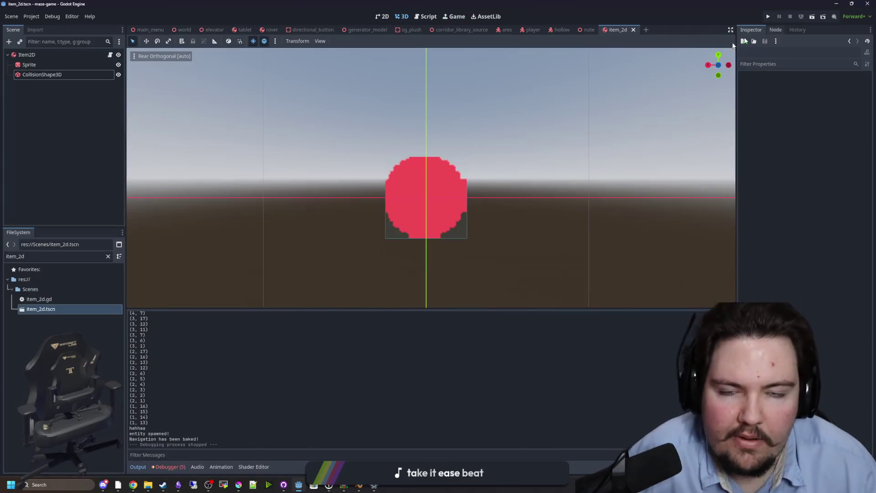
# Step: Set the Sprite node's Texture Filter to Nearest and save the item_2d scene
pyautogui.click(67, 64)
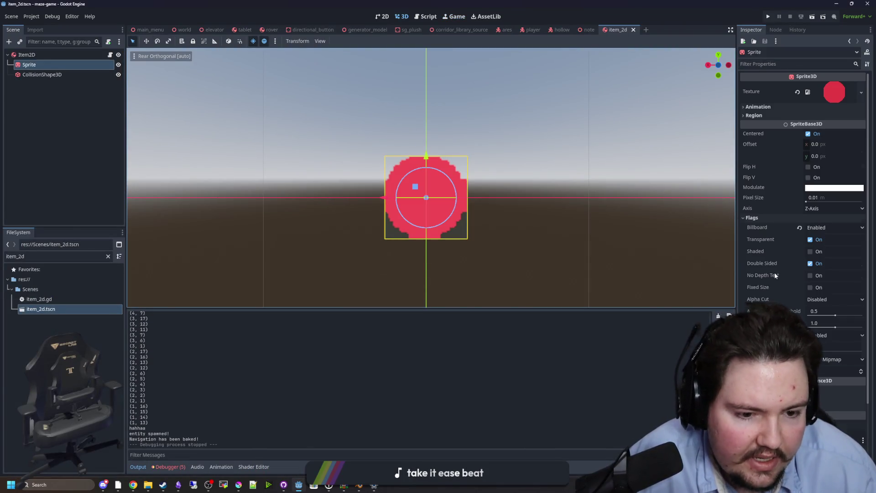
pyautogui.scroll(-3, 775, 275)
pyautogui.click(835, 279)
pyautogui.click(821, 290)
pyautogui.hotkey('ctrl', 's')
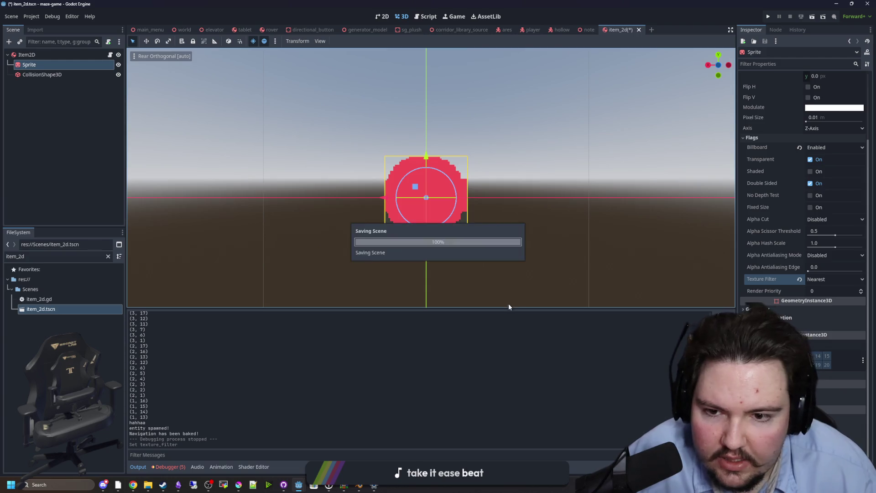
pyautogui.scroll(3, 505, 231)
pyautogui.hotkey('ctrl', 's')
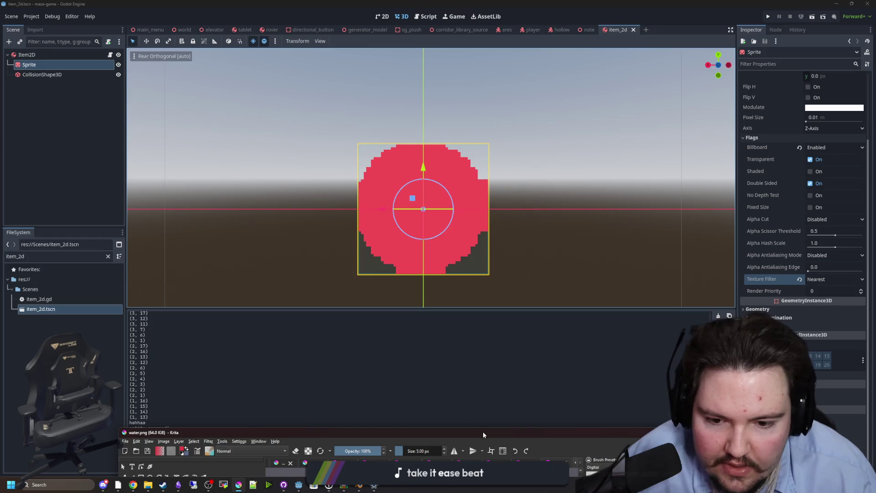
pyautogui.click(239, 485)
# Step: Select the whole image, delete the red circle and deselect
pyautogui.click(5, 91)
pyautogui.scroll(3, 214, 233)
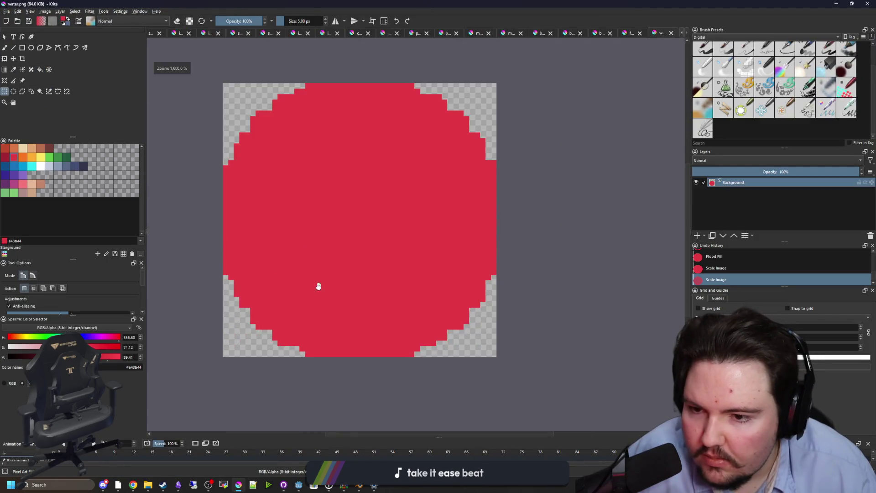
pyautogui.moveTo(533, 361); pyautogui.dragTo(228, 46)
pyautogui.press('Delete')
pyautogui.hotkey('ctrl', 'shift', 'a')
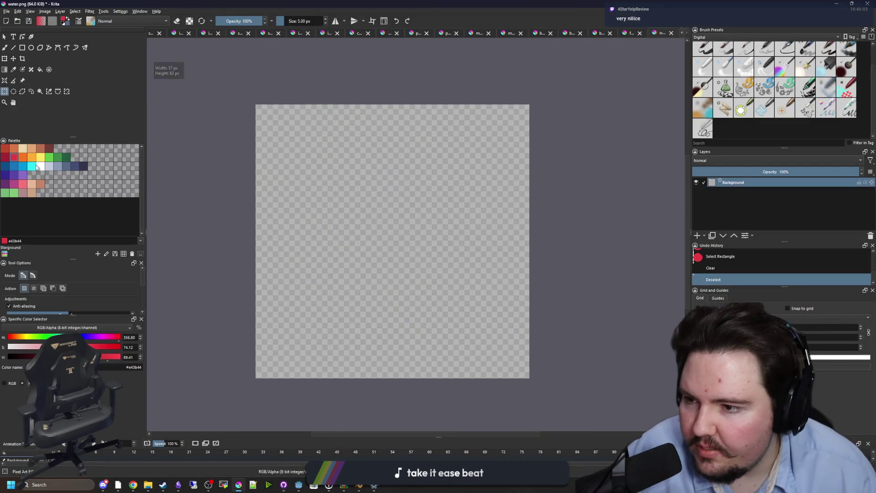
# Step: Draw a 1 px bottle outline, fill it solid white and patch the bottom-edge gap
pyautogui.press('b')
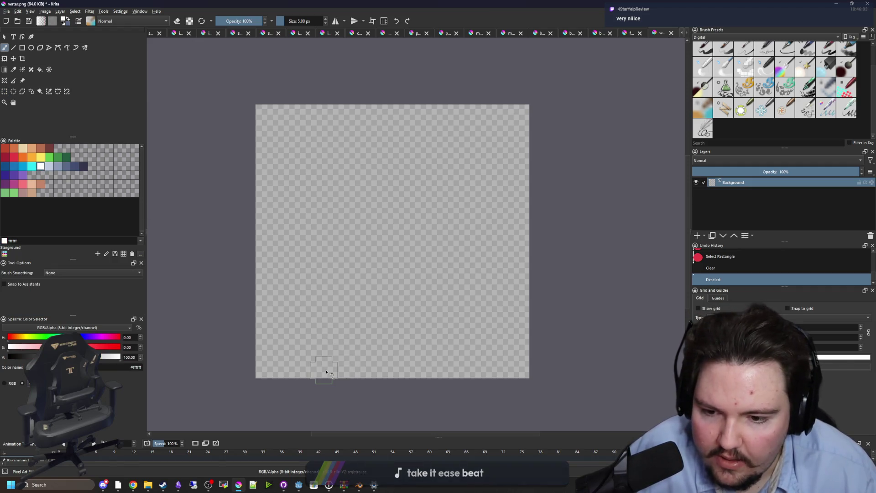
pyautogui.press('[')
pyautogui.press('[')
pyautogui.press('[')
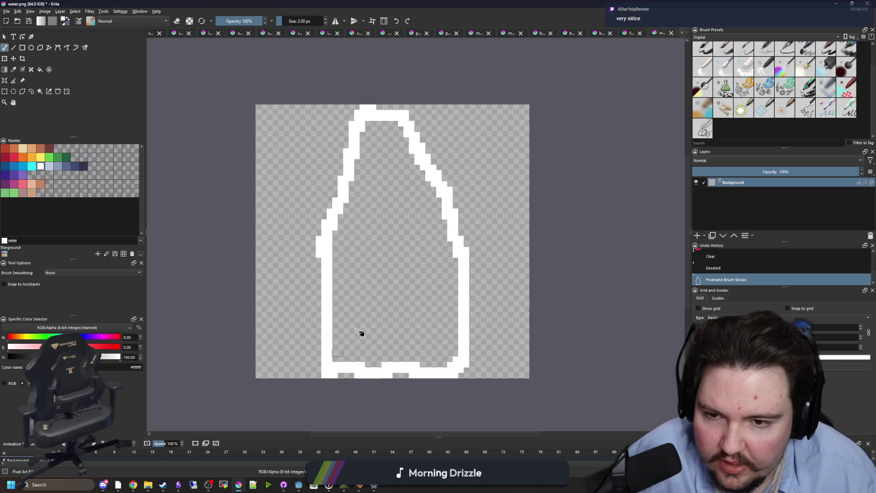
pyautogui.press('f')
pyautogui.click(380, 305)
pyautogui.press('b')
pyautogui.click(402, 375)
# Step: Erase stray pixels from the bottle's right edge and lower-right bulge
pyautogui.press('e')
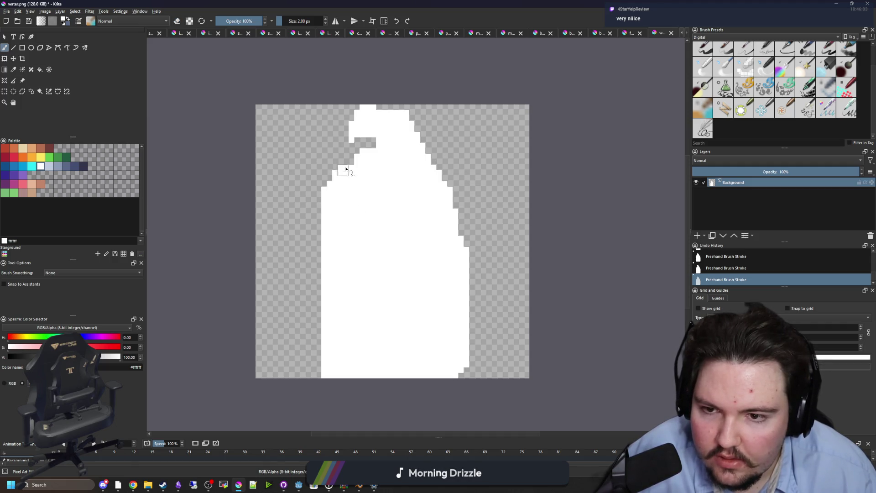
pyautogui.moveTo(459, 252); pyautogui.dragTo(461, 210)
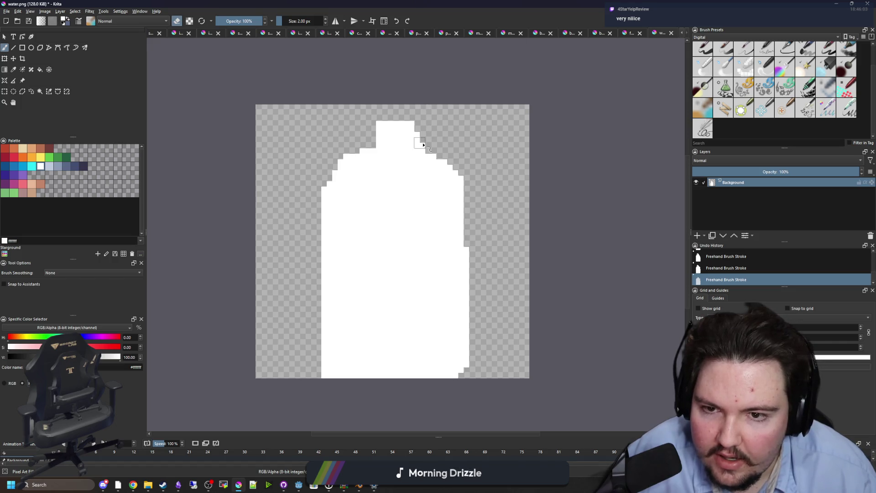
pyautogui.scroll(1, 458, 194)
pyautogui.moveTo(469, 251)
pyautogui.mouseDown()
pyautogui.moveTo(473, 402)
pyautogui.moveTo(464, 391)
pyautogui.moveTo(475, 309)
pyautogui.mouseUp()
pyautogui.press('e')
pyautogui.scroll(-3, 445, 329)
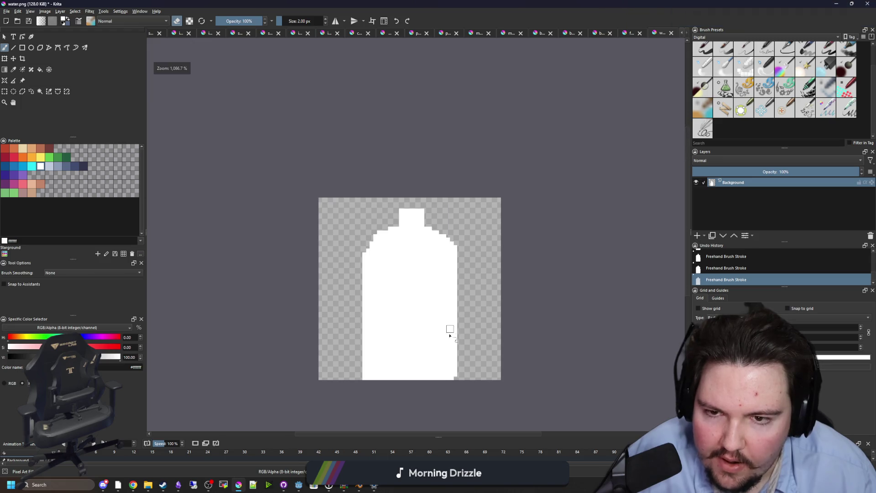
pyautogui.scroll(3, 457, 377)
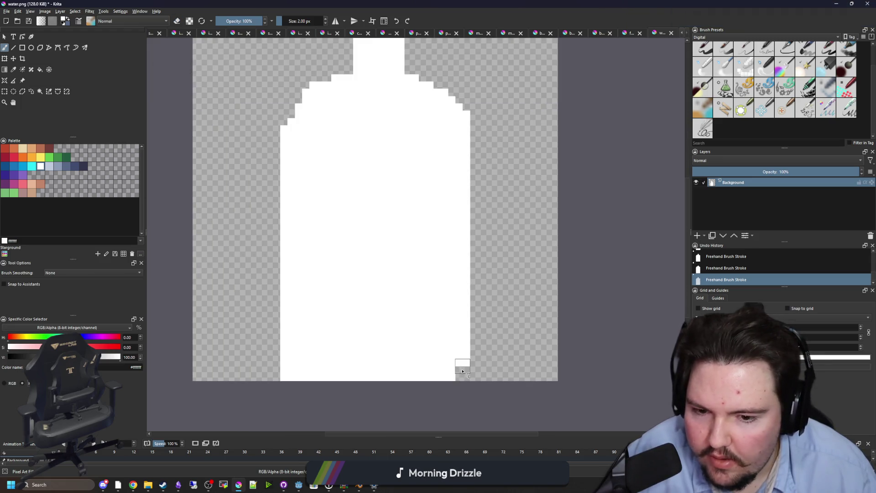
pyautogui.scroll(-2, 421, 373)
pyautogui.click(23, 166)
pyautogui.scroll(2, 382, 322)
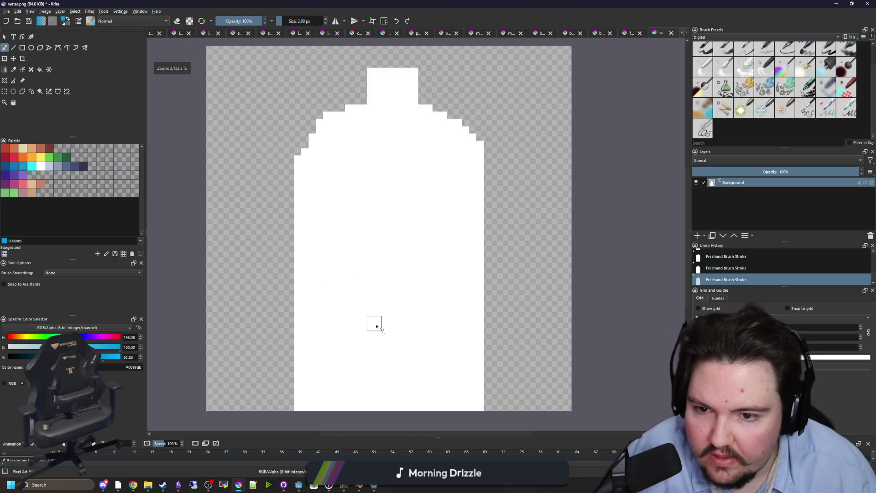
# Step: Outline the water area inside the bottle and fill it with blue
pyautogui.scroll(-1, 375, 329)
pyautogui.moveTo(330, 375); pyautogui.dragTo(440, 370)
pyautogui.moveTo(417, 217)
pyautogui.mouseDown()
pyautogui.moveTo(346, 214)
pyautogui.moveTo(336, 372)
pyautogui.mouseUp()
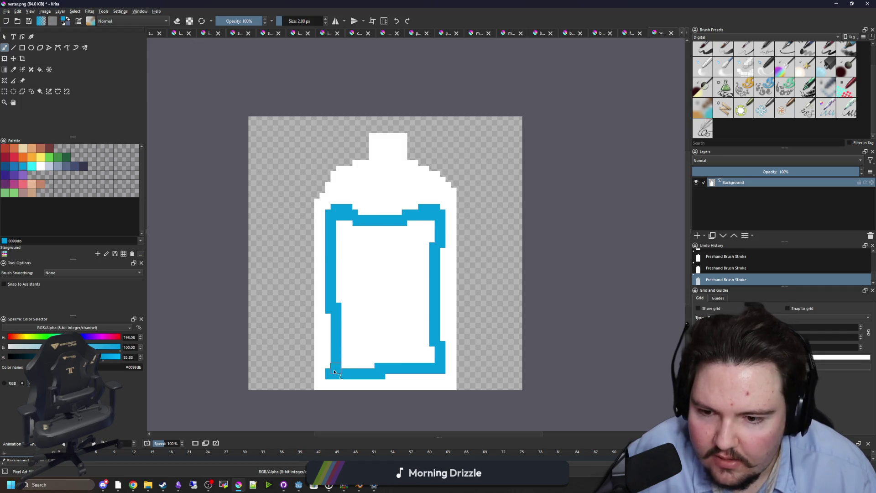
pyautogui.press('f')
pyautogui.click(382, 290)
pyautogui.scroll(1, 401, 211)
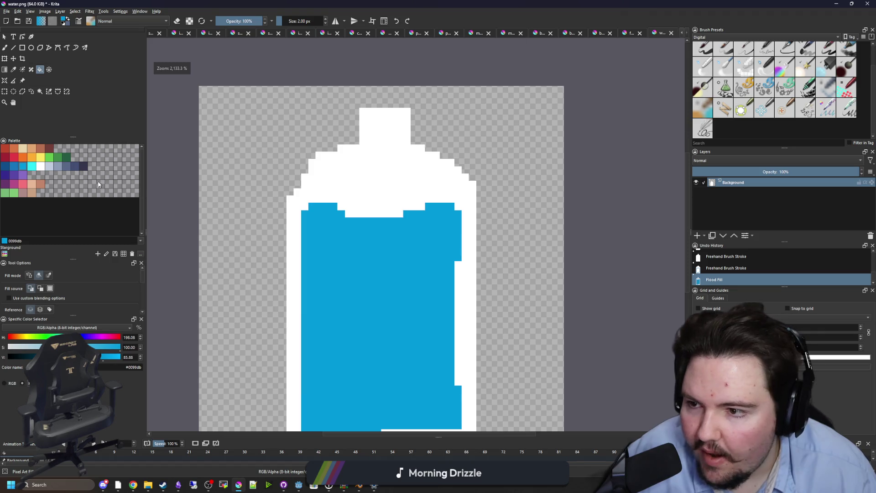
# Step: Paint a dark 35354C band along the bottle's shoulder and fill the cap dark
pyautogui.click(84, 165)
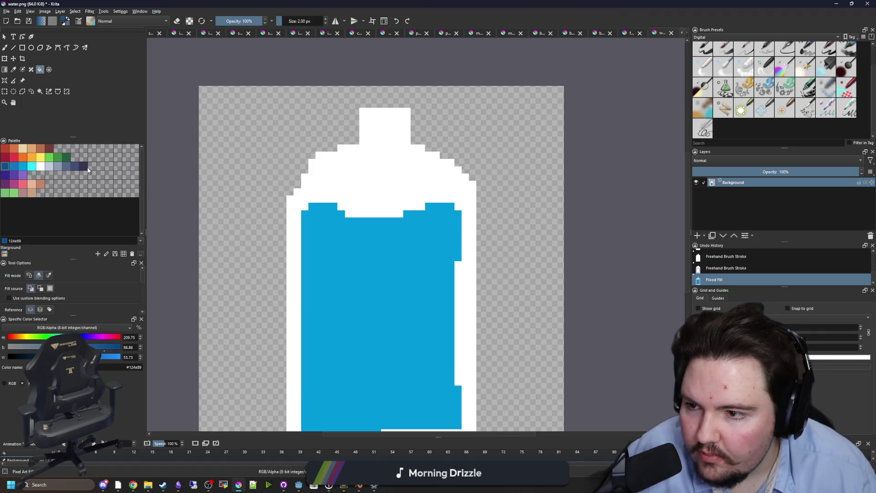
pyautogui.press('b')
pyautogui.click(40, 91)
pyautogui.click(295, 210)
pyautogui.press('b')
pyautogui.moveTo(303, 208)
pyautogui.mouseDown()
pyautogui.moveTo(360, 168)
pyautogui.moveTo(410, 171)
pyautogui.moveTo(459, 204)
pyautogui.mouseUp()
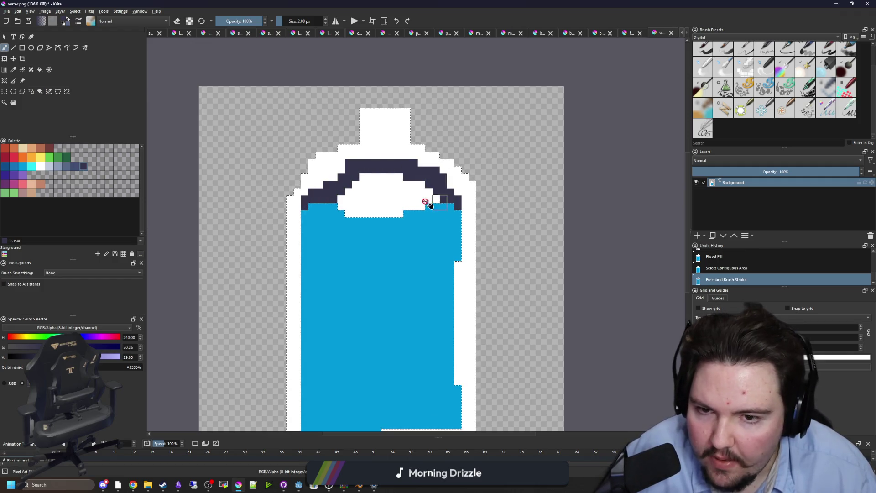
pyautogui.press('f')
pyautogui.click(388, 192)
pyautogui.scroll(-3, 388, 196)
pyautogui.hotkey('ctrl', 'shift', 'a')
pyautogui.scroll(3, 388, 196)
# Step: Clear the dark area under the neck and repaint the cap in the water's blue
pyautogui.click(40, 92)
pyautogui.click(393, 201)
pyautogui.press('Delete')
pyautogui.hotkey('ctrl', 'shift', 'a')
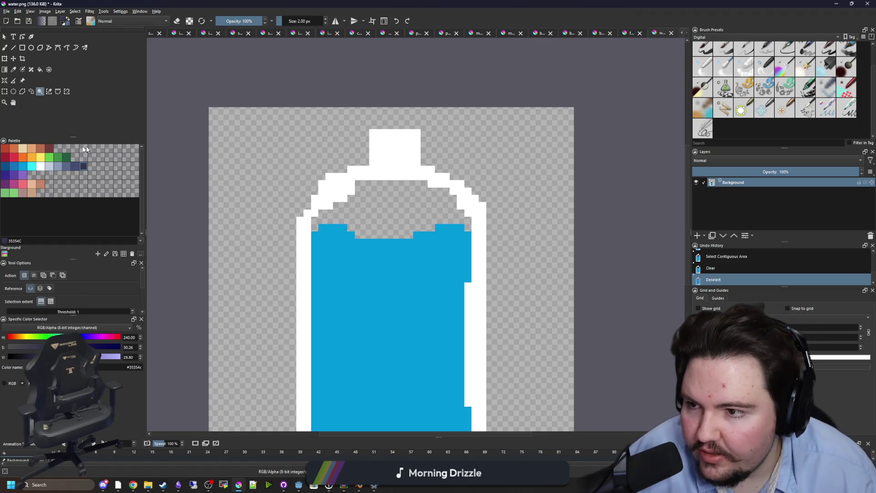
pyautogui.click(30, 167)
pyautogui.press('b')
pyautogui.scroll(3, 397, 143)
pyautogui.moveTo(447, 155)
pyautogui.mouseDown()
pyautogui.moveTo(365, 137)
pyautogui.moveTo(448, 135)
pyautogui.moveTo(428, 175)
pyautogui.mouseUp()
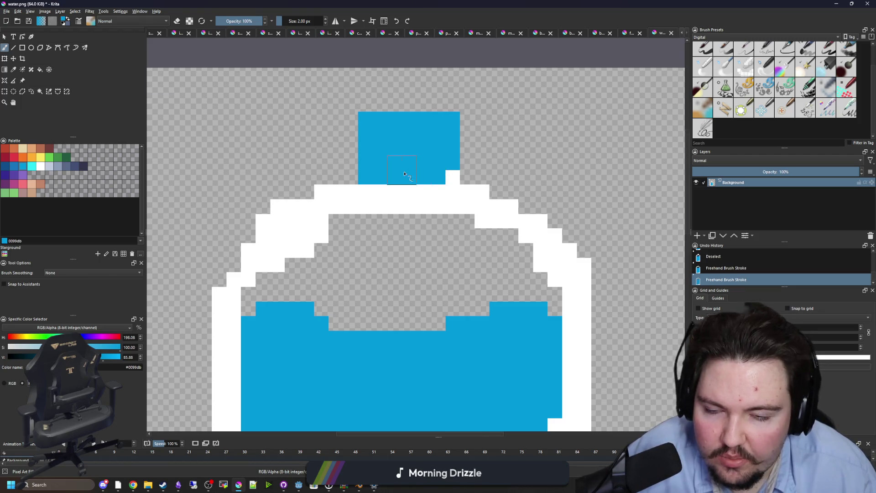
pyautogui.scroll(-2, 405, 174)
pyautogui.scroll(-2, 425, 173)
pyautogui.scroll(2, 399, 185)
pyautogui.click(398, 185)
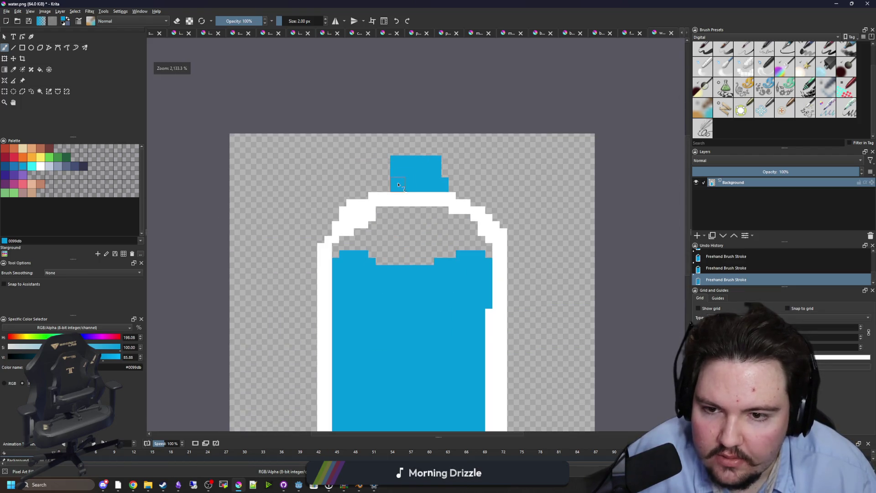
pyautogui.scroll(-2, 392, 174)
# Step: Export water.png and view the updated bottle sprite in Godot's viewport
pyautogui.hotkey('ctrl', 's')
pyautogui.press('Return')
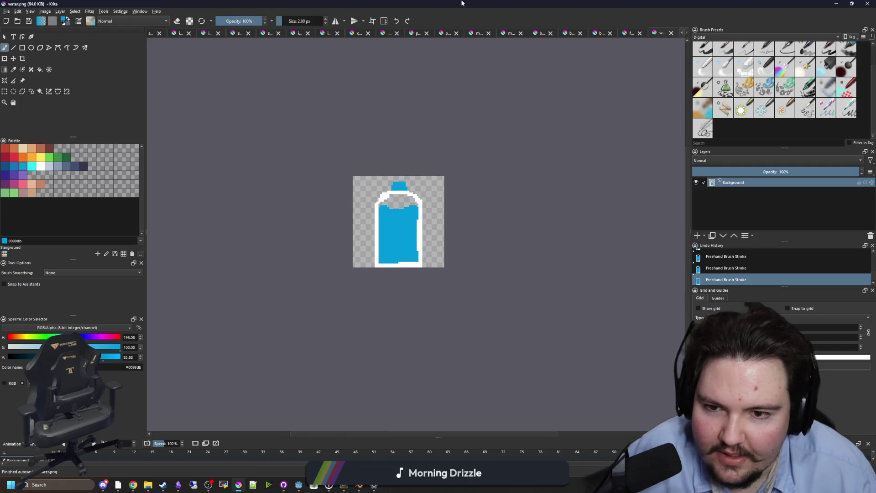
pyautogui.hotkey('alt', 'Tab')
pyautogui.moveTo(461, 266)
pyautogui.mouseDown()
pyautogui.moveTo(470, 213)
pyautogui.moveTo(450, 244)
pyautogui.moveTo(466, 280)
pyautogui.moveTo(777, 187)
pyautogui.mouseUp()
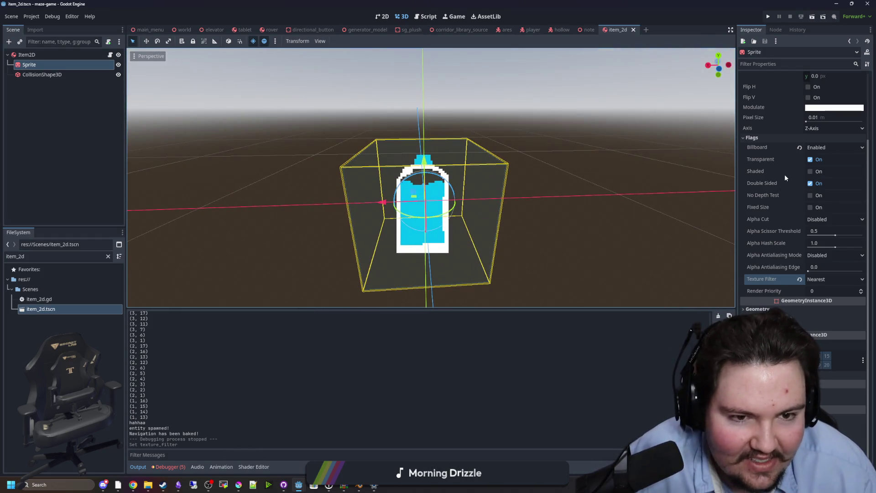
# Step: Turn on Shaded and turn off Double Sided for the bottle sprite, then save item_2d
pyautogui.click(811, 172)
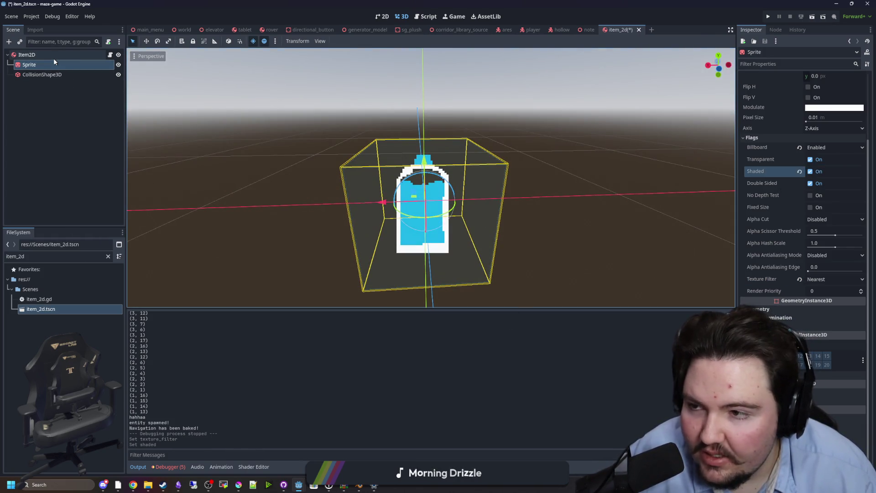
pyautogui.hotkey('ctrl', 's')
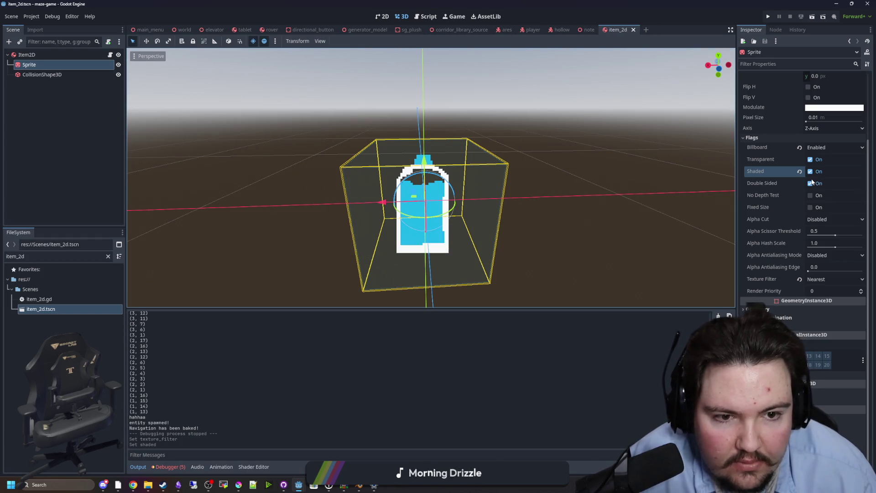
pyautogui.doubleClick(809, 185)
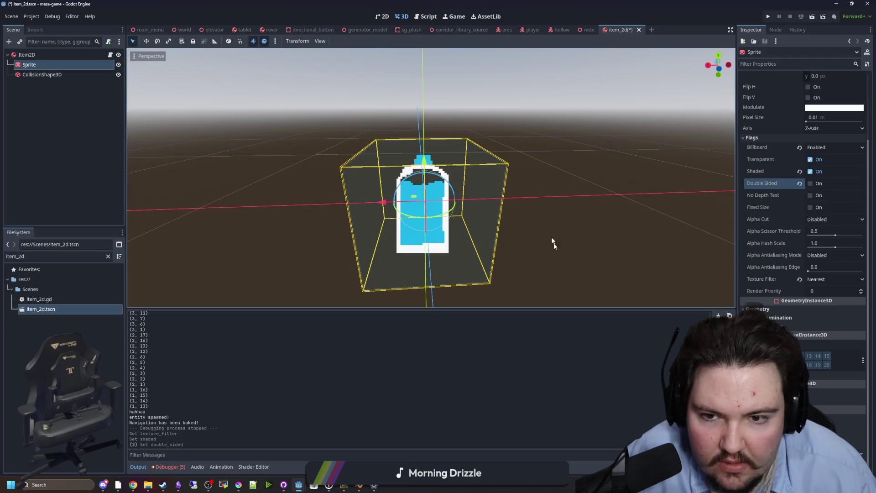
pyautogui.scroll(3, 557, 256)
pyautogui.hotkey('ctrl', 's')
pyautogui.scroll(3, 814, 176)
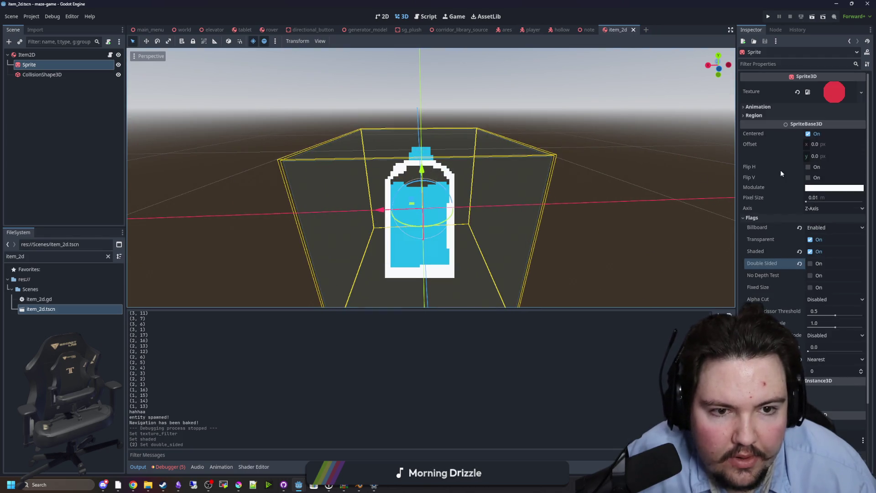
# Step: Inspect the sprite's Region and Alpha Cut settings, leaving them unchanged
pyautogui.click(768, 115)
pyautogui.click(769, 115)
pyautogui.scroll(-3, 769, 190)
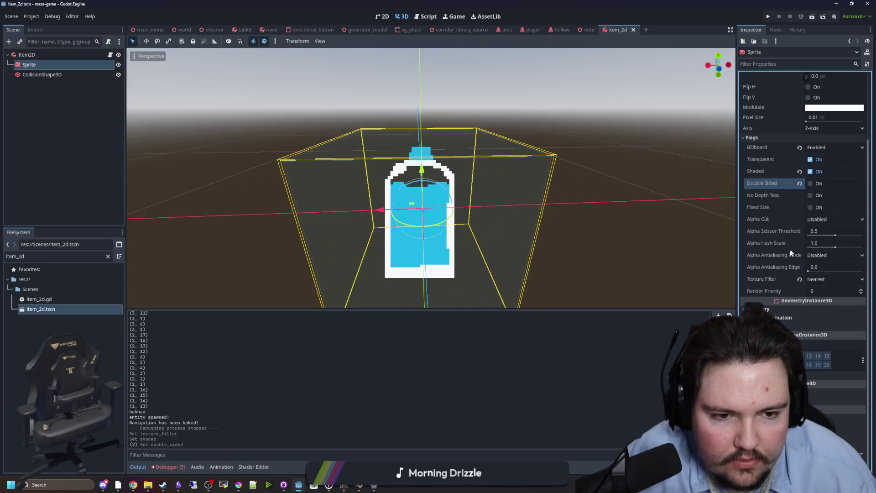
pyautogui.moveTo(766, 190)
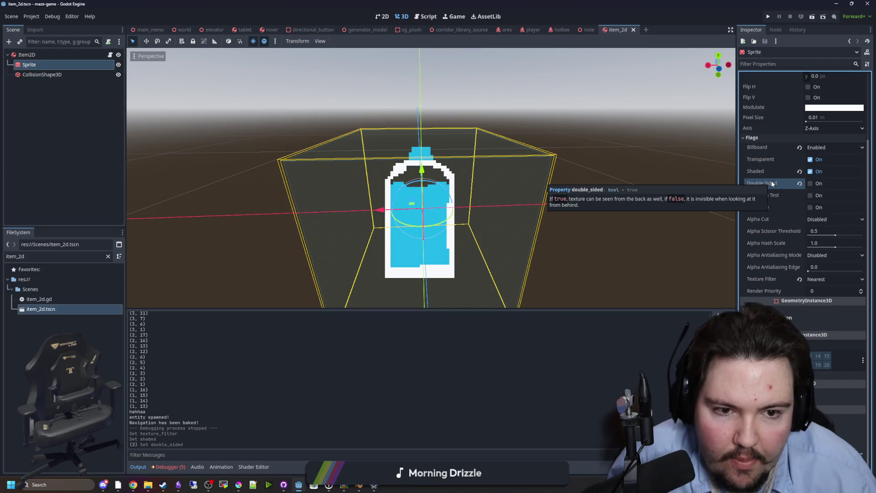
pyautogui.click(825, 222)
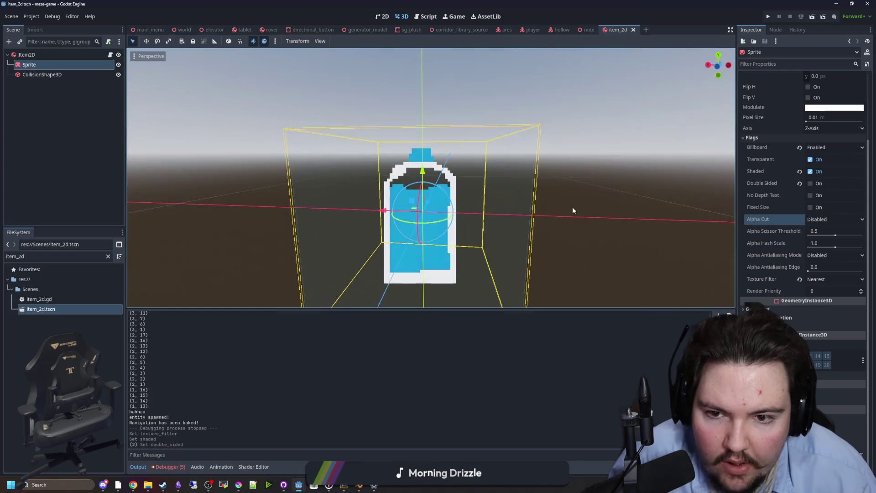
pyautogui.click(573, 207)
pyautogui.click(768, 20)
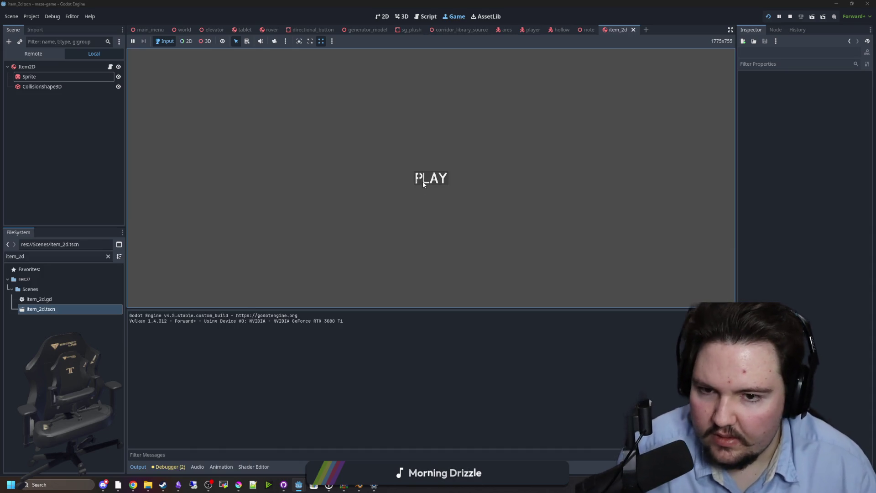
# Step: Start playing, walk to the table and view the bottle from several angles, then pause
pyautogui.click(423, 183)
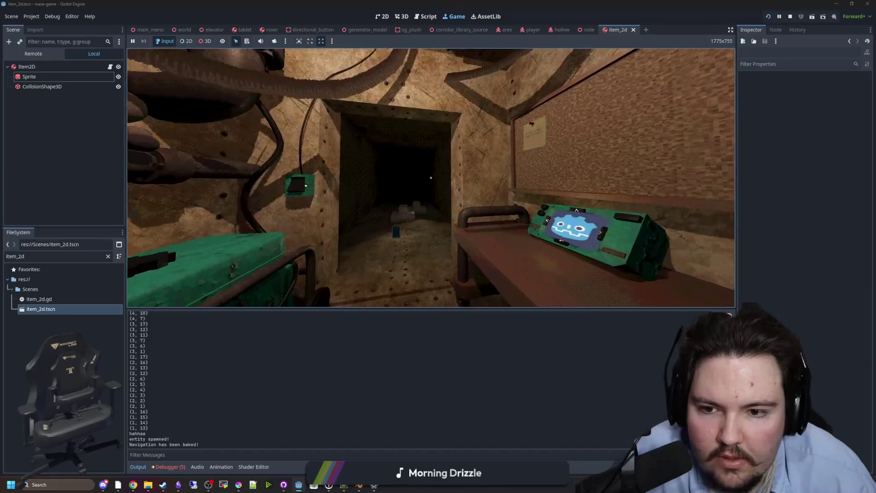
pyautogui.press('w')
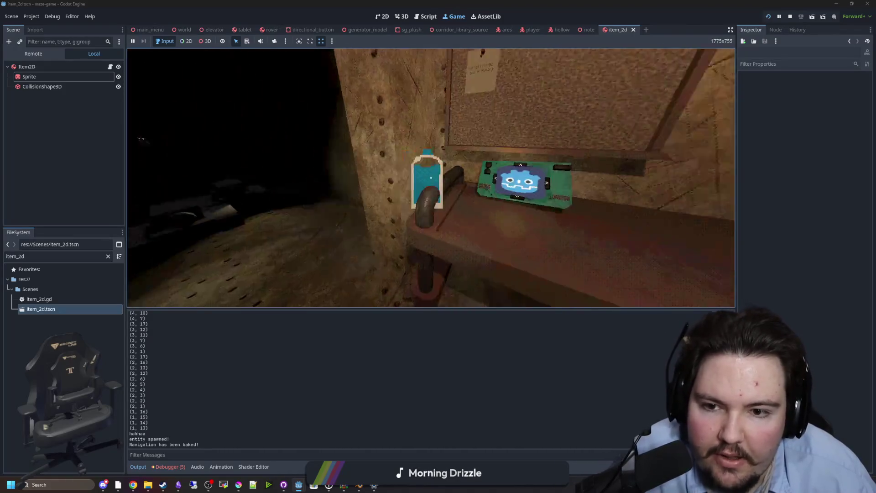
pyautogui.press('s')
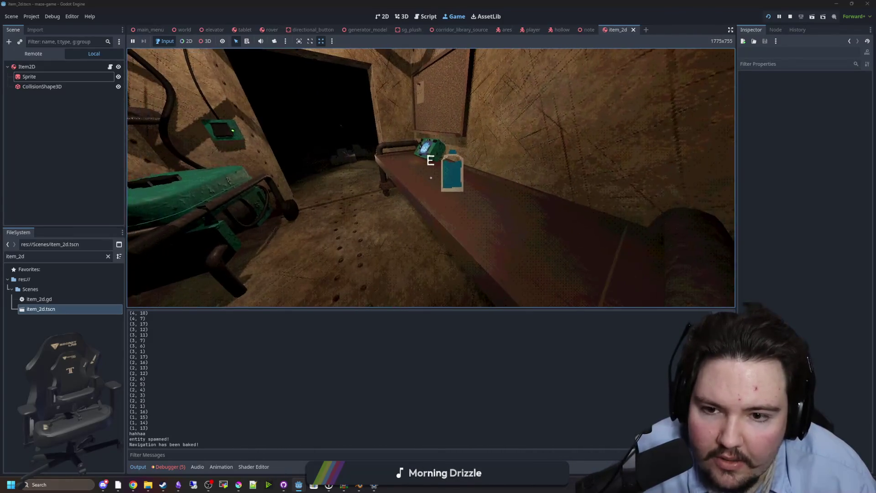
pyautogui.press('w')
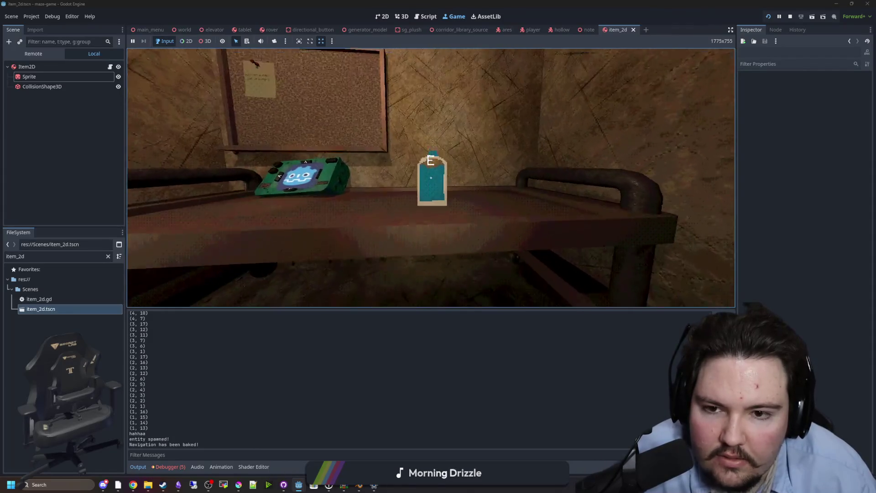
pyautogui.press('s')
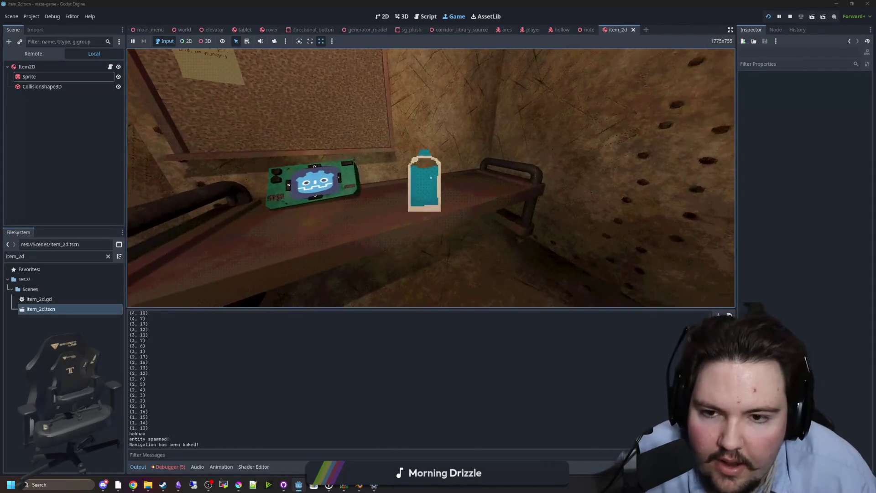
pyautogui.press('Escape')
pyautogui.press('super')
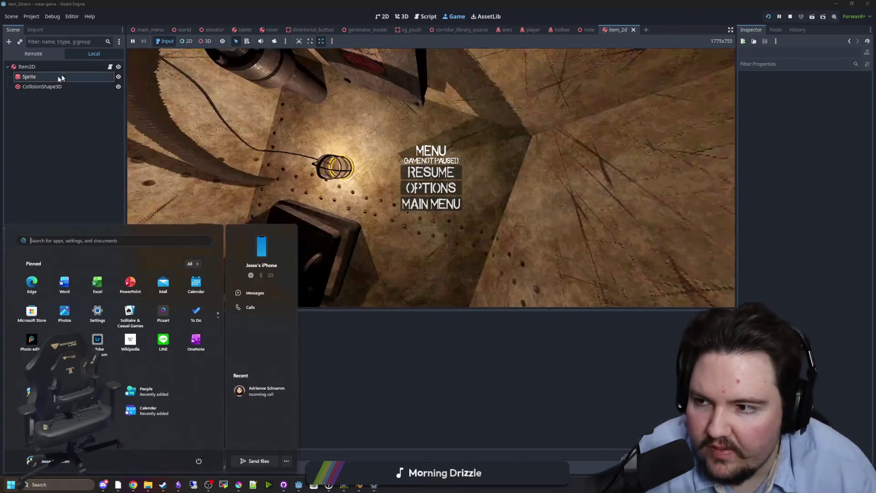
# Step: Set the running Sprite node's Billboard to Y-Billboard and walk up to the bottle to check it
pyautogui.click(33, 79)
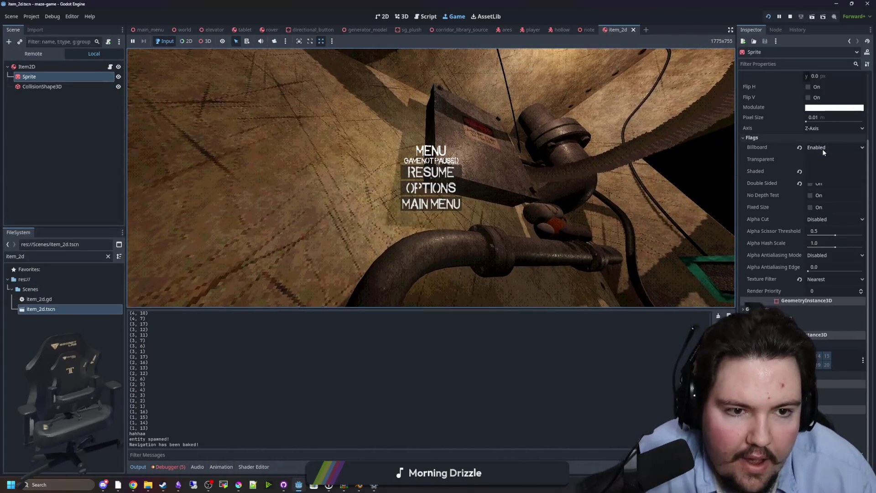
pyautogui.click(823, 149)
pyautogui.click(826, 177)
pyautogui.click(461, 175)
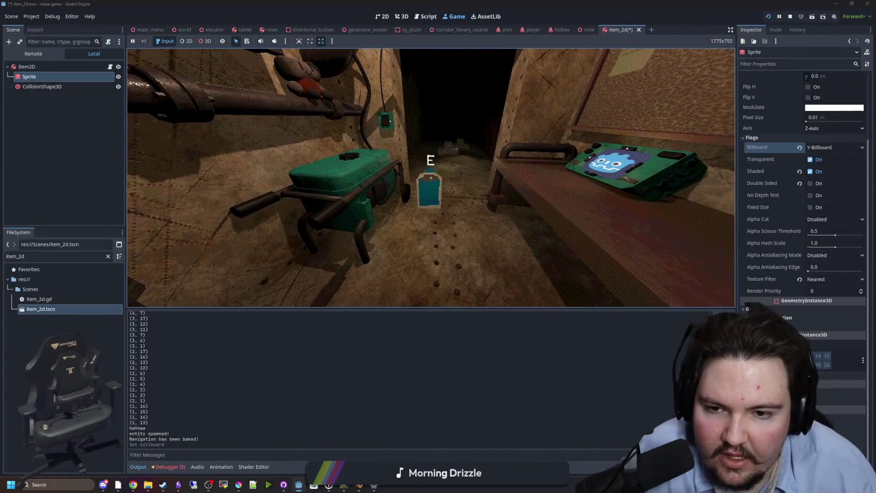
pyautogui.press('w')
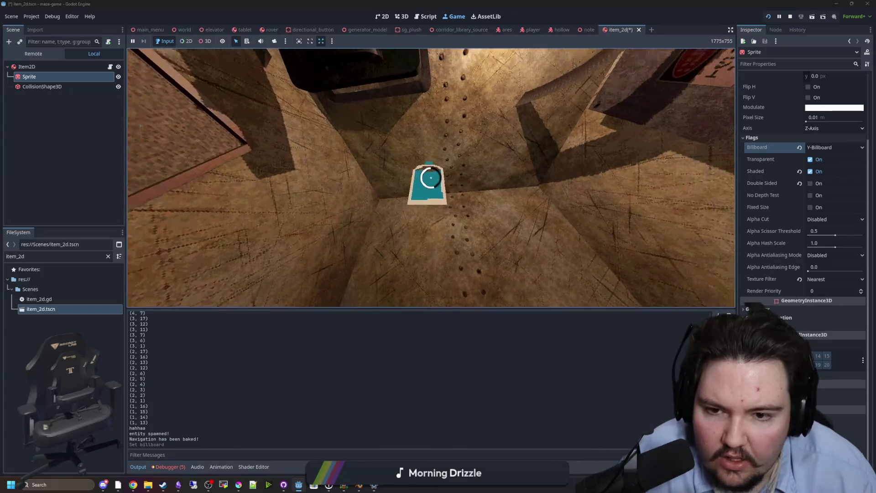
pyautogui.press('w')
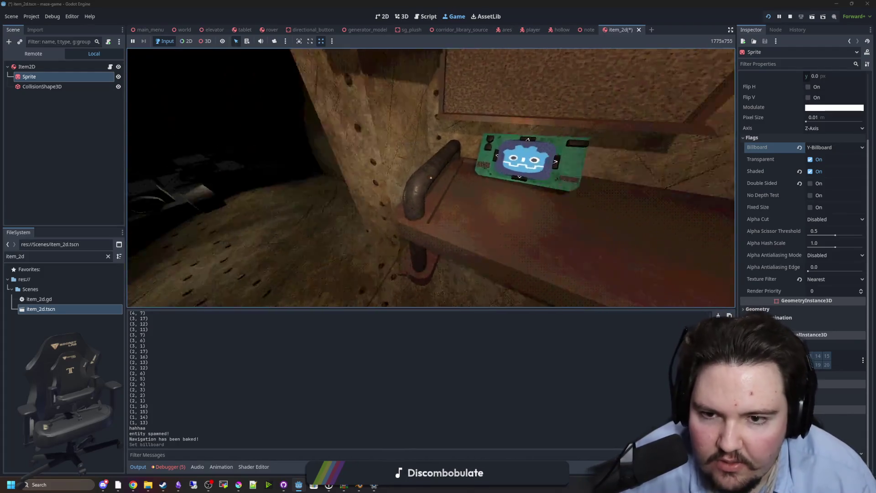
pyautogui.press('e')
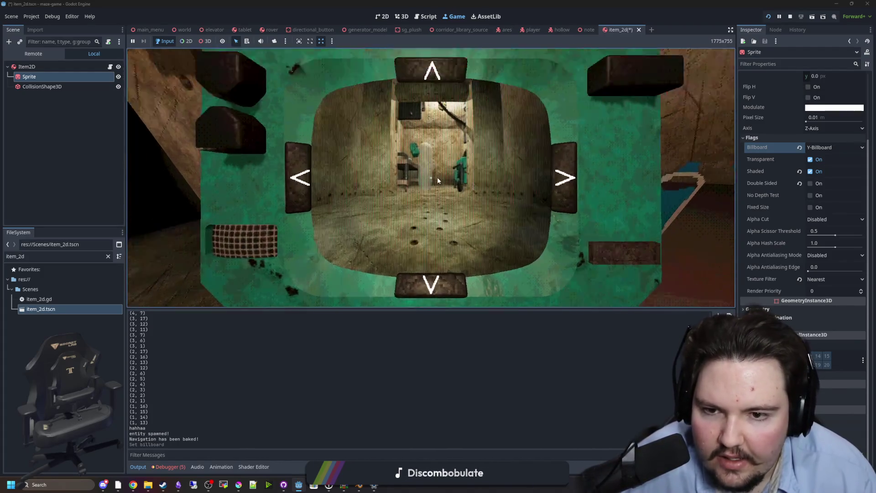
pyautogui.press('e')
pyautogui.press('w')
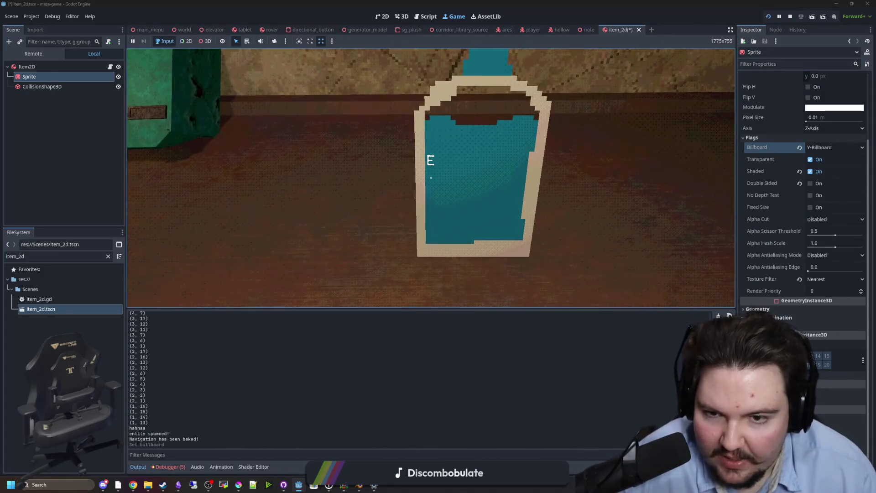
pyautogui.press('s')
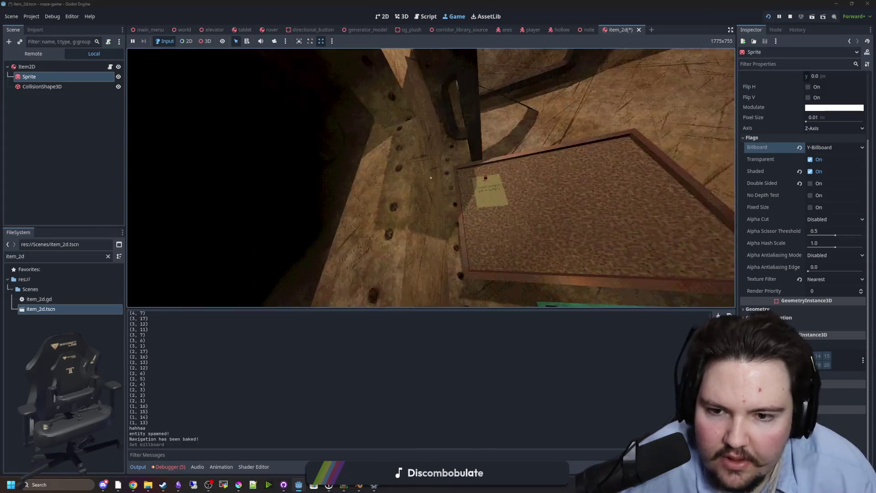
pyautogui.press('w')
pyautogui.press('s')
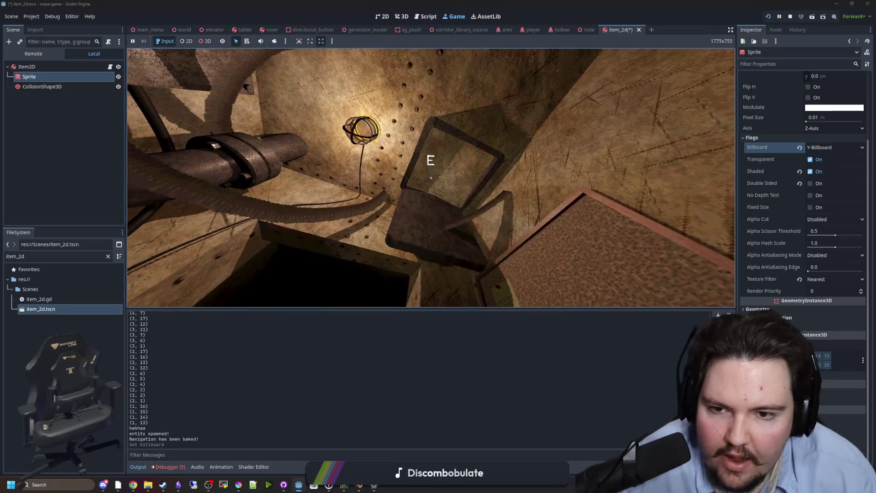
pyautogui.press('w')
pyautogui.press('s')
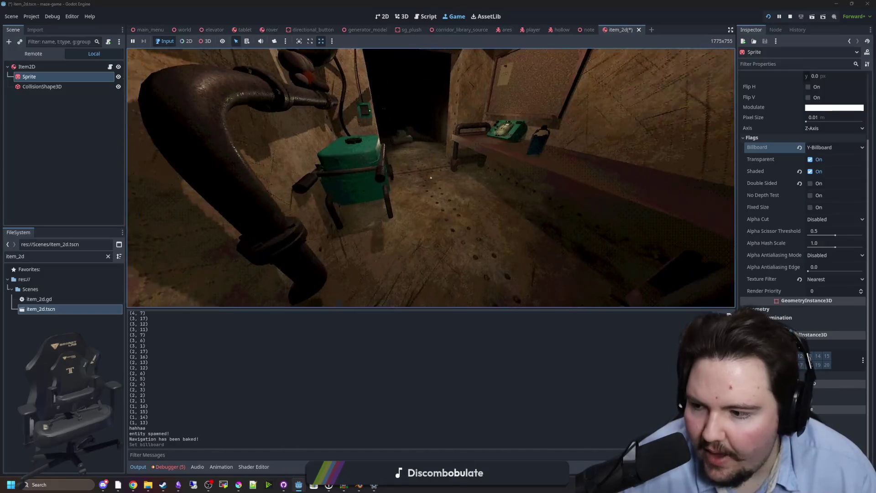
pyautogui.press('w')
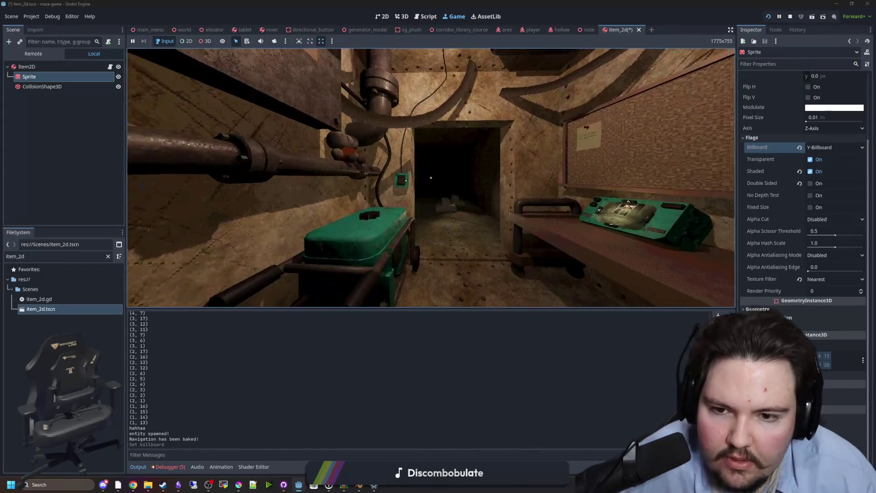
pyautogui.press('w')
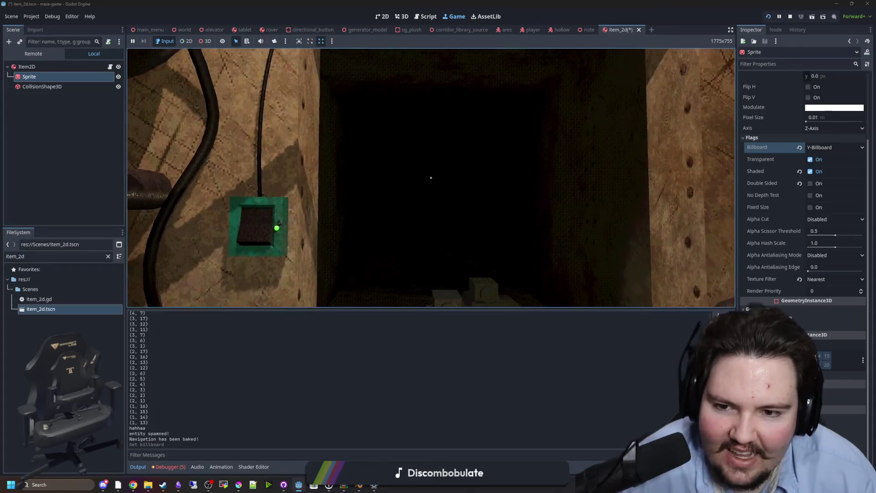
pyautogui.moveTo(431, 178)
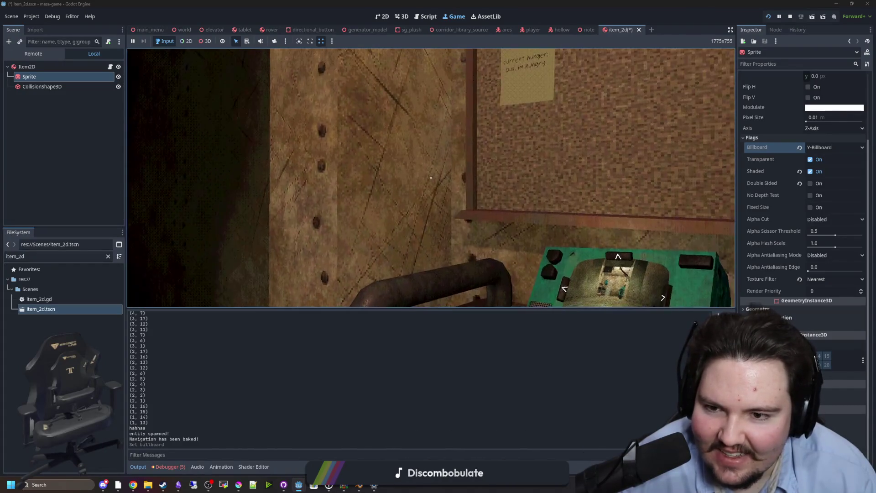
pyautogui.press('w')
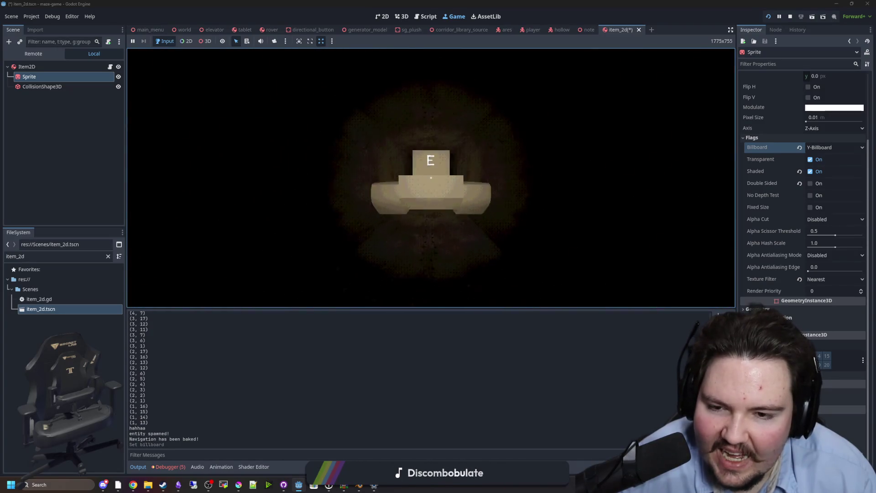
pyautogui.press('e')
pyautogui.press('w')
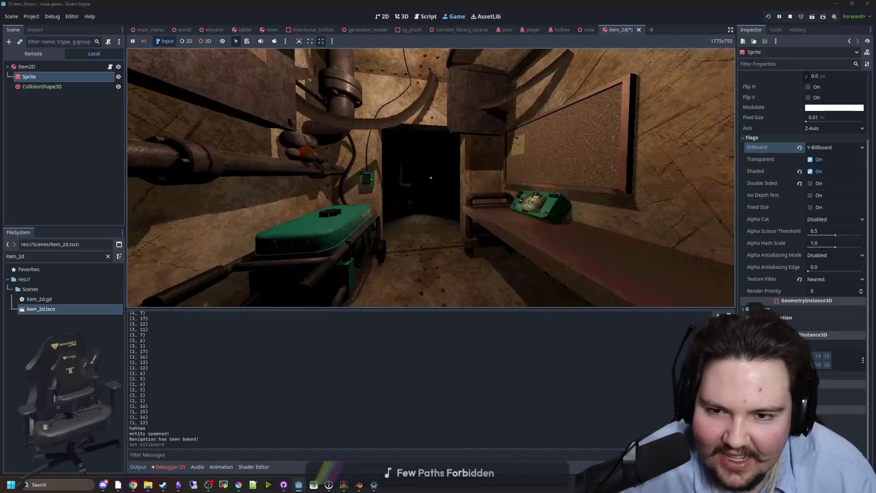
# Step: Pick up the blue bottle, drop it, regrab it and carry it to the shelf with the radio
pyautogui.press('e')
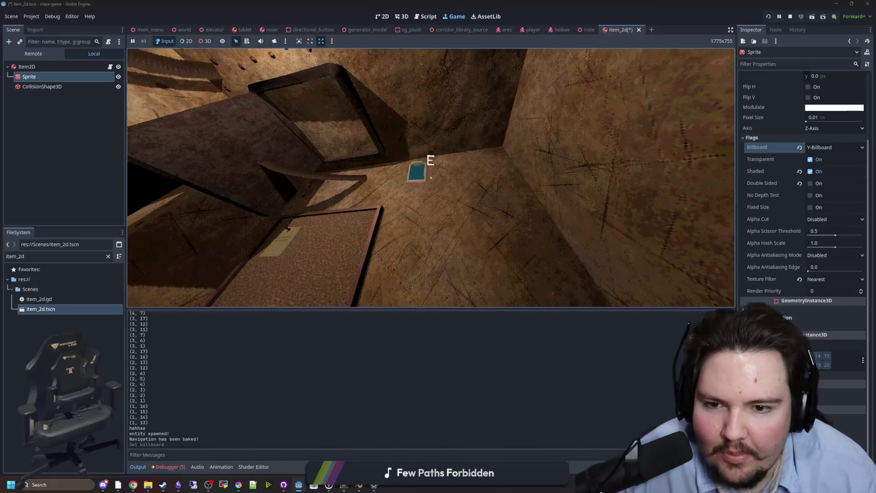
pyautogui.press('e')
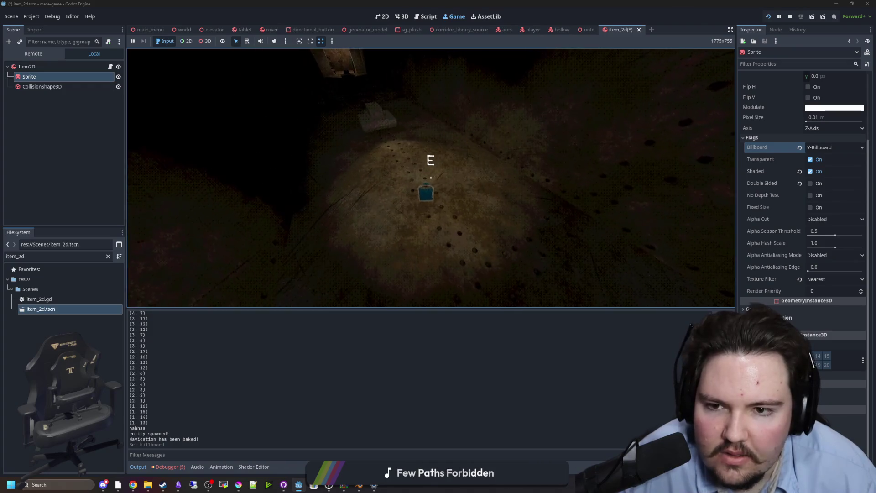
pyautogui.press('e')
pyautogui.press('w')
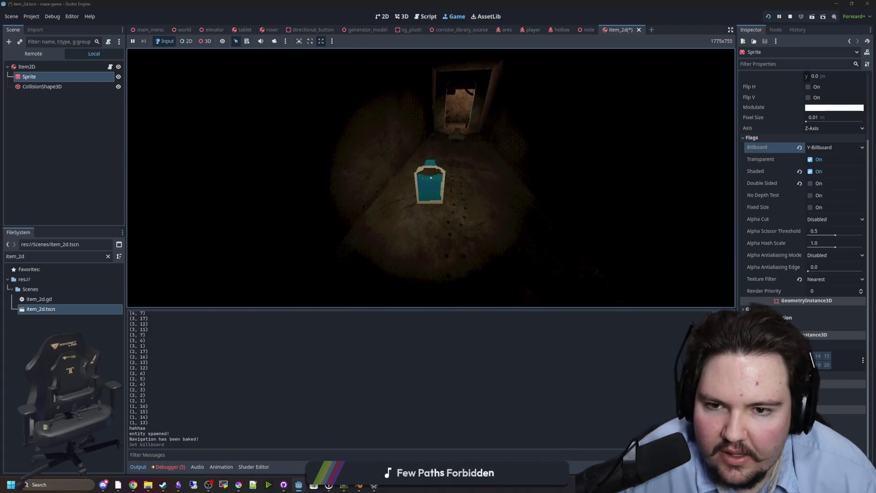
pyautogui.press('e')
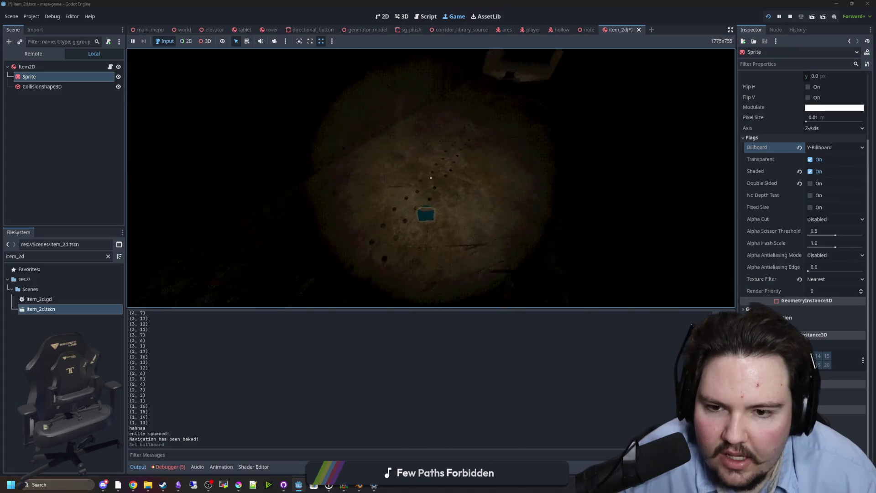
pyautogui.press('e')
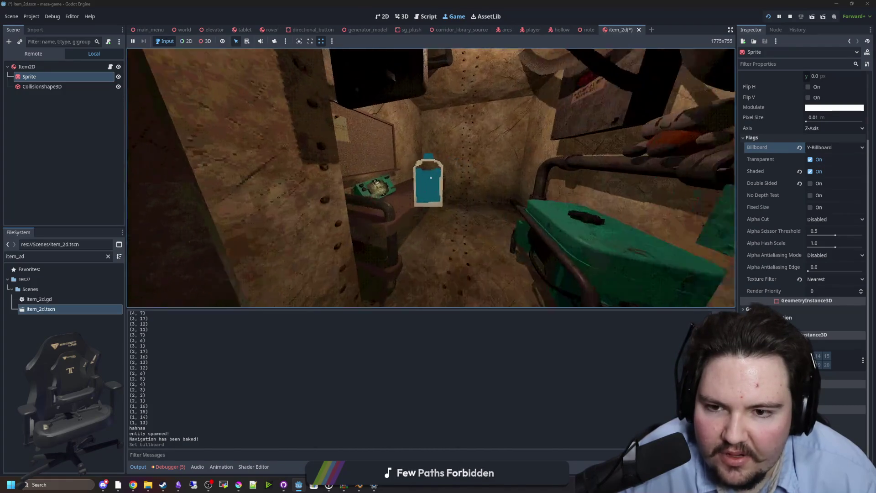
pyautogui.press('s')
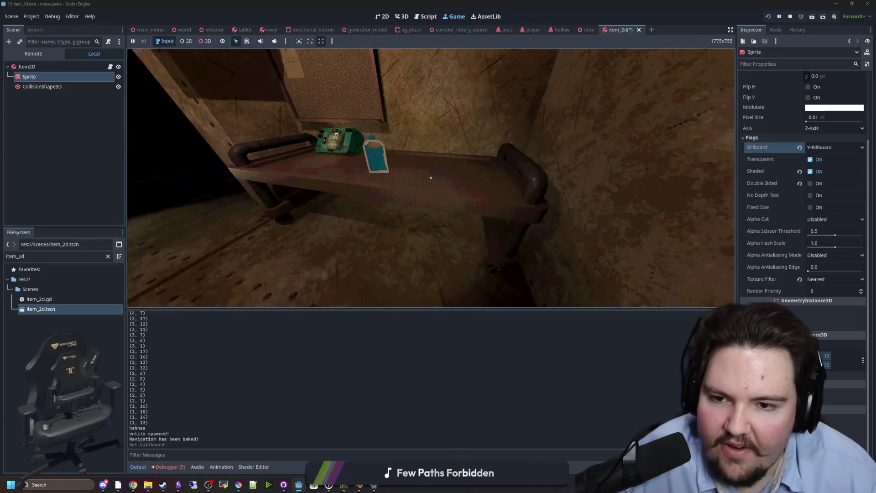
pyautogui.press('w')
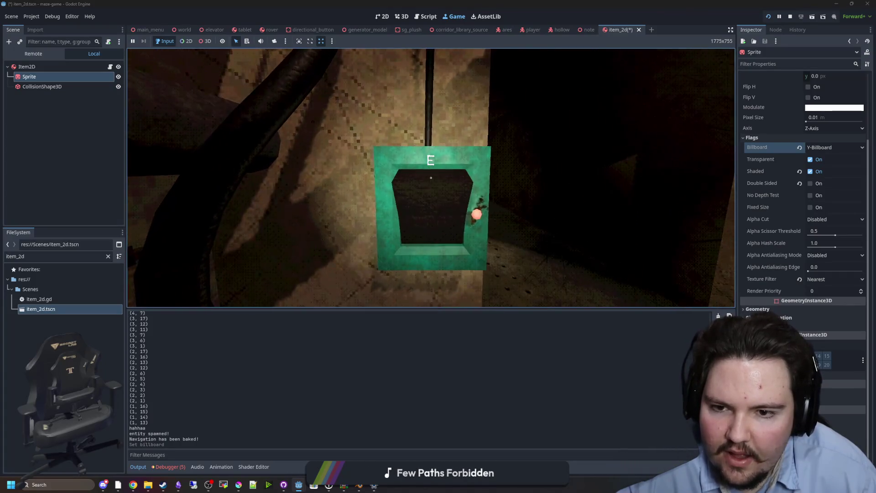
# Step: Walk back through the room, grab the bottle and turn the rover right from the green controller
pyautogui.press('s')
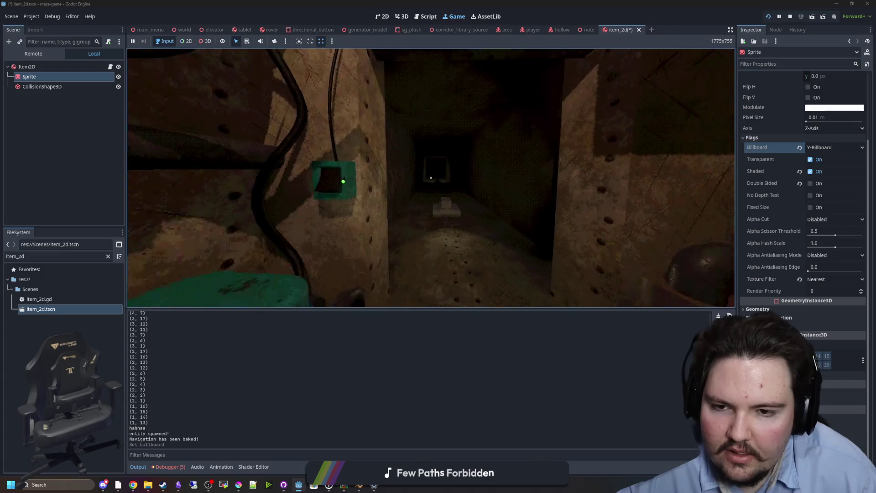
pyautogui.press('s')
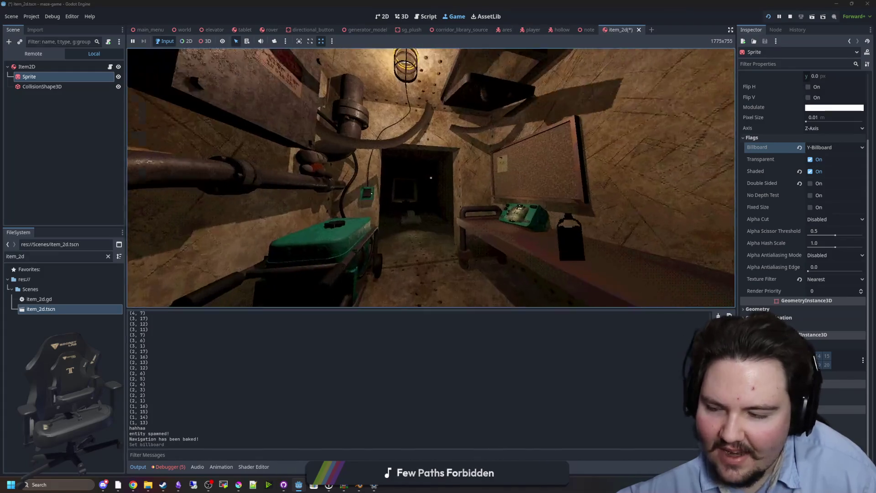
pyautogui.press('w')
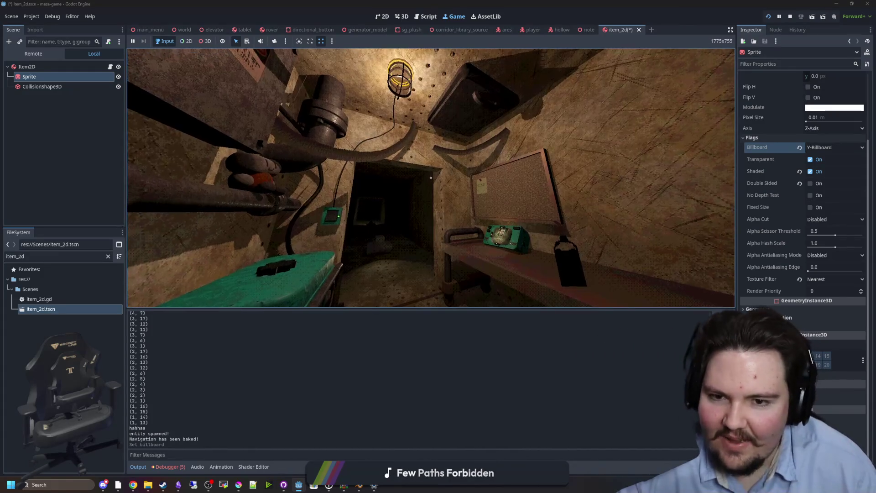
pyautogui.press('w')
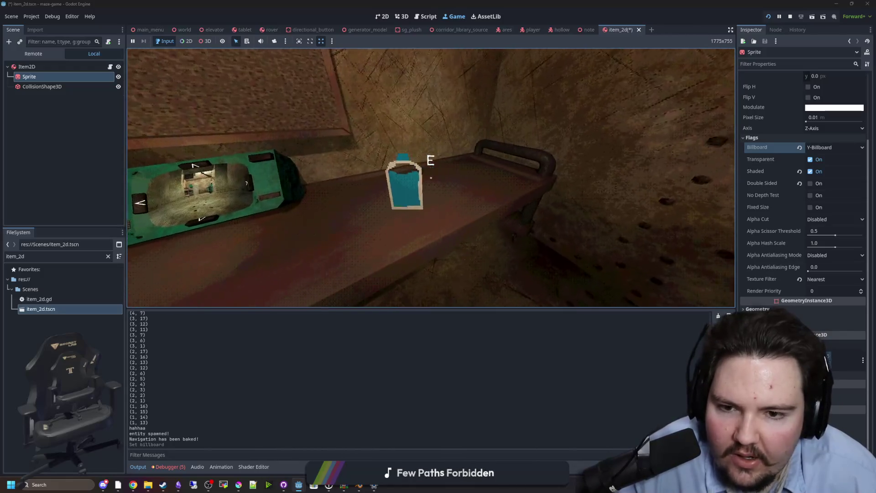
pyautogui.press('e')
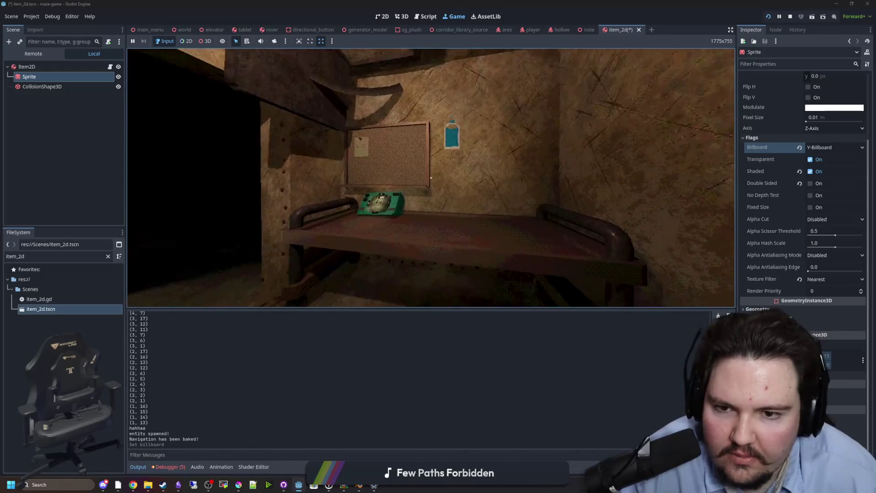
pyautogui.press('e')
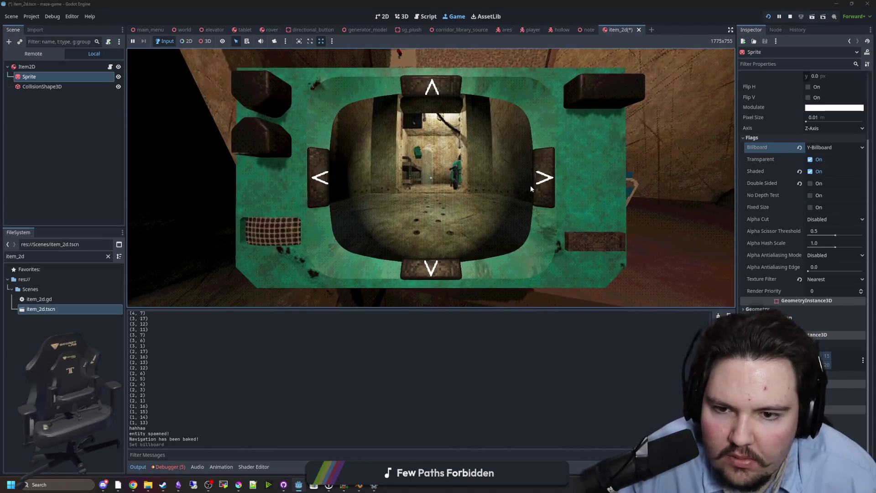
pyautogui.click(550, 173)
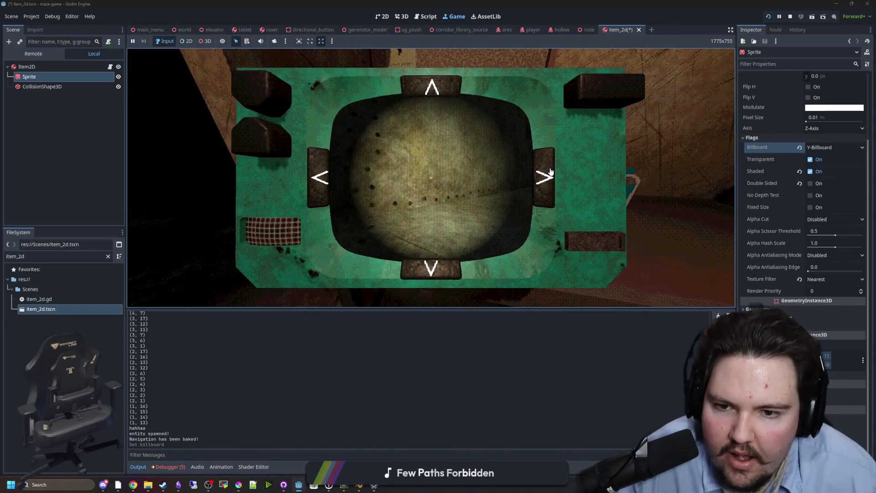
pyautogui.press('e')
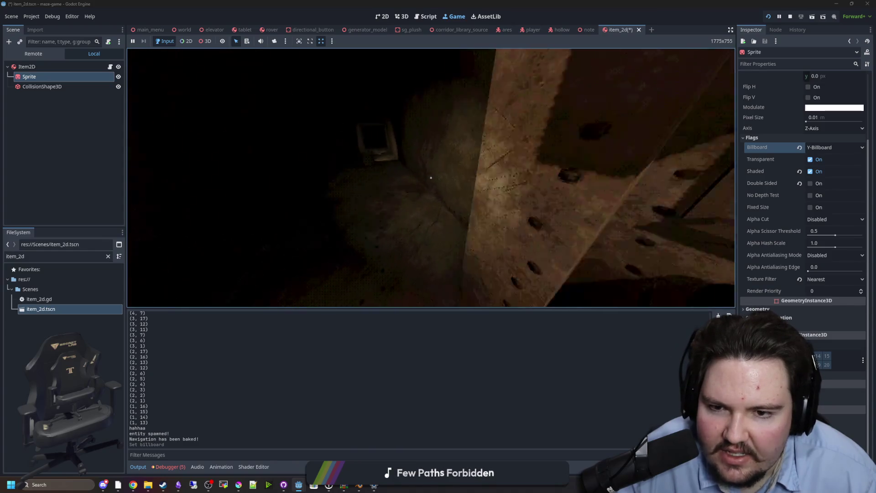
# Step: Pick up the tablet, turn the rover away from the white box, and pause the game
pyautogui.press('e')
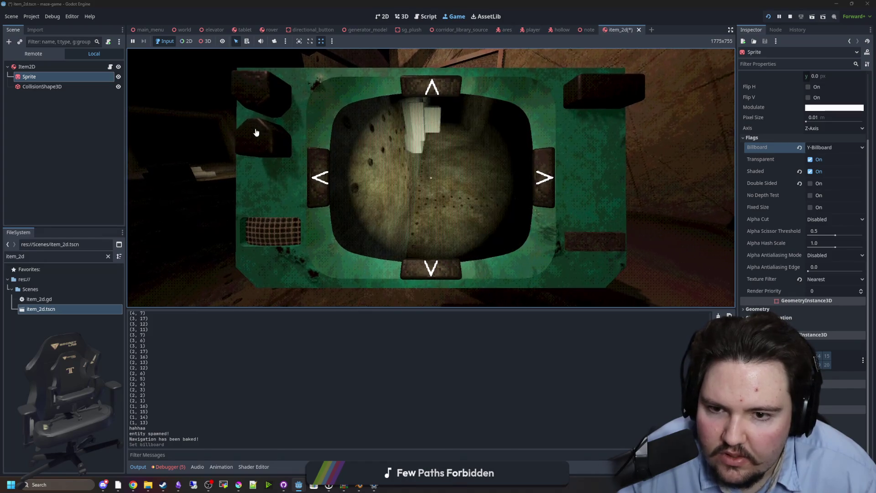
pyautogui.click(318, 173)
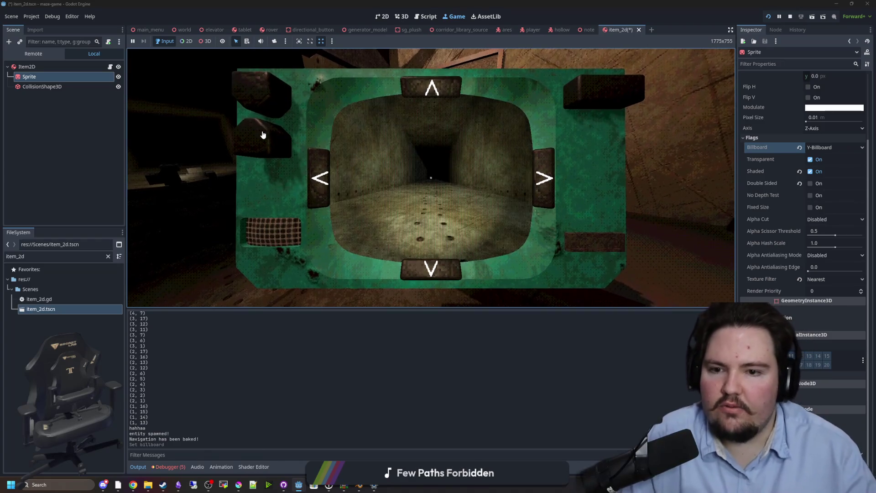
pyautogui.press('Escape')
pyautogui.press('Escape')
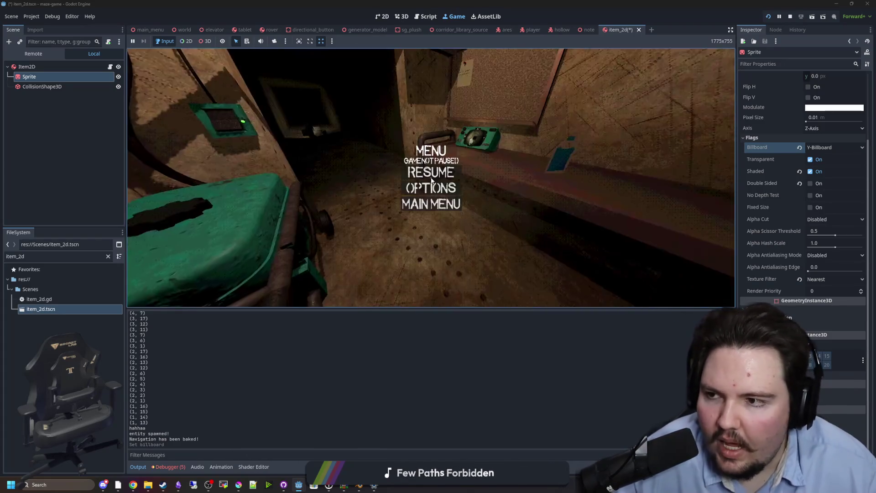
pyautogui.click(108, 256)
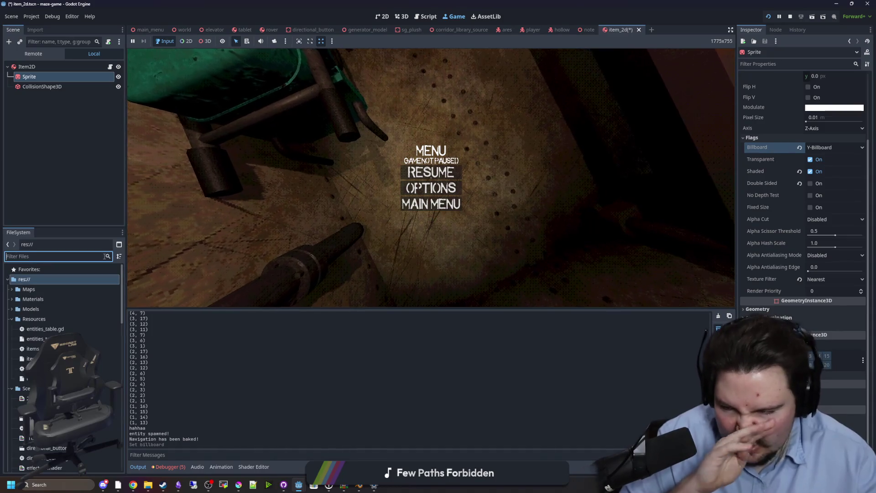
# Step: Filter the FileSystem for 'tablet' and open tablet.gd in the script editor
pyautogui.write('tablet')
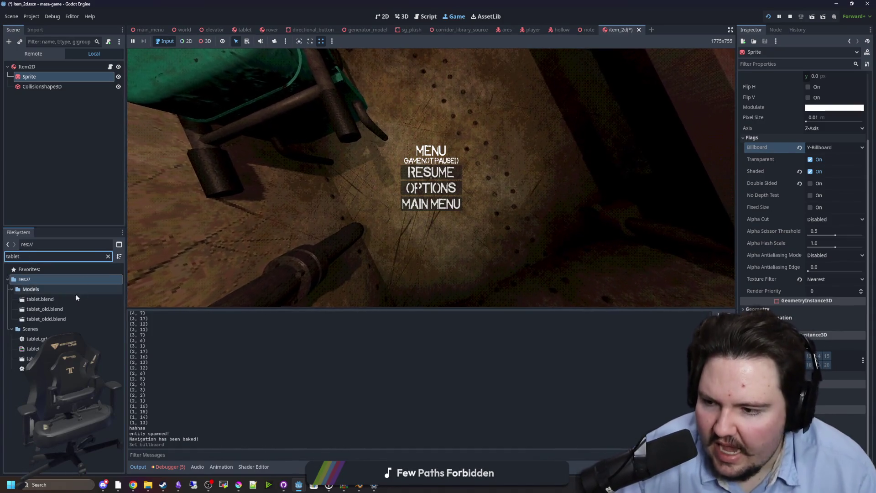
pyautogui.doubleClick(36, 339)
pyautogui.click(347, 228)
pyautogui.hotkey('ctrl', 's')
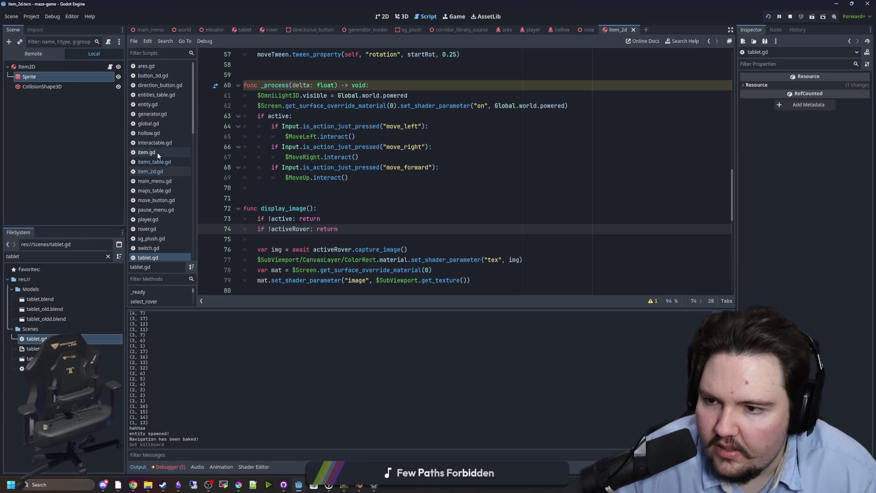
pyautogui.press('Up')
pyautogui.press('Up')
pyautogui.press('Up')
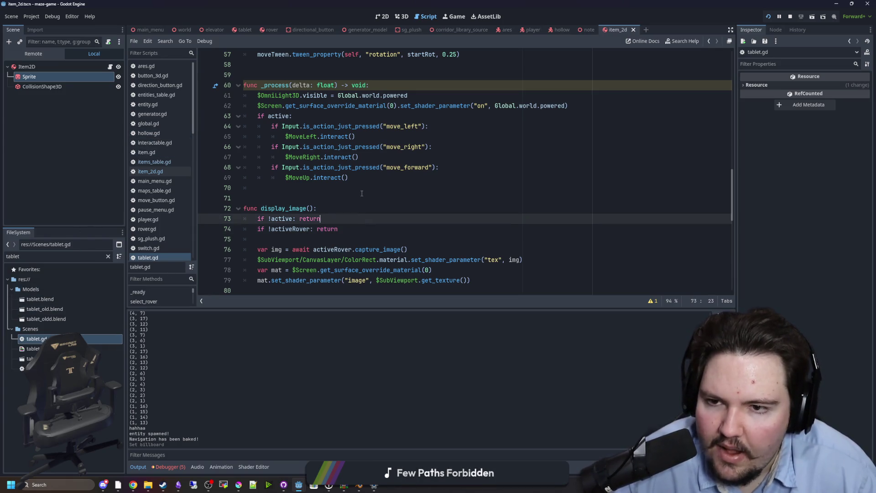
pyautogui.hotkey('ctrl', 's')
# Step: Search tablet.gd for 'align_rover' and jump to the 'aligned' definition in rover.gd
pyautogui.hotkey('ctrl', 'f')
pyautogui.write('align')
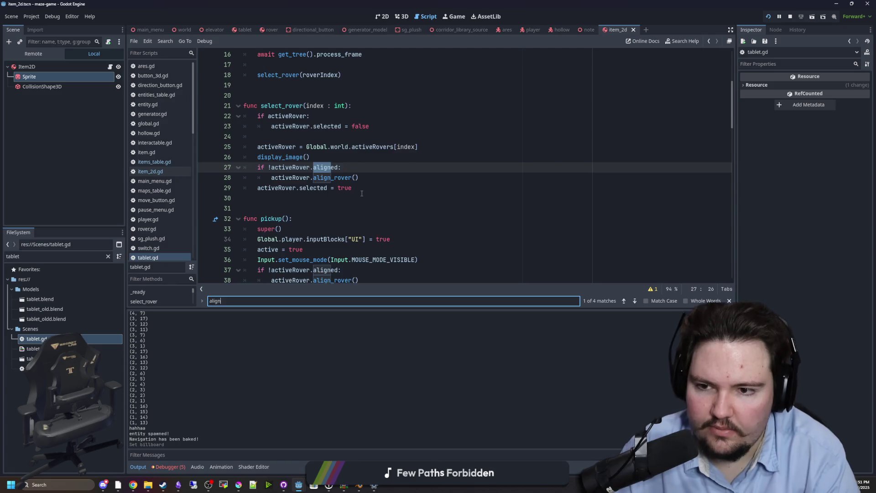
pyautogui.write('_rover')
pyautogui.click(361, 191)
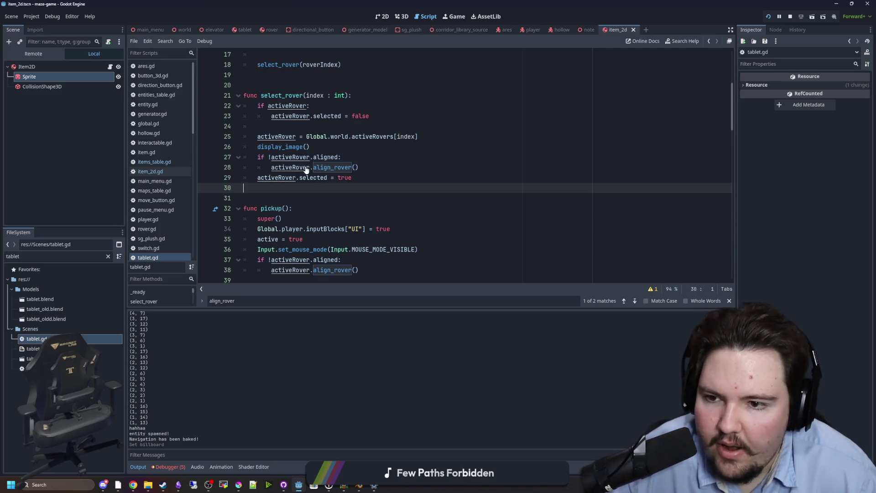
pyautogui.keyDown('ctrl'); pyautogui.click(326, 159); pyautogui.keyUp('ctrl')
pyautogui.click(320, 154)
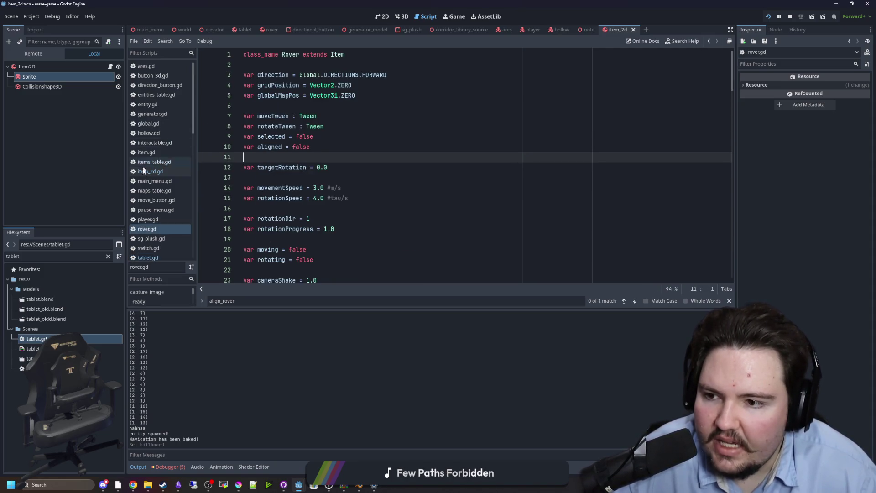
# Step: Filter the script list for 'rov' and open rover.gd at its _process function
pyautogui.doubleClick(98, 255)
pyautogui.write('rover')
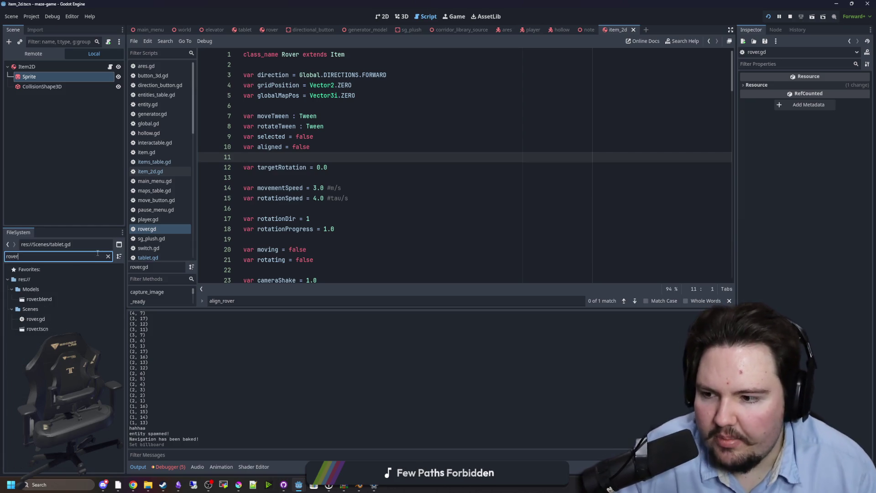
pyautogui.click(45, 319)
pyautogui.scroll(-5, 329, 224)
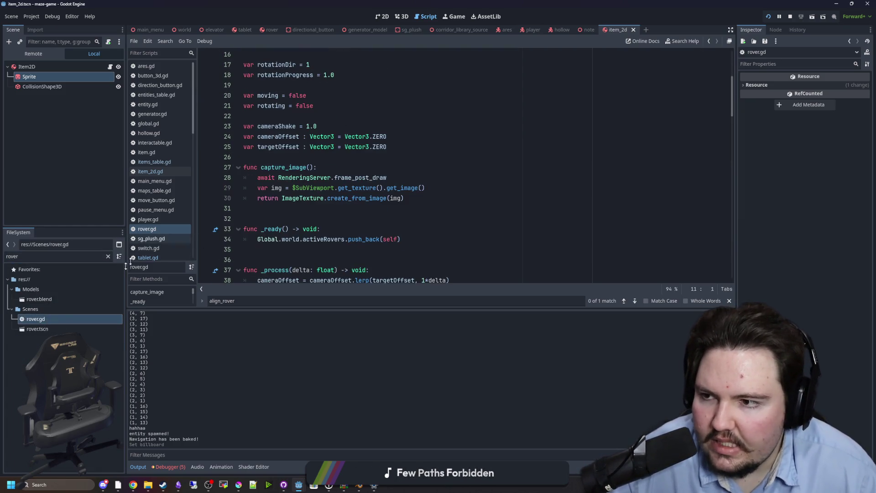
pyautogui.scroll(-4, 274, 201)
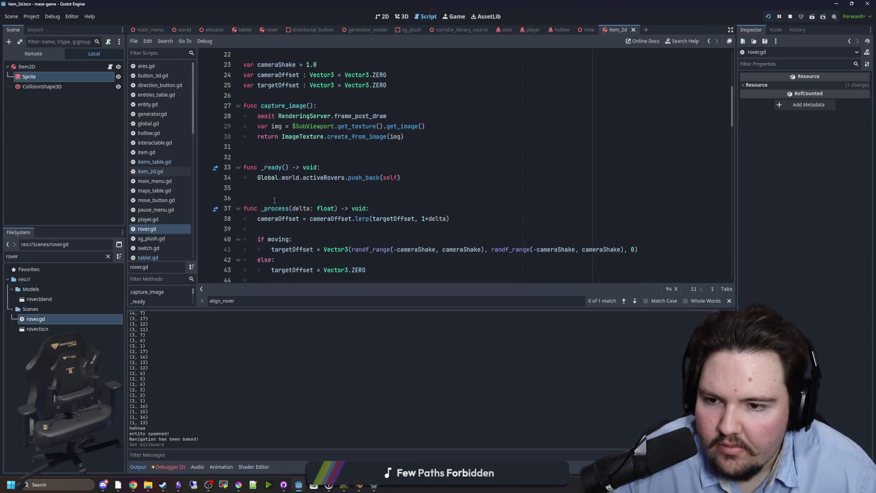
# Step: Add print("ha") debug lines under the x and z rotation checks
pyautogui.click(336, 161)
pyautogui.scroll(-4, 332, 162)
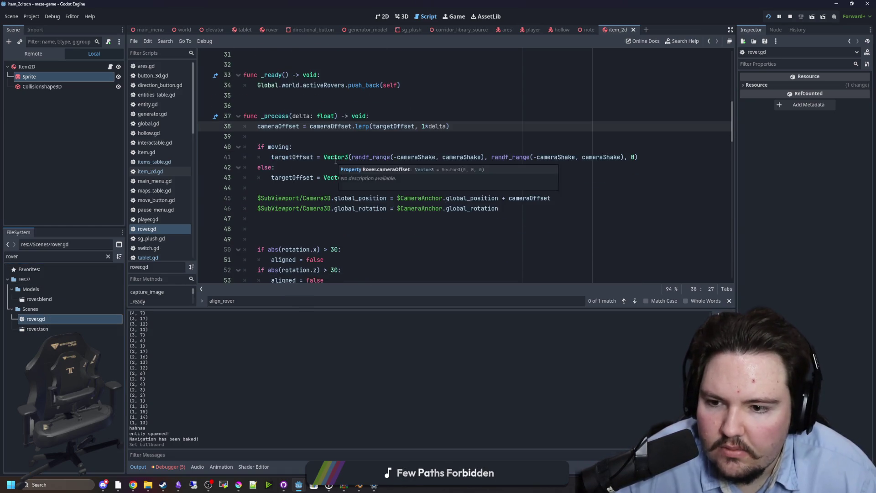
pyautogui.scroll(1, 294, 196)
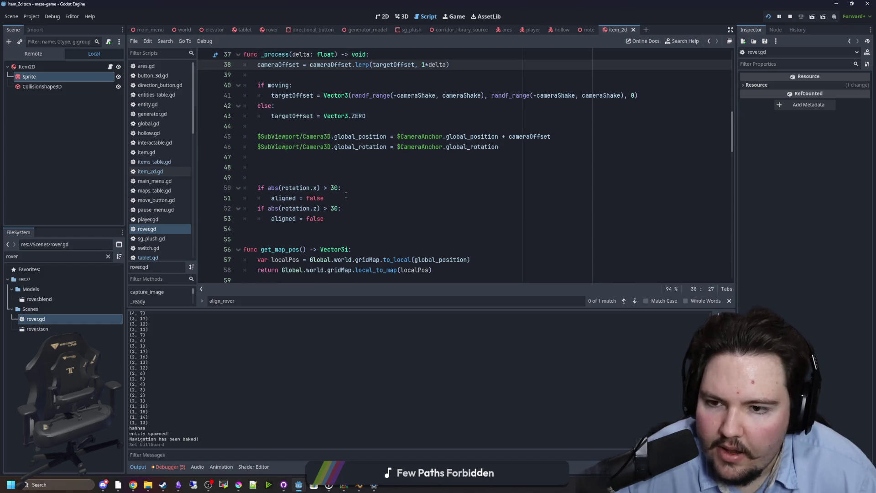
pyautogui.click(355, 188)
pyautogui.press('Return')
pyautogui.write('print("')
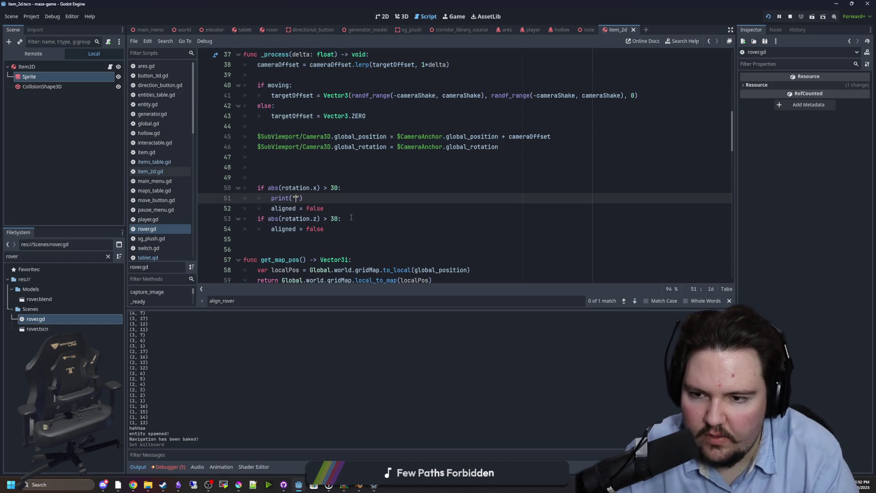
pyautogui.press('Up')
pyautogui.press('Up')
pyautogui.press('Up')
pyautogui.moveTo(309, 199); pyautogui.dragTo(271, 199)
pyautogui.hotkey('ctrl', 'c')
pyautogui.click(346, 218)
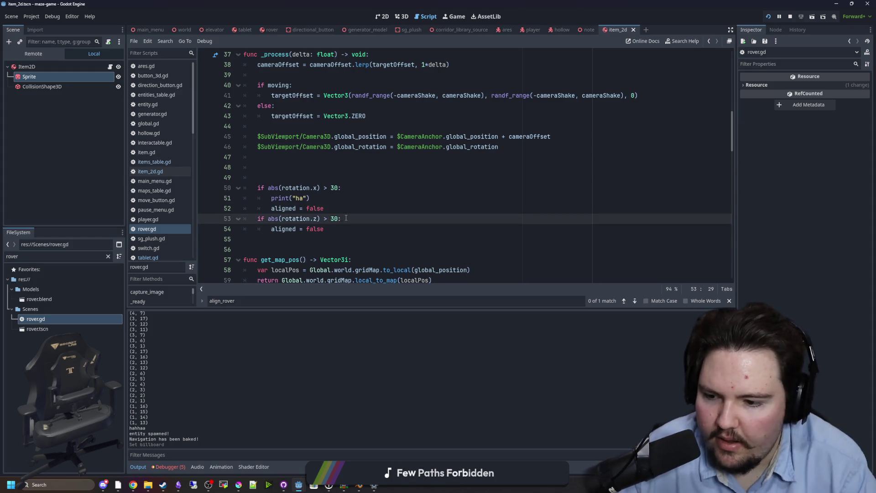
pyautogui.press('Return')
pyautogui.hotkey('ctrl', 'v')
pyautogui.click(349, 208)
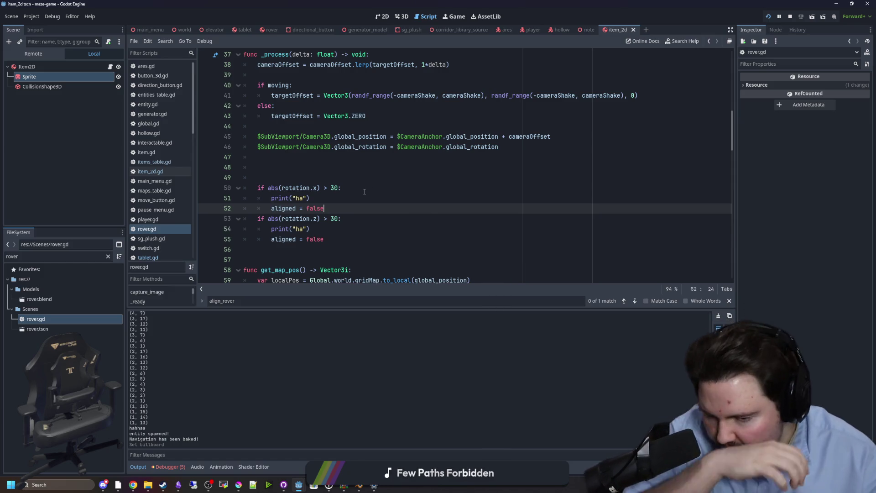
pyautogui.click(338, 182)
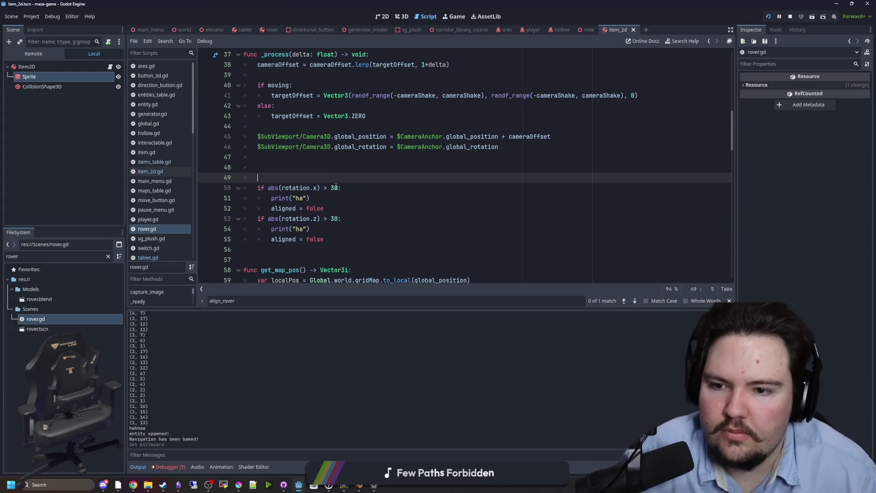
# Step: Change the x and z rotation checks from 'abs(rotation) > 30' to '!= 0'
pyautogui.click(337, 188)
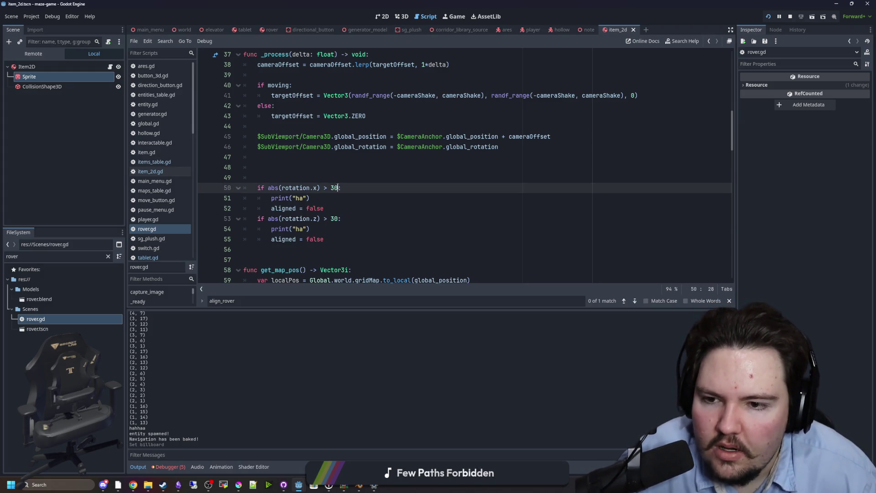
pyautogui.write('!= 0:')
pyautogui.click(382, 174)
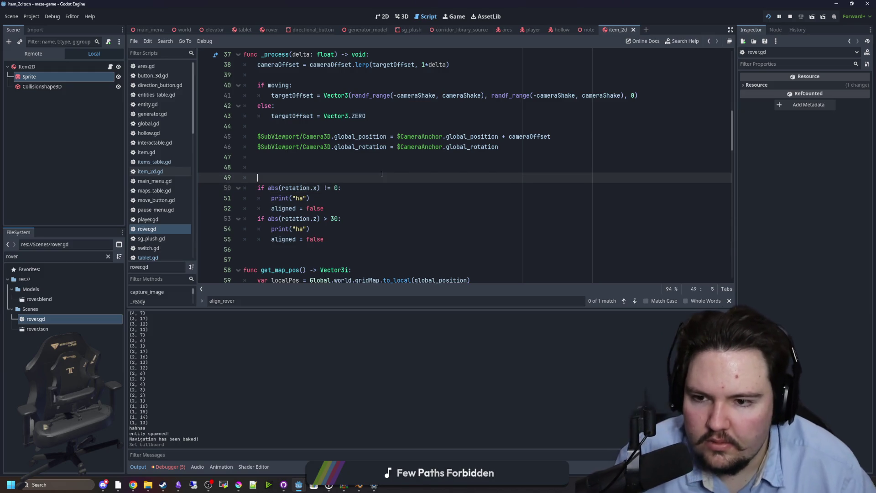
pyautogui.doubleClick(335, 219)
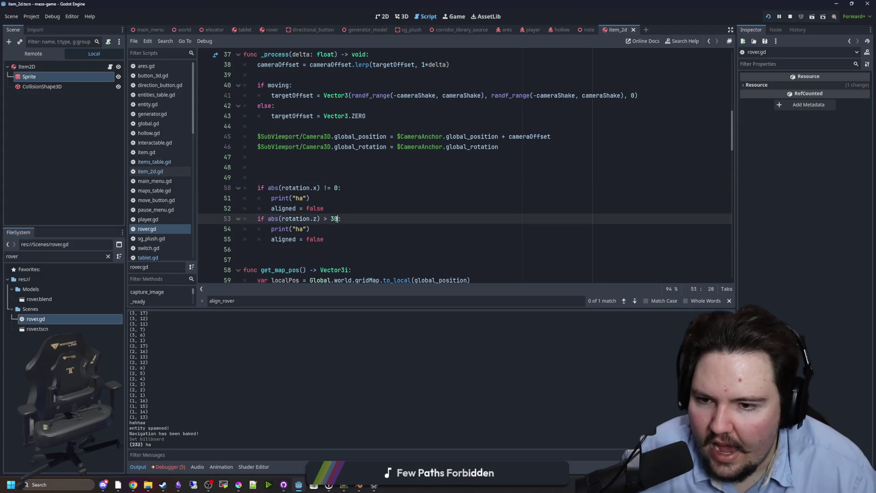
pyautogui.press('BackSpace')
pyautogui.write('=')
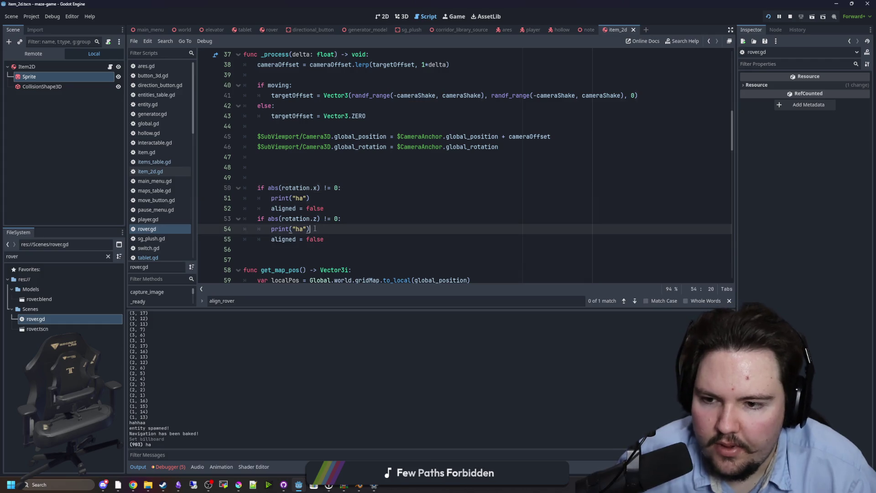
# Step: Delete both print("ha") debug lines and return to the running game
pyautogui.tripleClick(245, 229)
pyautogui.press('BackSpace')
pyautogui.tripleClick(245, 199)
pyautogui.hotkey('ctrl', 'shift', 'k')
pyautogui.click(365, 167)
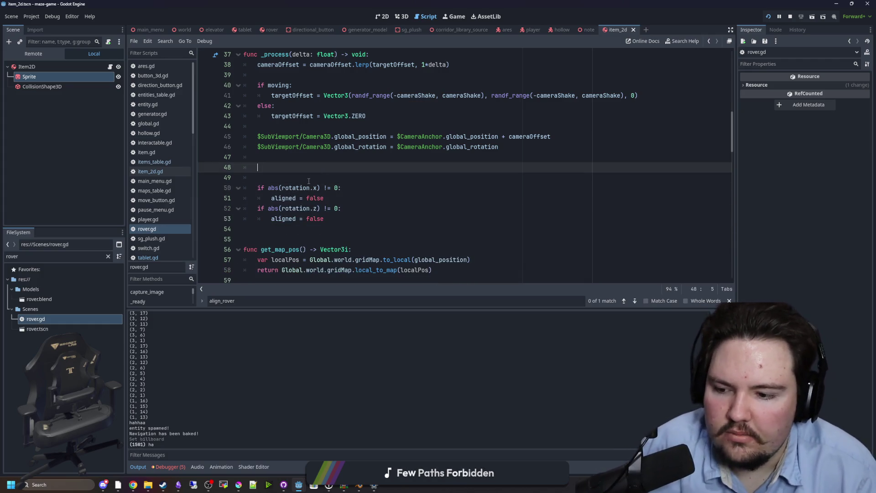
pyautogui.click(456, 18)
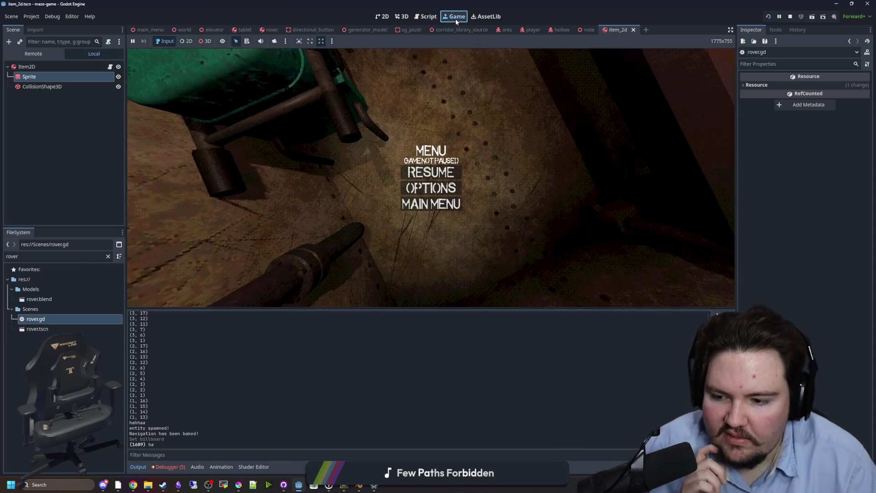
# Step: Close the pause menu, pick up the tablet, and steer the rover left, forward and right
pyautogui.press('Escape')
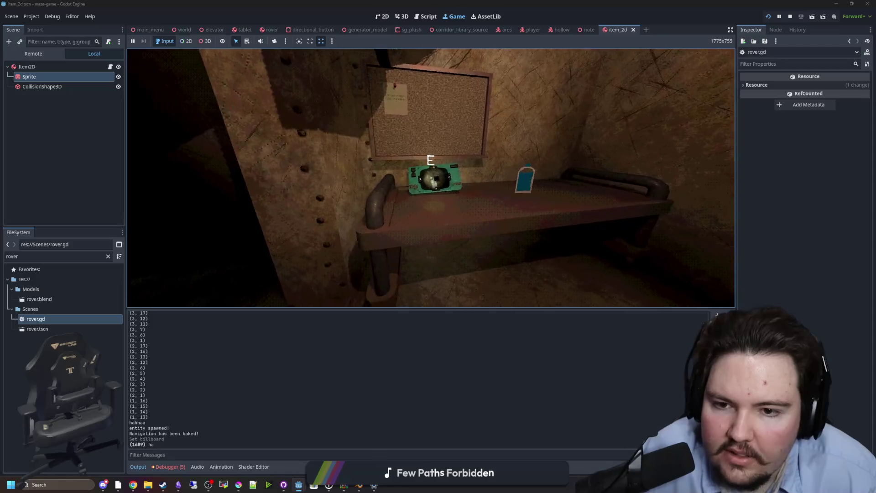
pyautogui.click(431, 177)
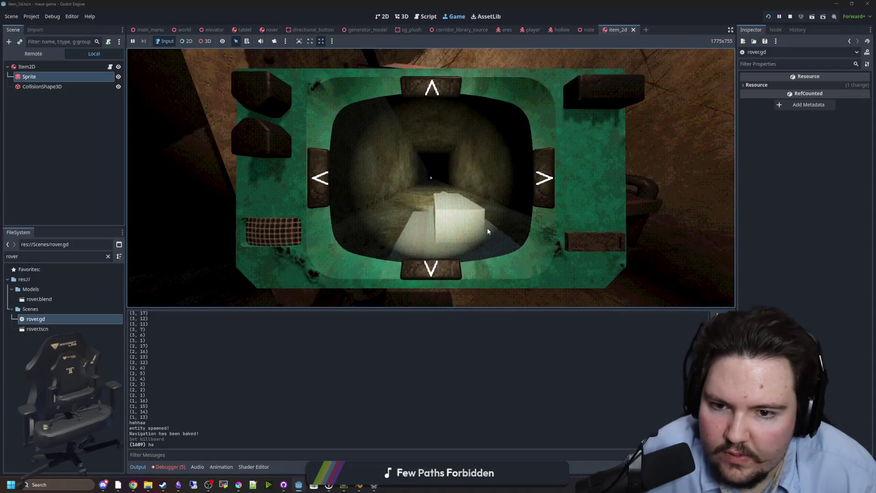
pyautogui.click(318, 176)
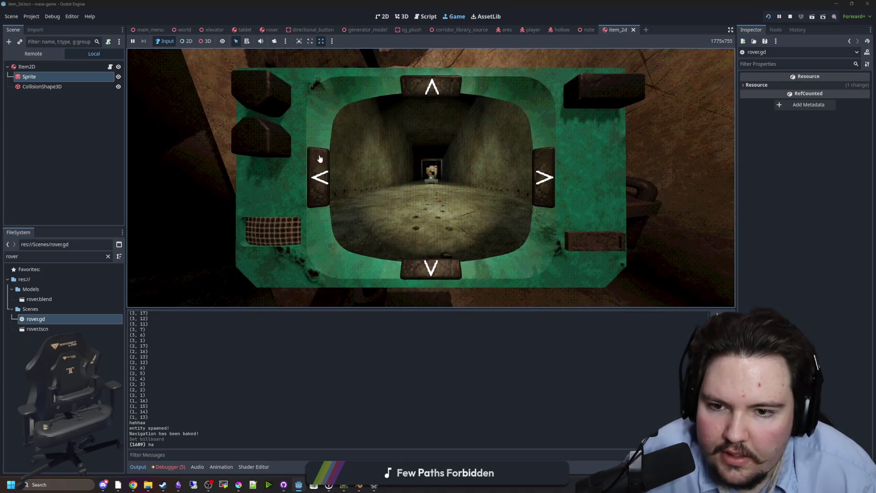
pyautogui.click(440, 93)
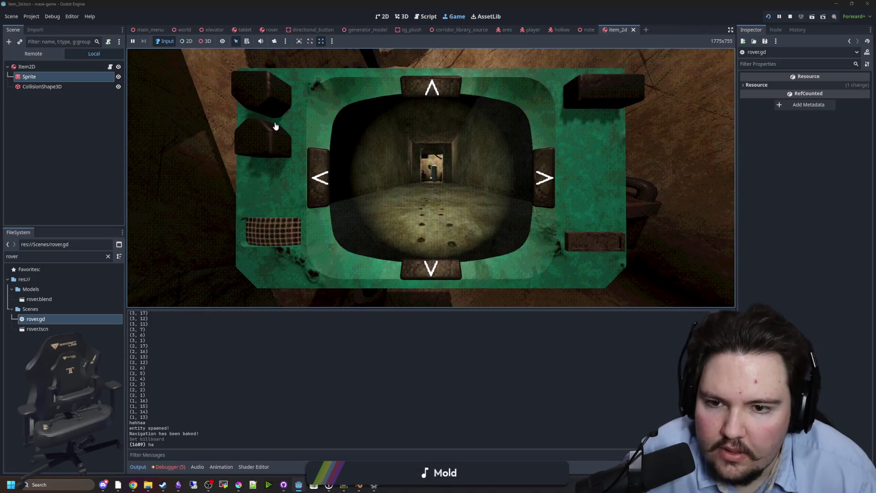
pyautogui.click(550, 170)
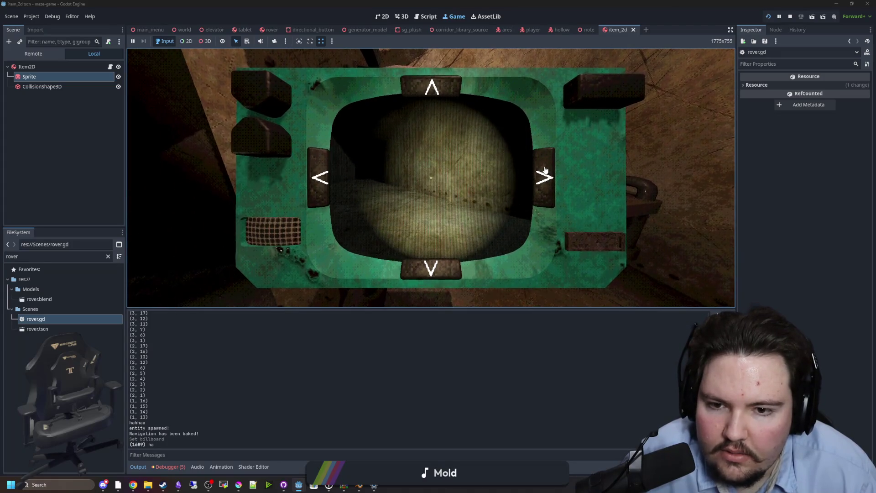
pyautogui.click(545, 170)
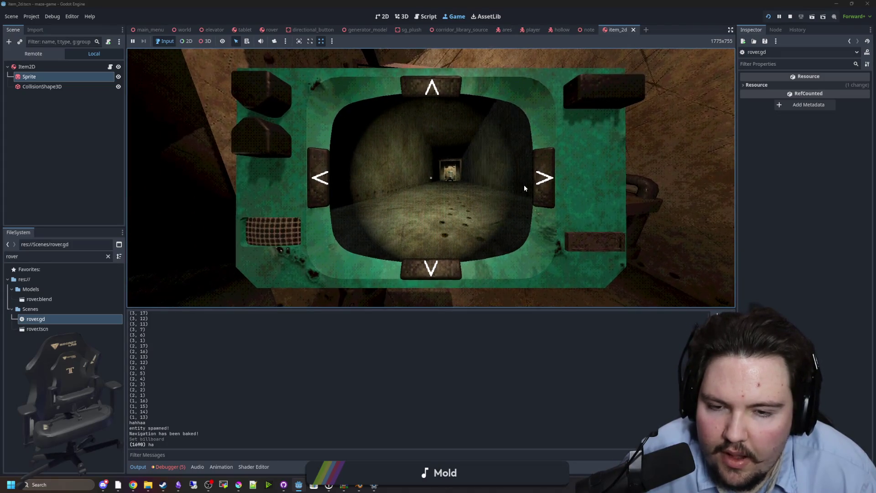
pyautogui.press('Tab')
# Step: Walk through the lit room toward the corridor, then turn the rover again from the tablet
pyautogui.press('w')
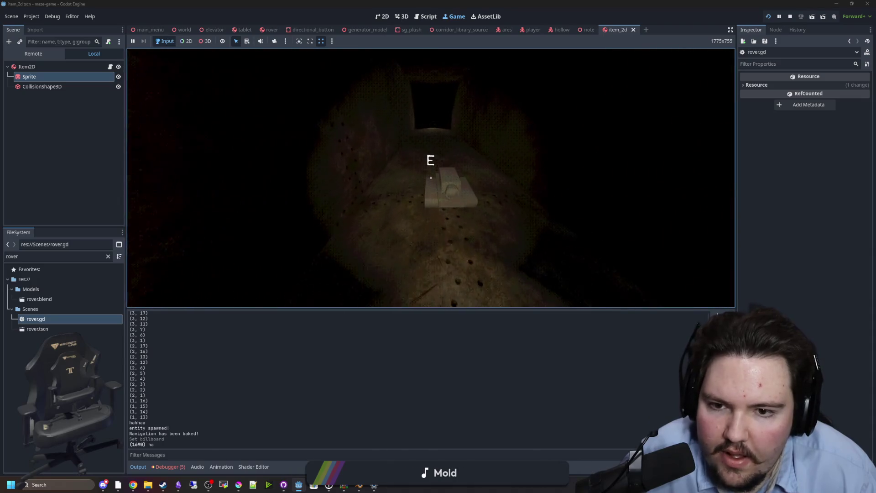
pyautogui.press('w')
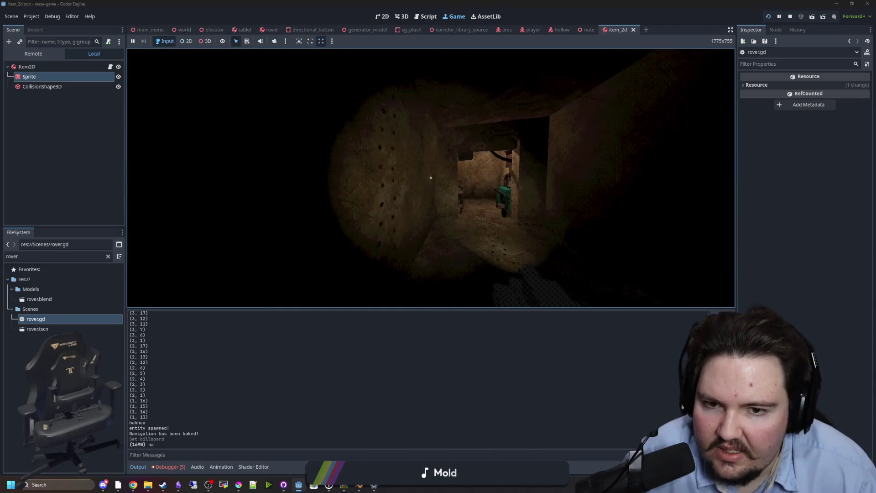
pyautogui.press('w')
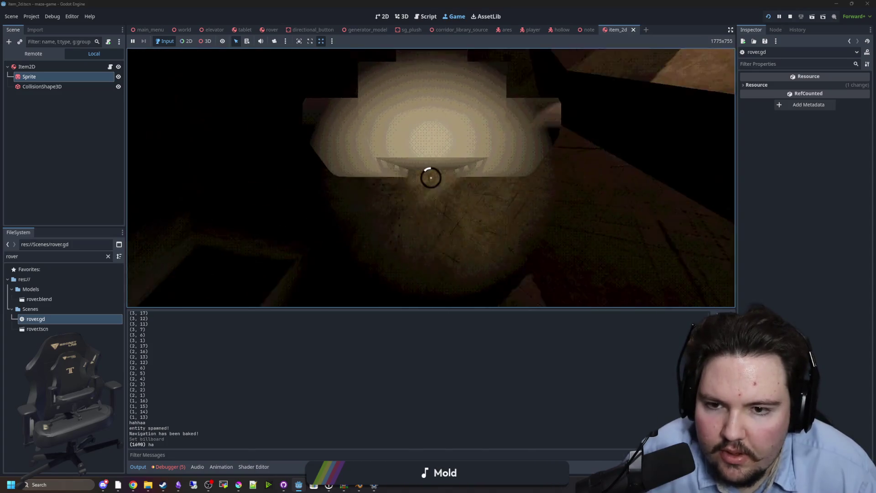
pyautogui.press('w')
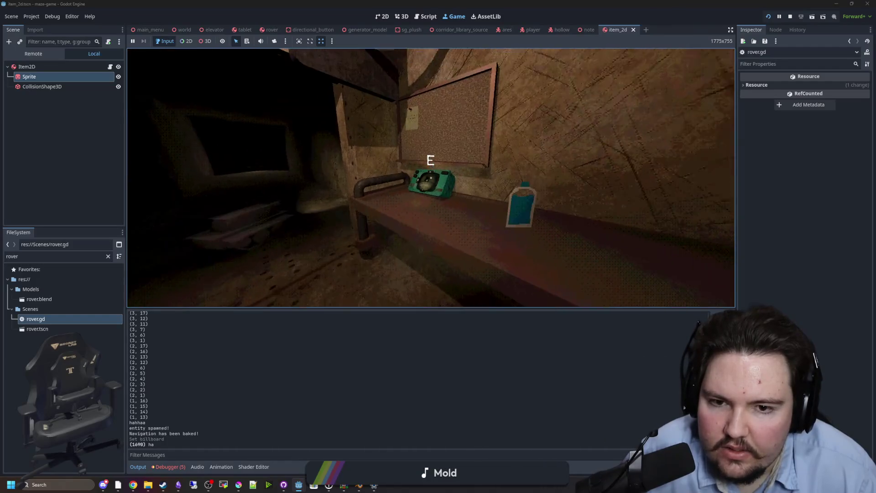
pyautogui.press('e')
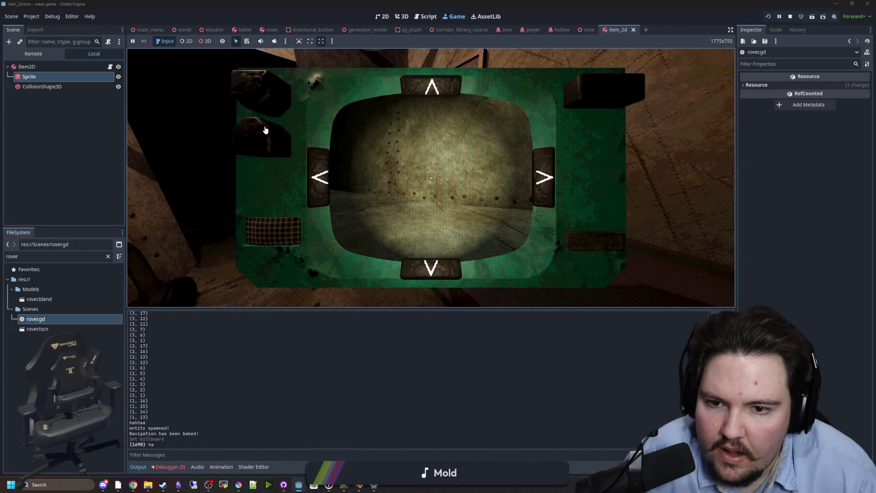
pyautogui.click(323, 174)
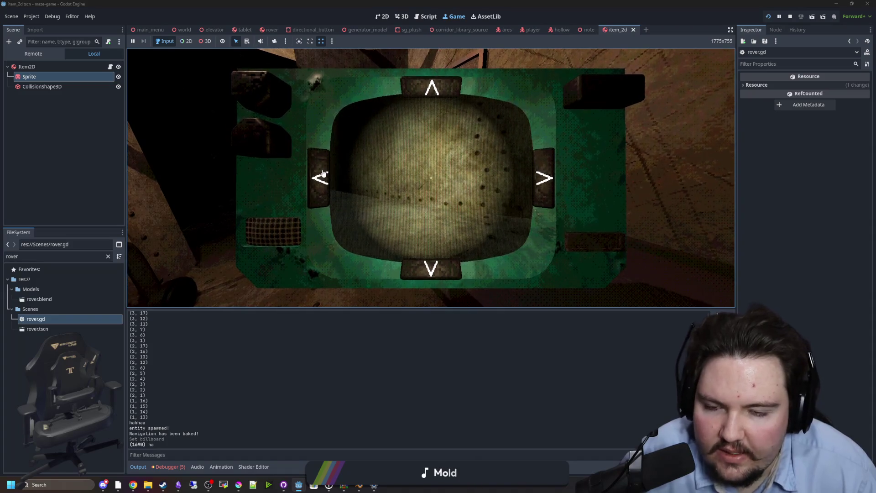
pyautogui.press('e')
# Step: Open the pause menu and stop the running game
pyautogui.press('Escape')
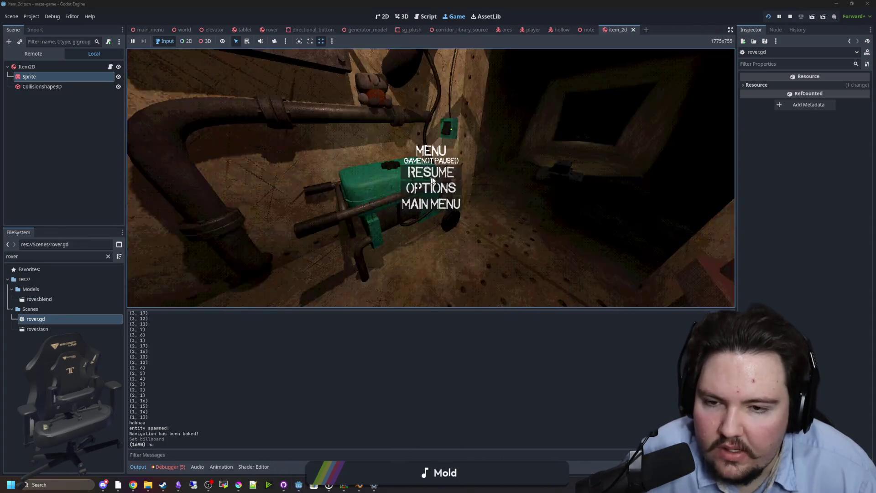
pyautogui.press('super')
pyautogui.click(790, 17)
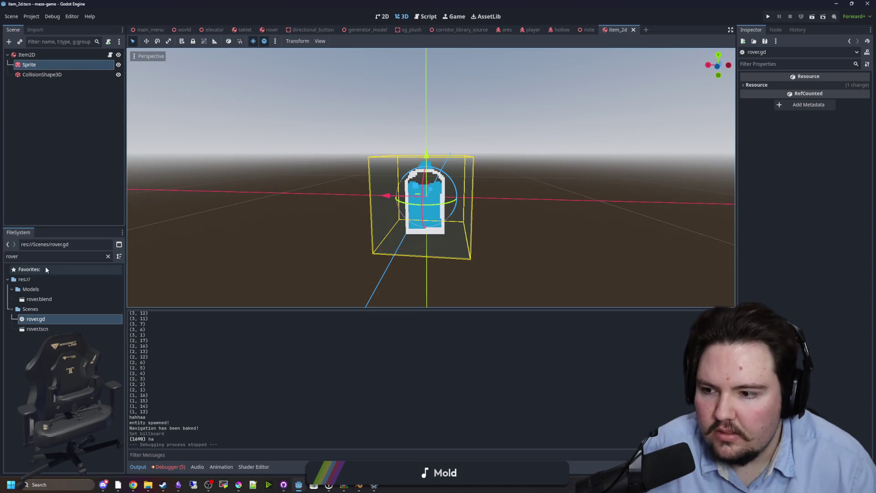
# Step: Open rover.gd and add an 'if !rotating:' condition after the z rotation check
pyautogui.doubleClick(37, 320)
pyautogui.click(332, 210)
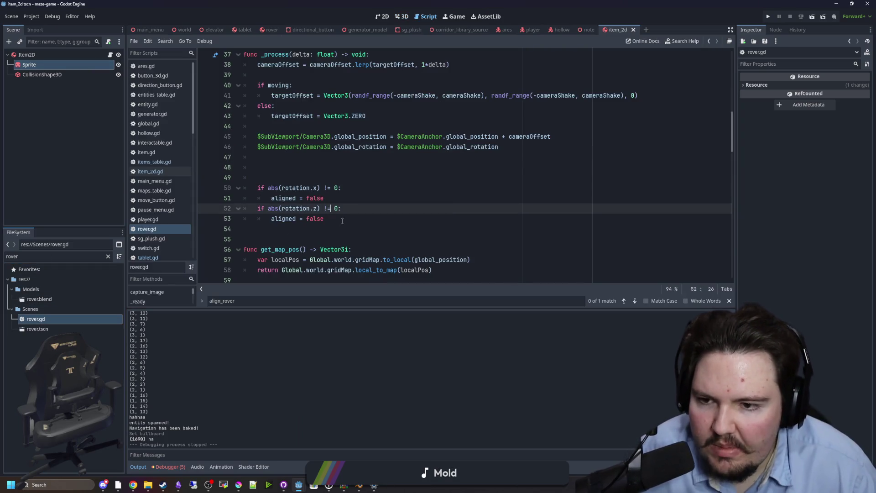
pyautogui.click(343, 220)
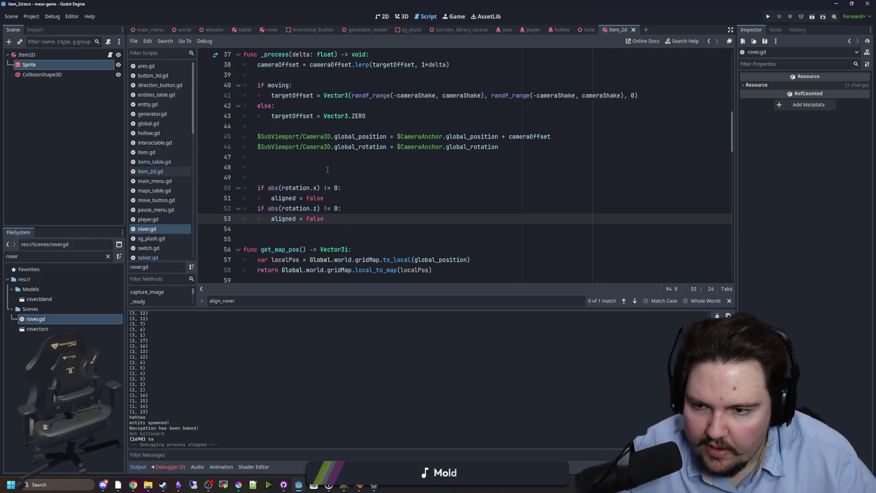
pyautogui.press('Return')
pyautogui.press('Return')
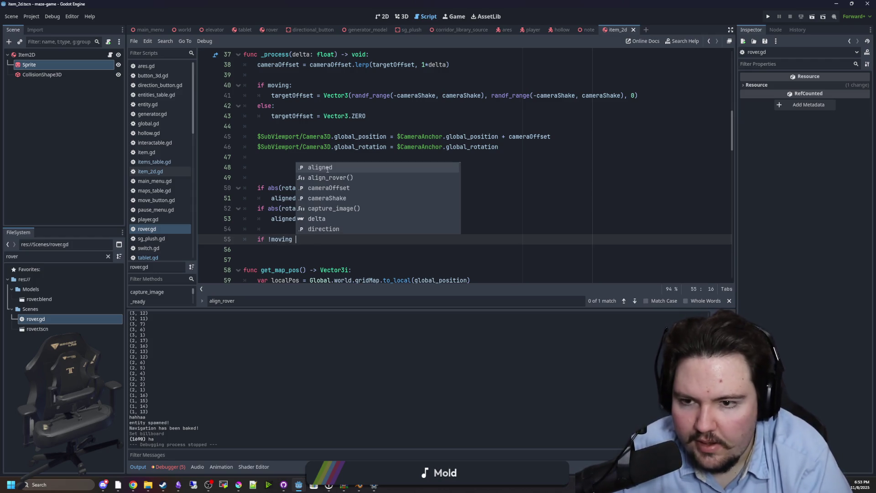
pyautogui.press('BackSpace')
pyautogui.press('BackSpace')
pyautogui.press('BackSpace')
pyautogui.write('r')
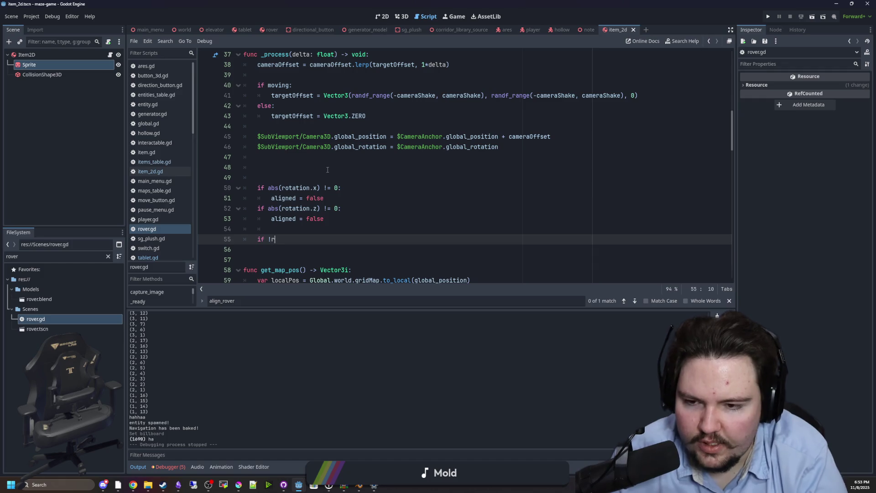
pyautogui.write('ot')
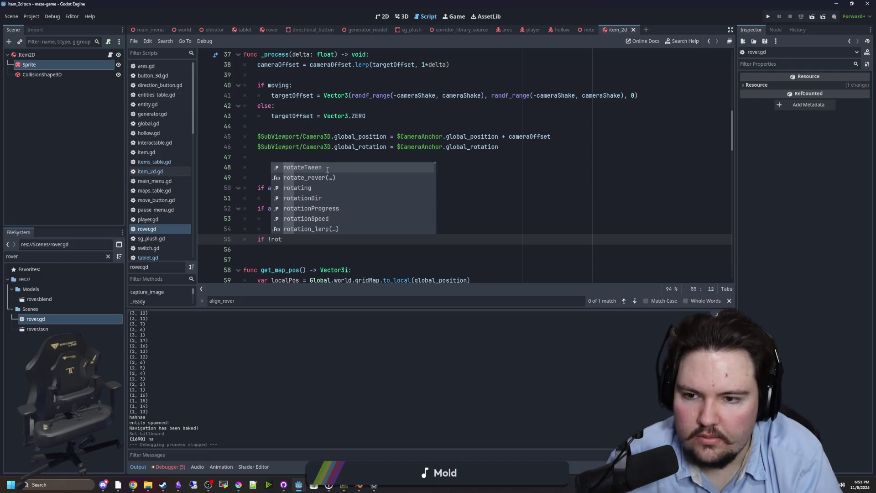
pyautogui.write('ating:')
# Step: Begin a nested 'if fmod(abs(rotation.y)' condition using the fmod autocomplete
pyautogui.press('Return')
pyautogui.write('if abs(rotation')
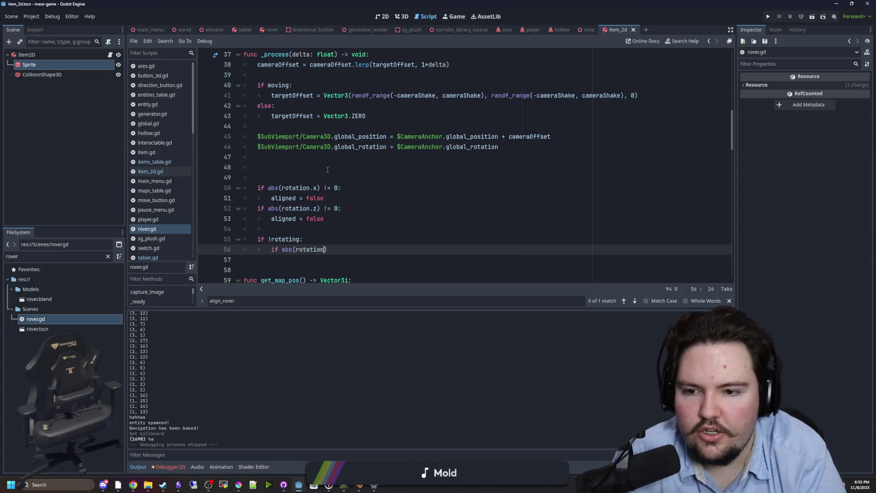
pyautogui.write('.y')
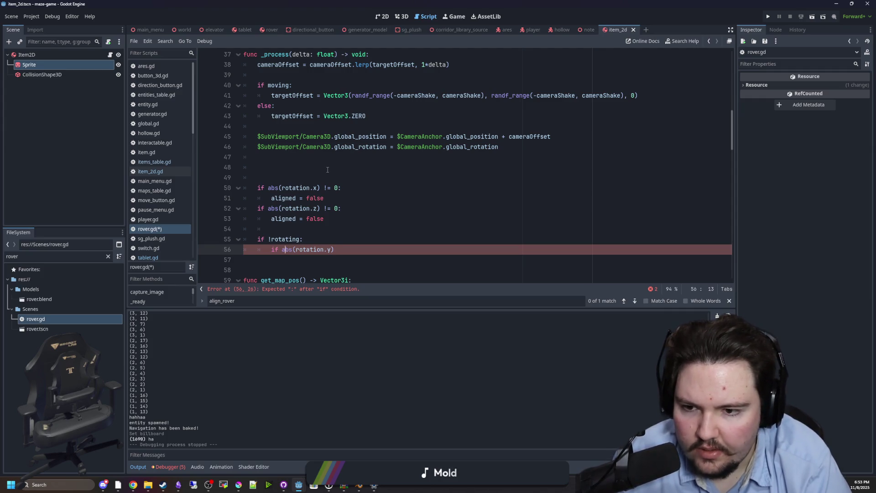
pyautogui.press('BackSpace')
pyautogui.press('BackSpace')
pyautogui.press('BackSpace')
pyautogui.write('mod')
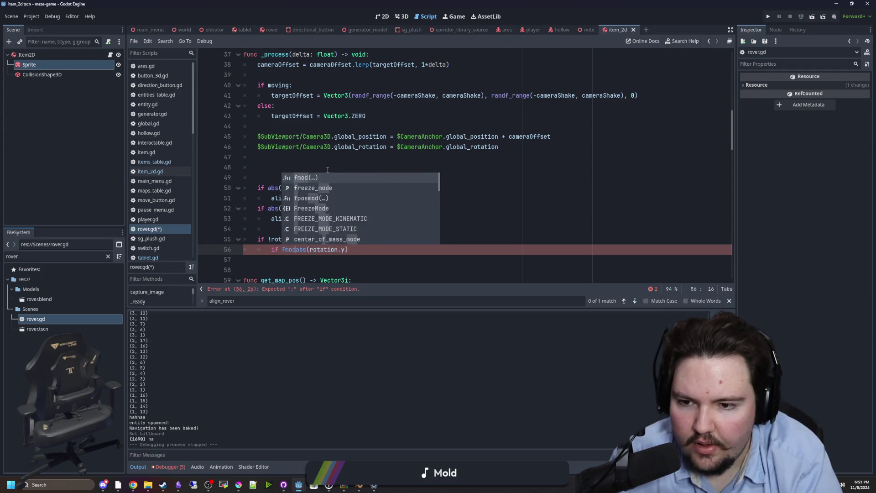
pyautogui.press('Return')
pyautogui.click(358, 245)
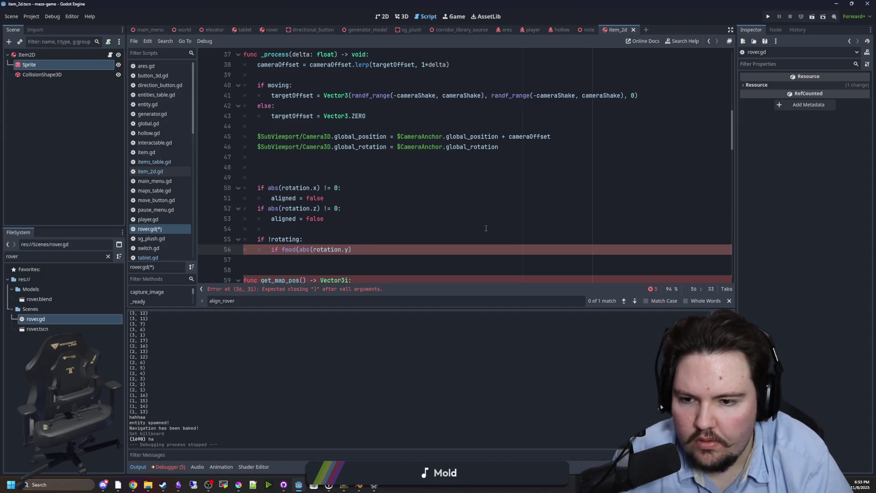
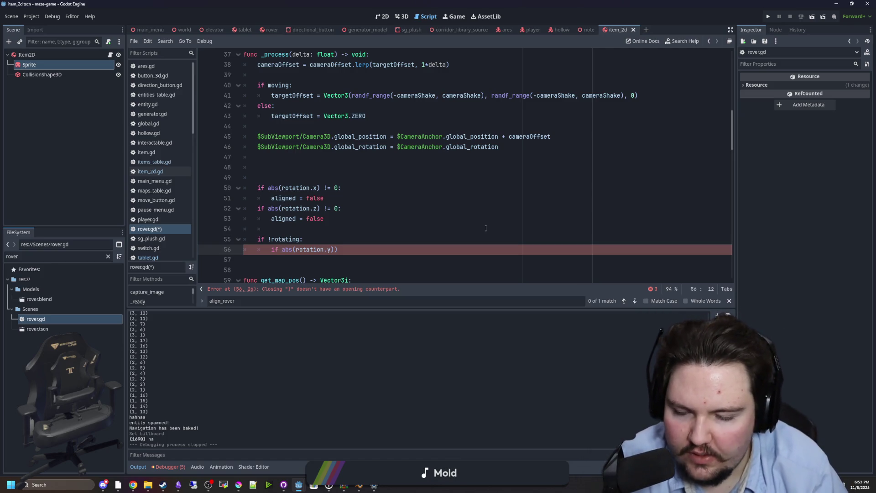
# Step: Finish line 56 as 'if fmod(abs(rotation.y), PI/2.0) != 0:' with 'aligned = false' in its body
pyautogui.press('Right')
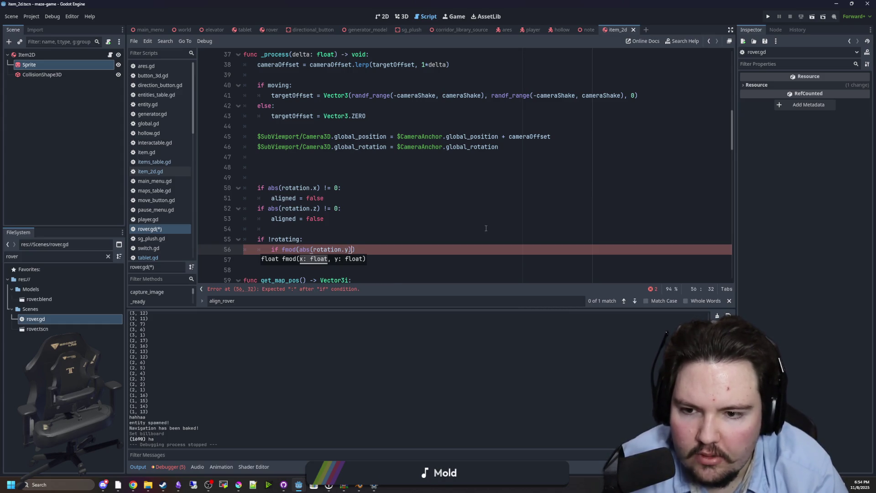
pyautogui.write(', PI/')
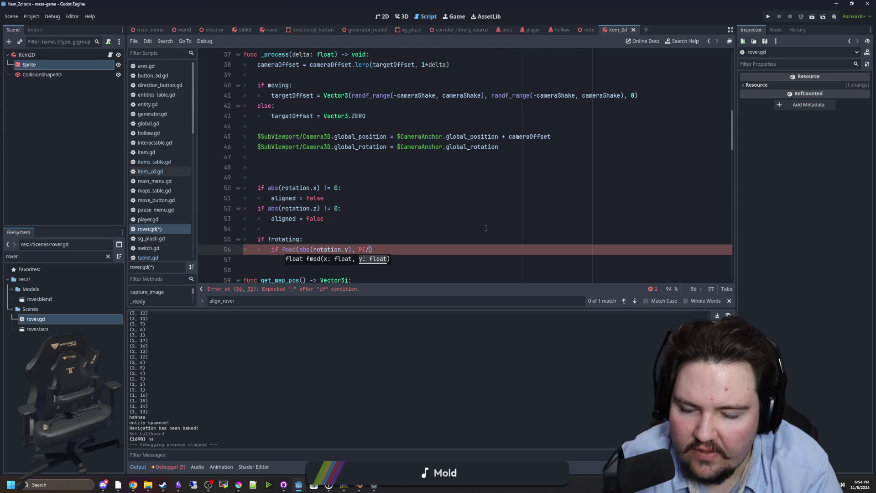
pyautogui.write(')')
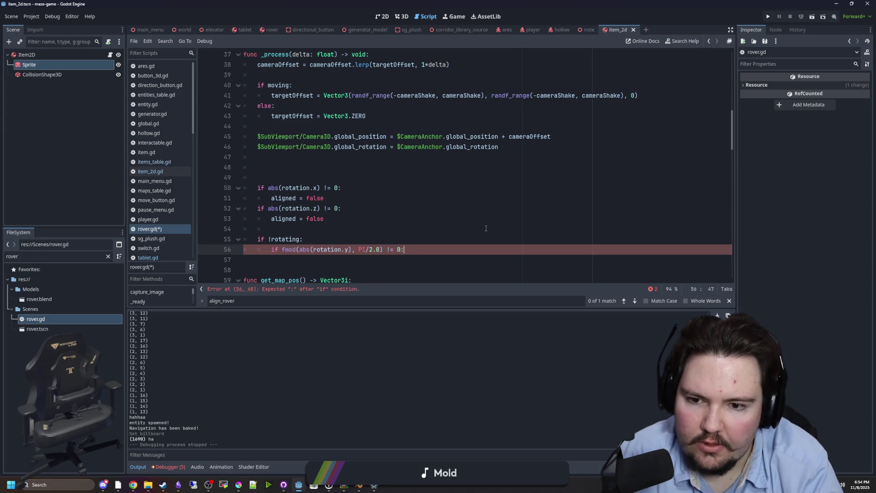
pyautogui.write(':')
pyautogui.press('Return')
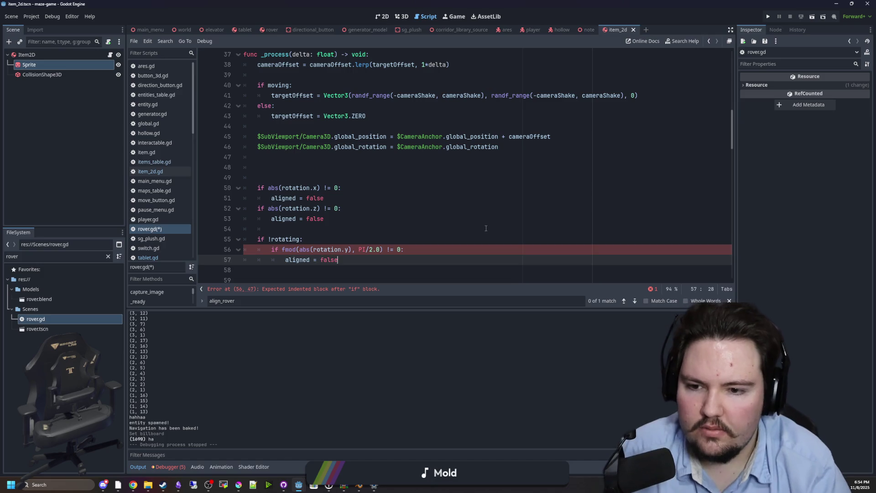
pyautogui.click(486, 228)
# Step: Save rover.gd and launch the game from the Game view with F5
pyautogui.hotkey('ctrl', 's')
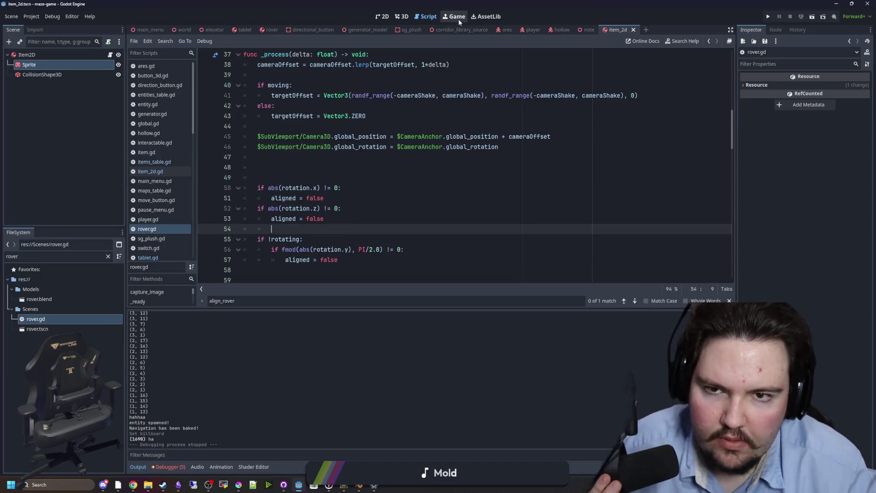
pyautogui.click(458, 18)
pyautogui.press('F5')
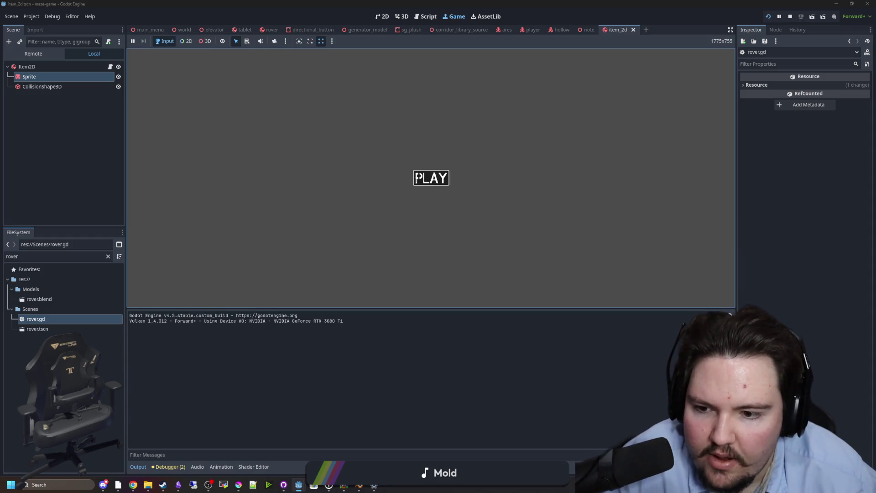
# Step: Start the game, walk to the table, use the tablet twice to view its map, then reopen rover.gd
pyautogui.click(433, 183)
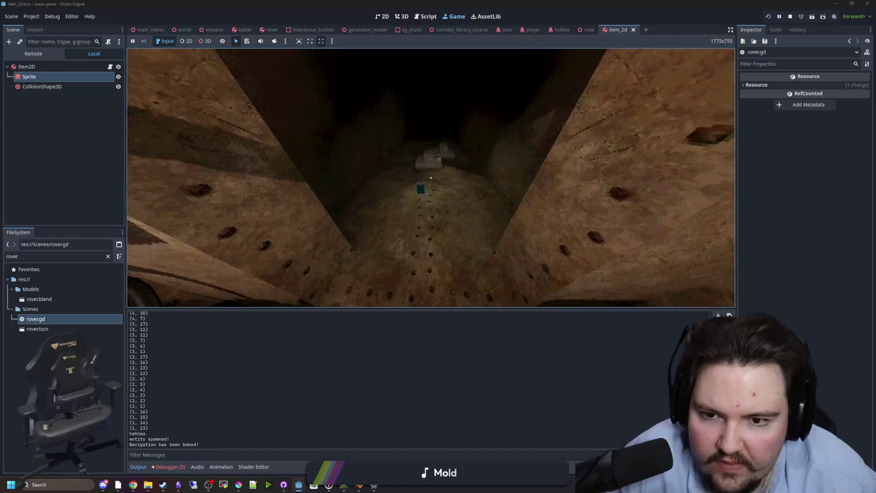
pyautogui.press('w')
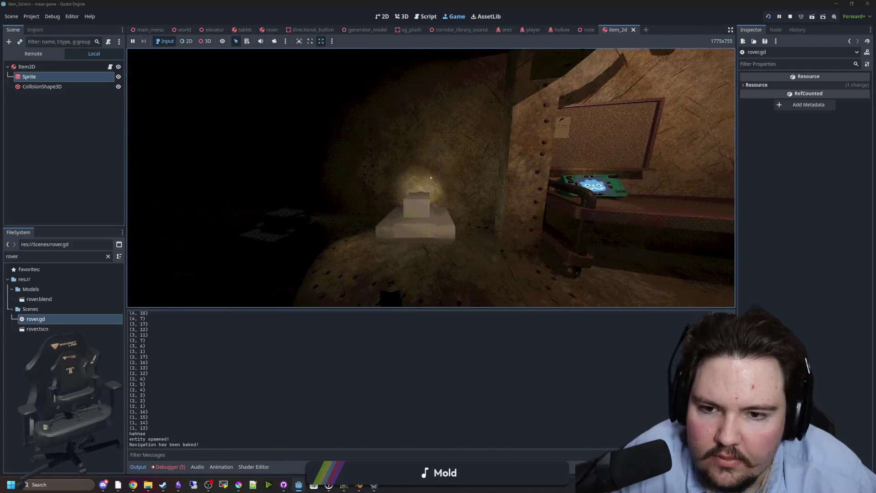
pyautogui.press('e')
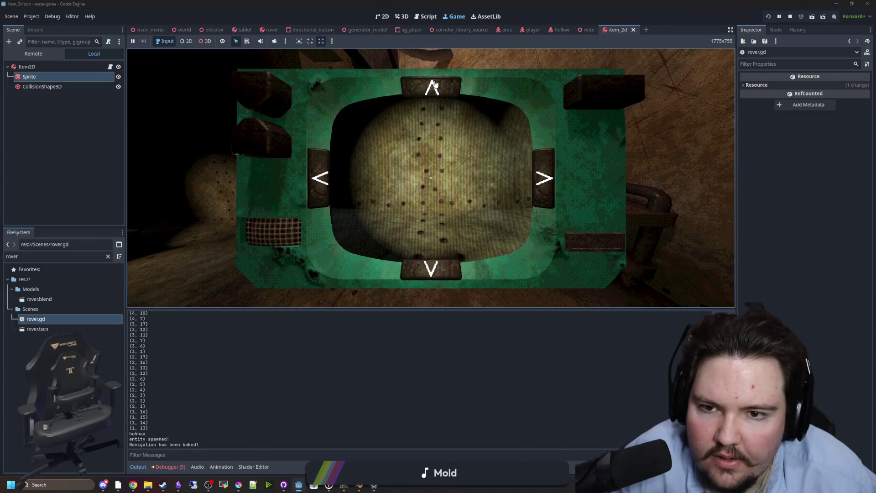
pyautogui.press('e')
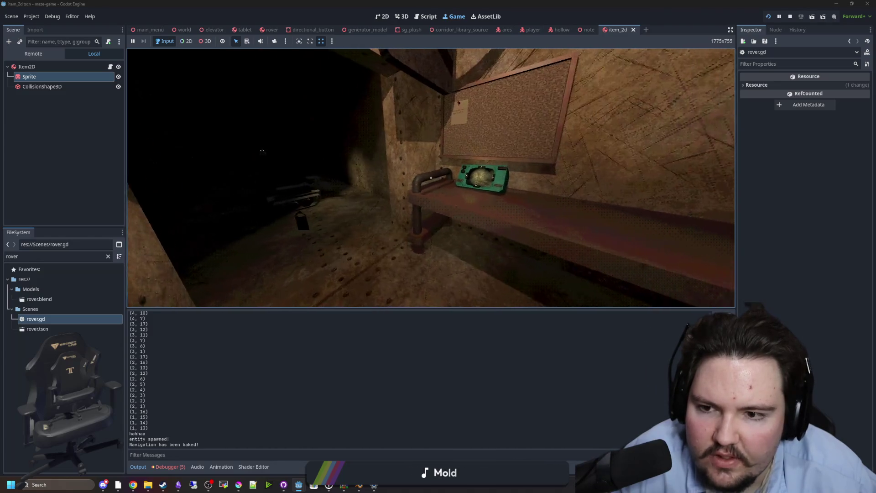
pyautogui.press('e')
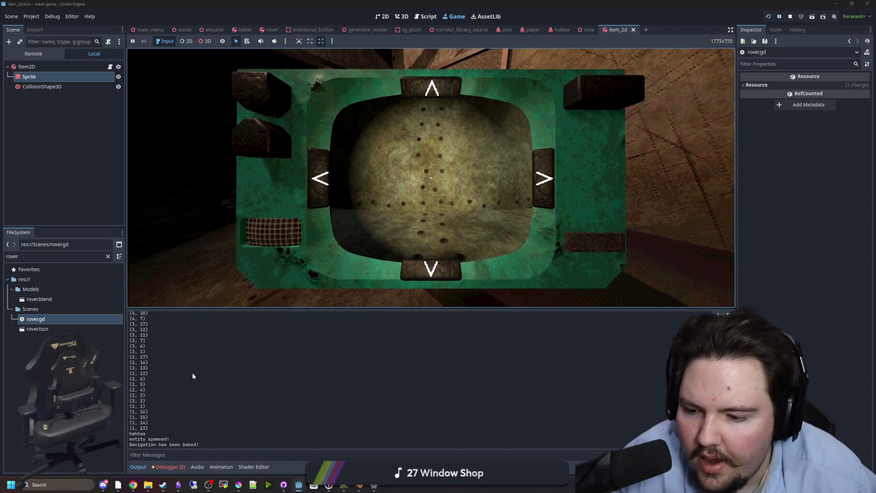
pyautogui.doubleClick(48, 320)
# Step: Add a temporary print of the fmod remainder under 'if !rotating' and save to inspect the values
pyautogui.click(347, 259)
pyautogui.press('Return')
pyautogui.hotkey('ctrl', 'z')
pyautogui.hotkey('ctrl', 'z')
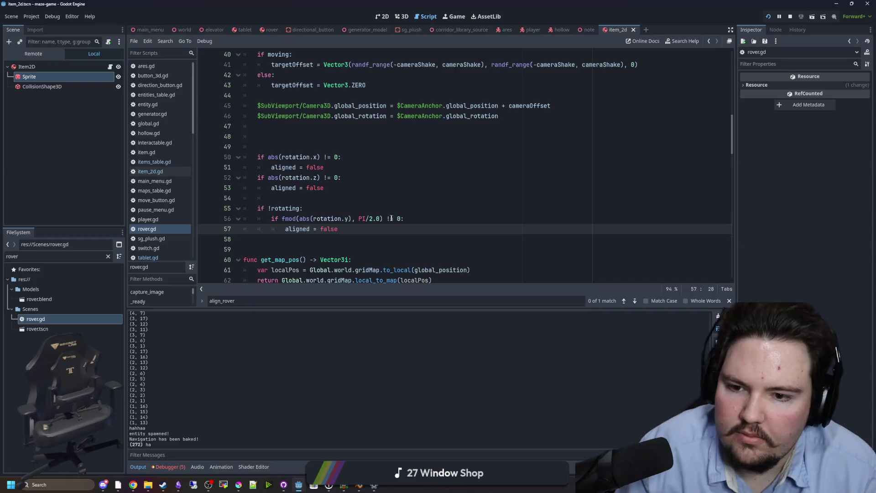
pyautogui.click(323, 204)
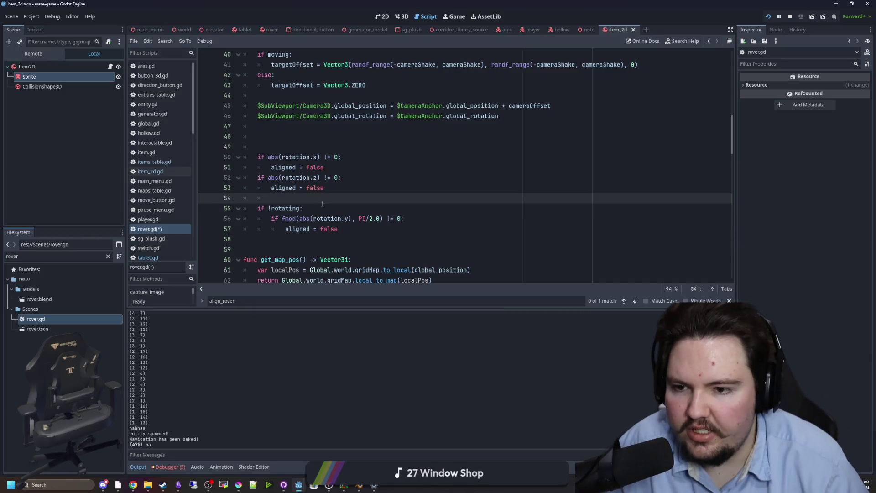
pyautogui.click(312, 207)
pyautogui.press('Return')
pyautogui.press('Return')
pyautogui.press('Up')
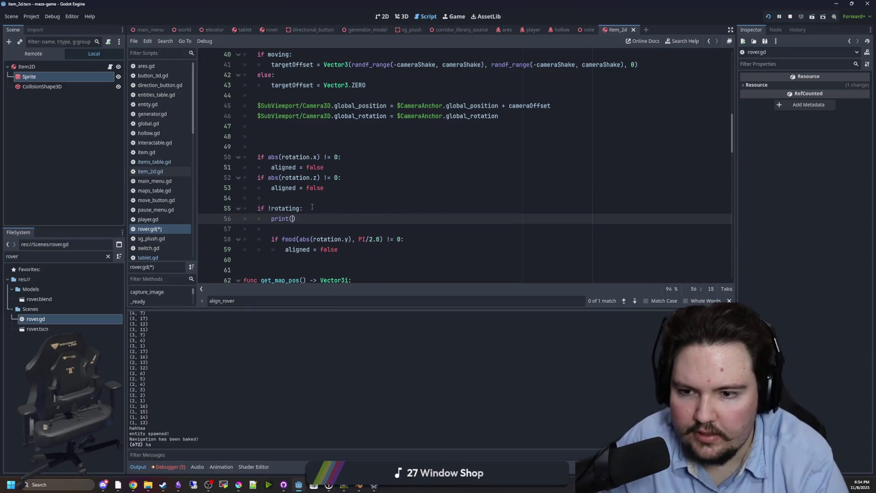
pyautogui.write('fmod(abs(rotation.y), PI/2.0)')
pyautogui.click(313, 207)
pyautogui.hotkey('ctrl', 's')
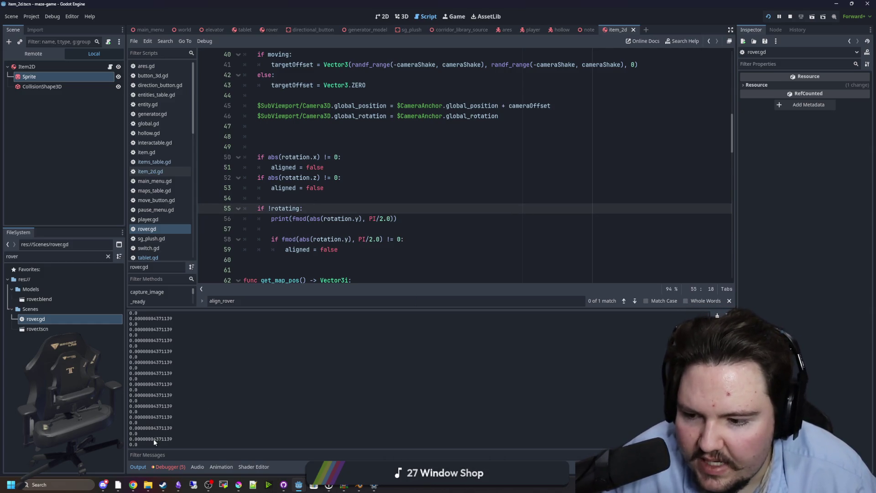
# Step: Delete the debug print line and the leftover blank line, then save
pyautogui.click(333, 225)
pyautogui.moveTo(418, 222); pyautogui.dragTo(254, 222)
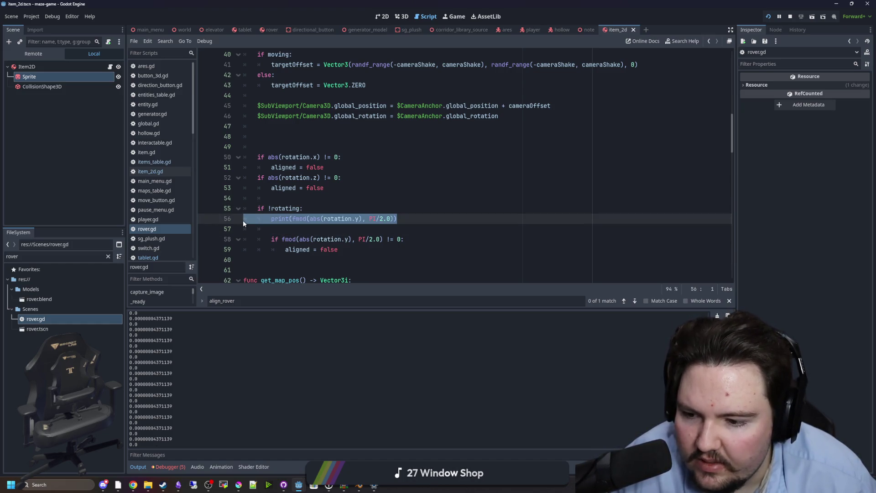
pyautogui.hotkey('ctrl', 'shift', 'k')
pyautogui.click(314, 220)
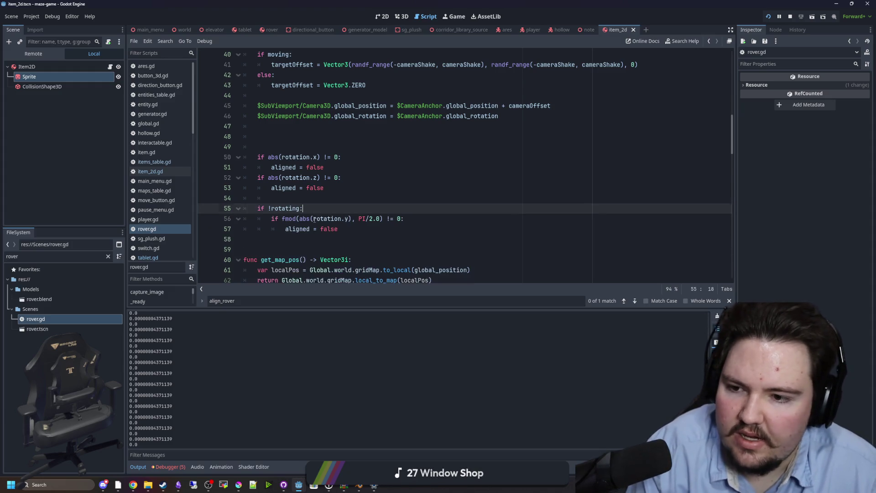
pyautogui.hotkey('ctrl', 'shift', 'k')
pyautogui.press('Up')
pyautogui.hotkey('ctrl', 's')
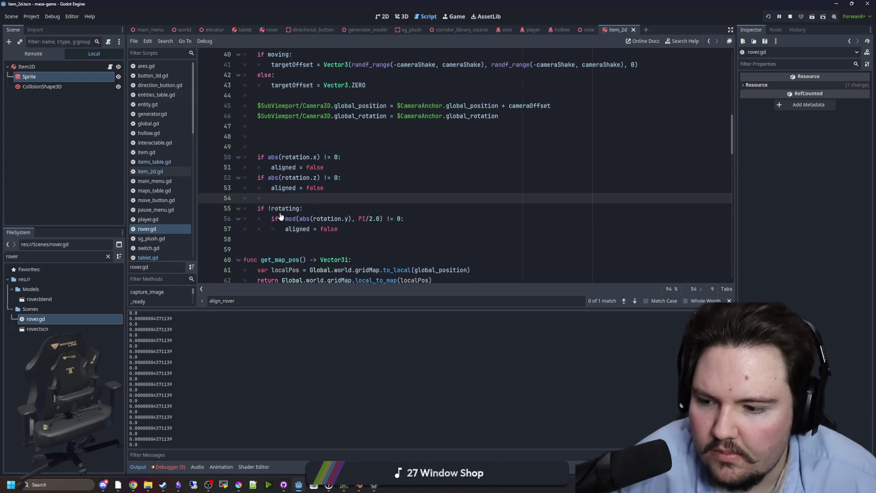
# Step: Append .snapped(0.001) after rotation.y on line 56 and save
pyautogui.click(379, 193)
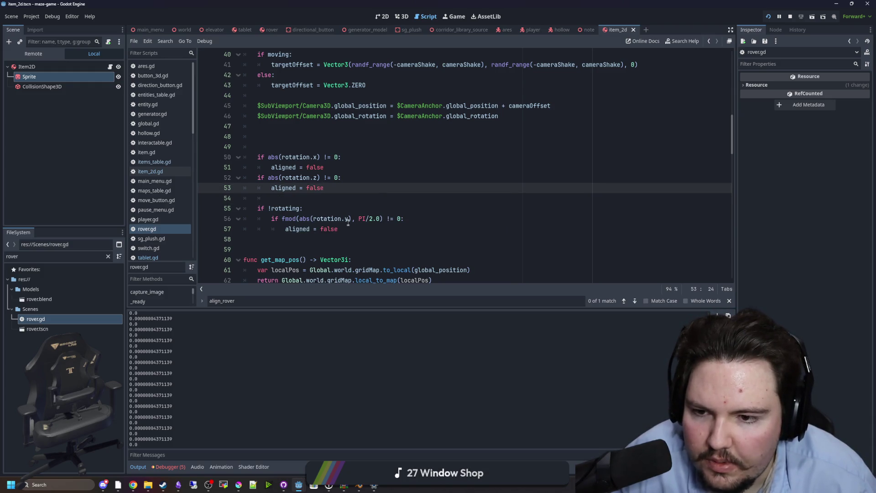
pyautogui.click(350, 220)
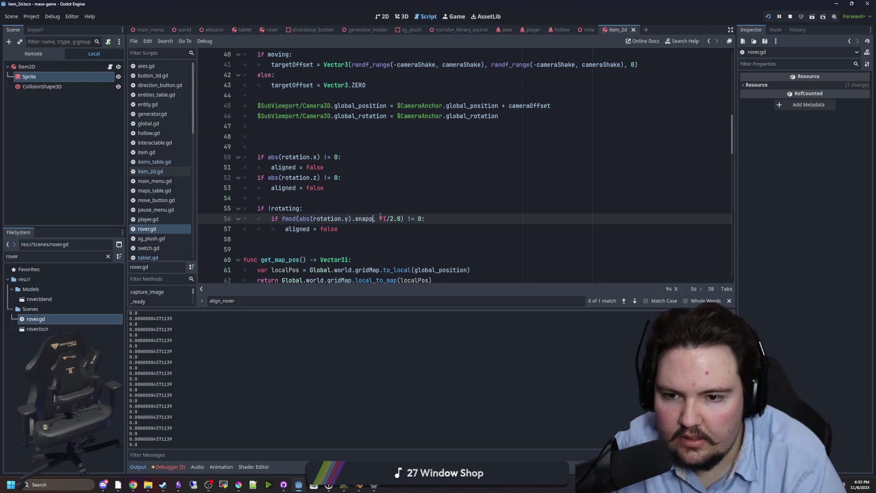
pyautogui.write('(0.0')
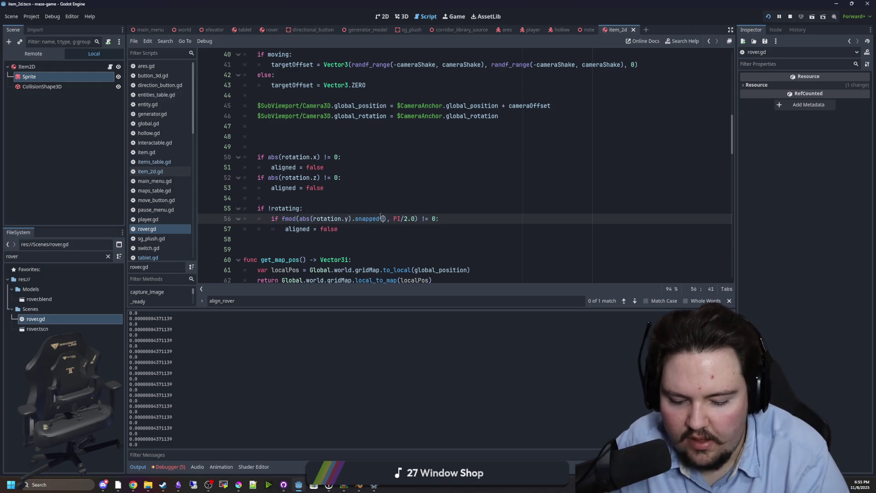
pyautogui.write('01')
pyautogui.click(350, 179)
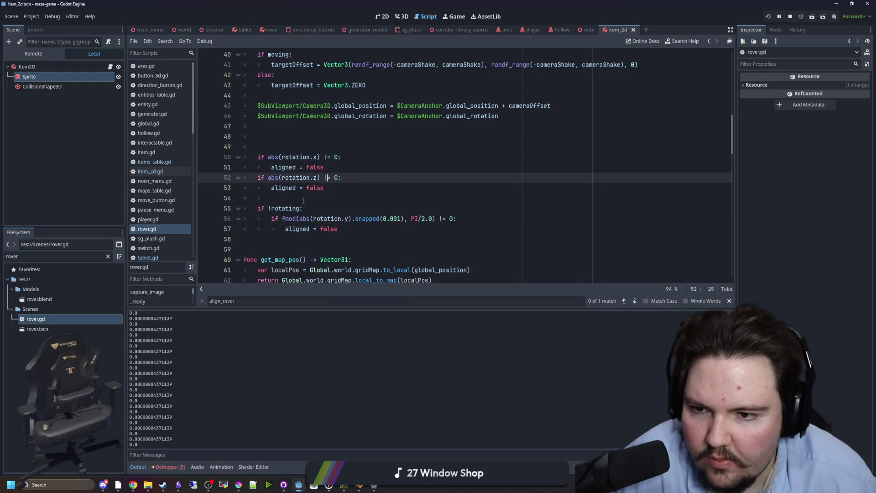
pyautogui.click(360, 198)
pyautogui.hotkey('ctrl', 's')
pyautogui.click(400, 199)
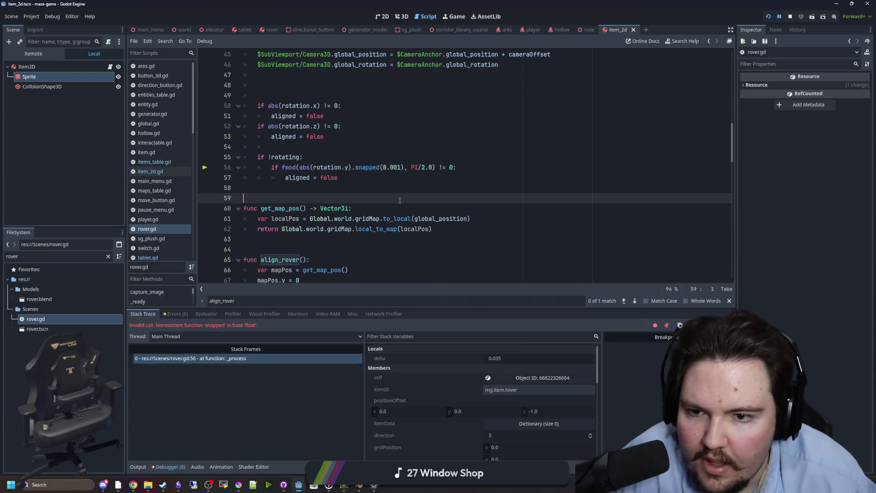
# Step: Rename the snapped call to snappedf on line 56 and rerun the game
pyautogui.click(354, 167)
pyautogui.write('f')
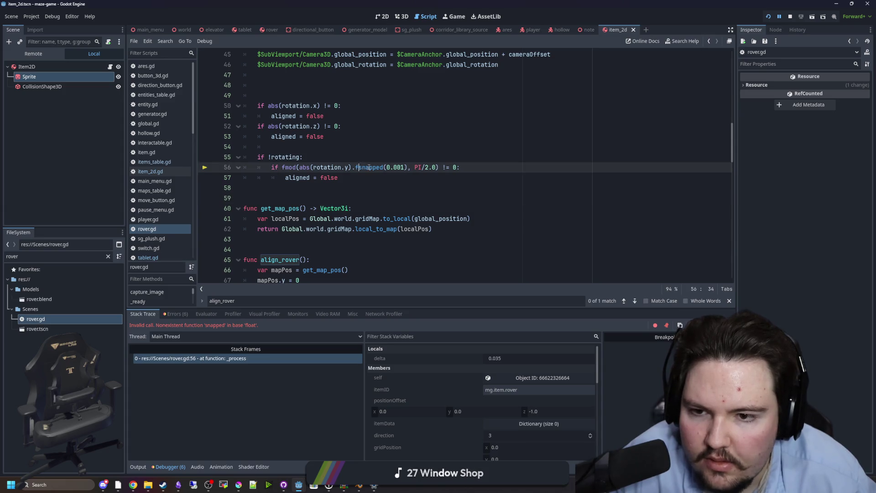
pyautogui.press('BackSpace')
pyautogui.hotkey('ctrl', 'Right')
pyautogui.write('f')
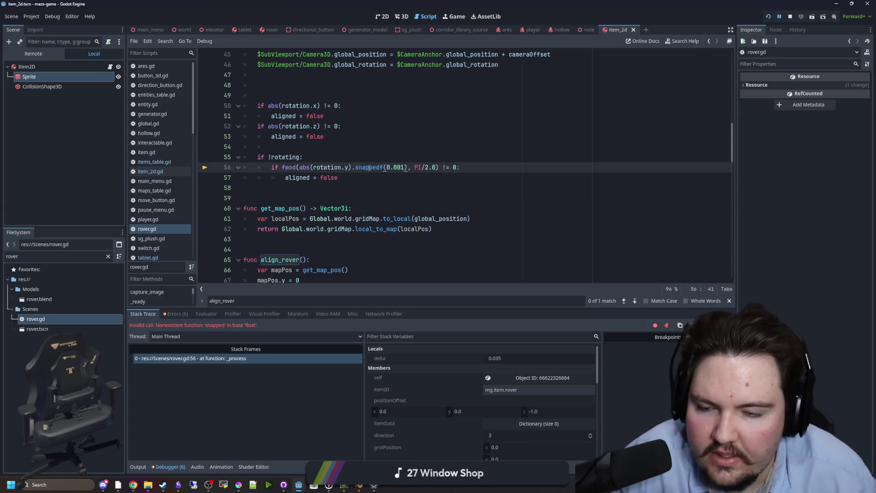
pyautogui.click(370, 157)
pyautogui.press('F5')
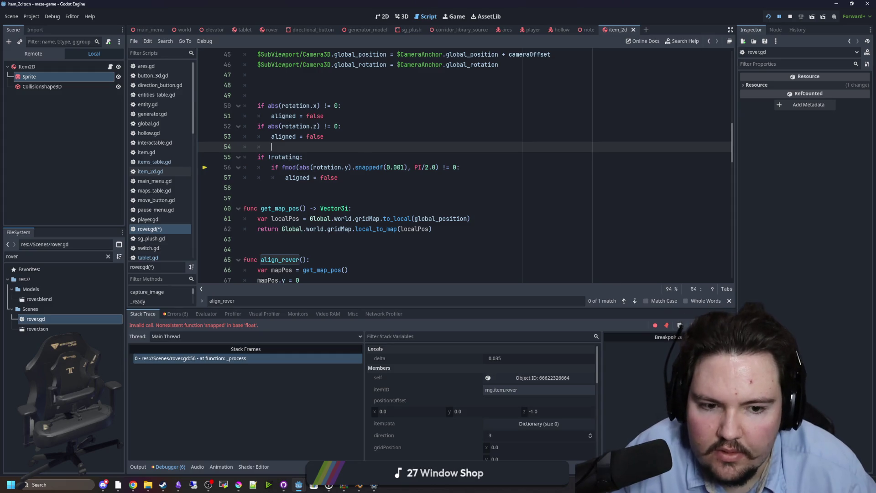
pyautogui.press('F12')
pyautogui.press('F12')
pyautogui.press('F12')
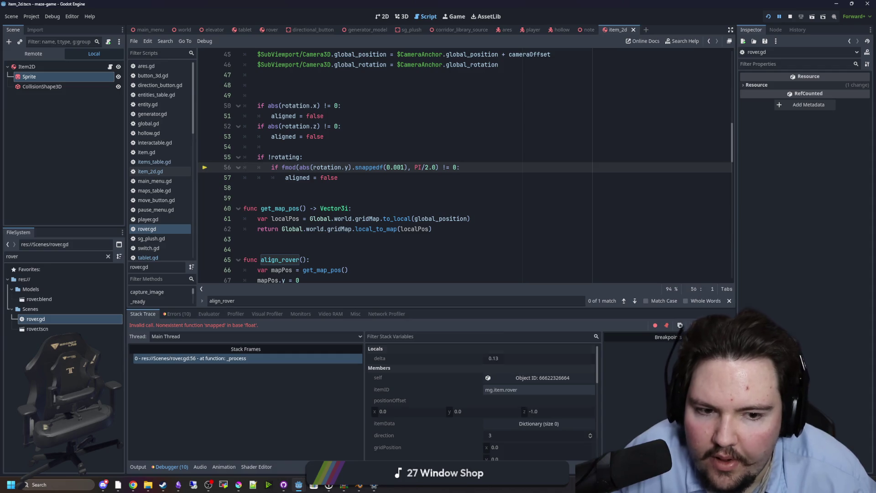
pyautogui.press('F12')
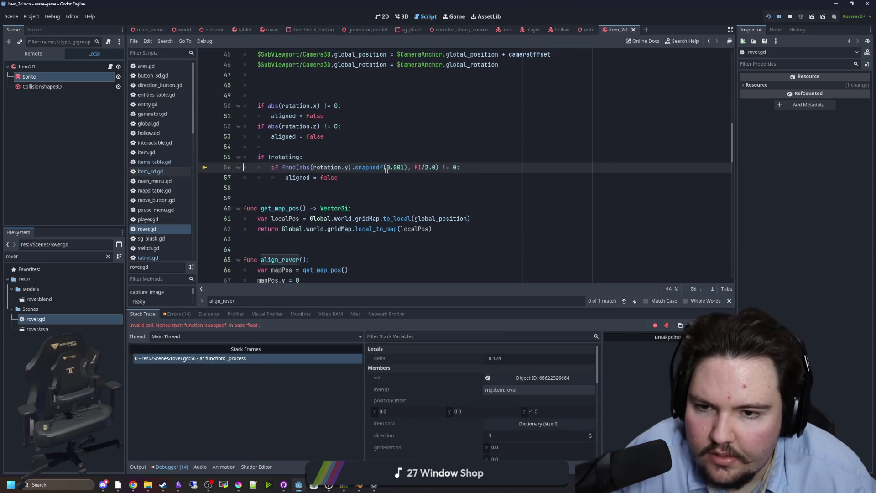
# Step: Try typing snapped on line 54 to check autocomplete, then delete the test word
pyautogui.click(328, 146)
pyautogui.write('snapped')
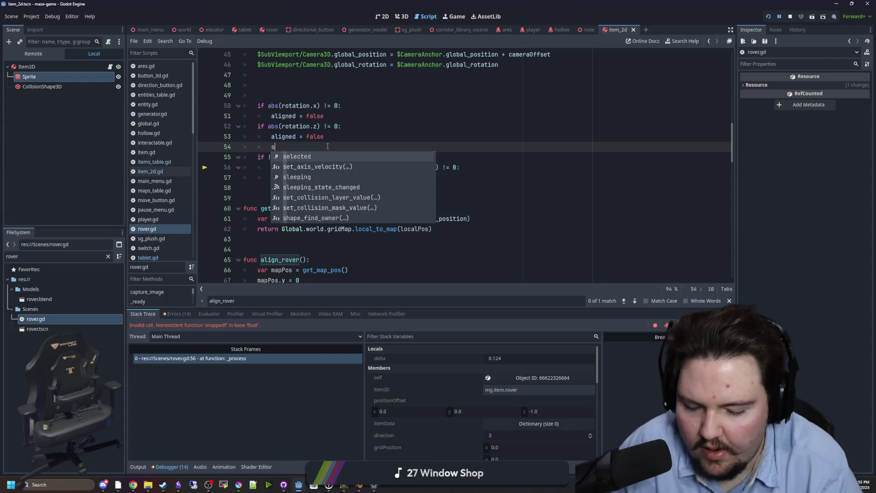
pyautogui.press('Escape')
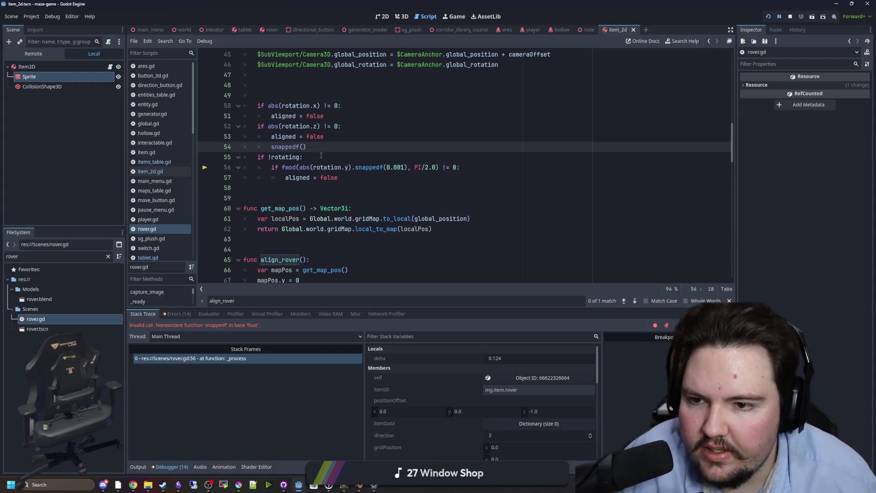
pyautogui.hotkey('ctrl', 'shift', 'Left')
pyautogui.press('BackSpace')
# Step: Wrap abs(rotation.y) in snappedf(..., 0.01), replacing the old 0.001 rounding, and resume the game
pyautogui.click(282, 168)
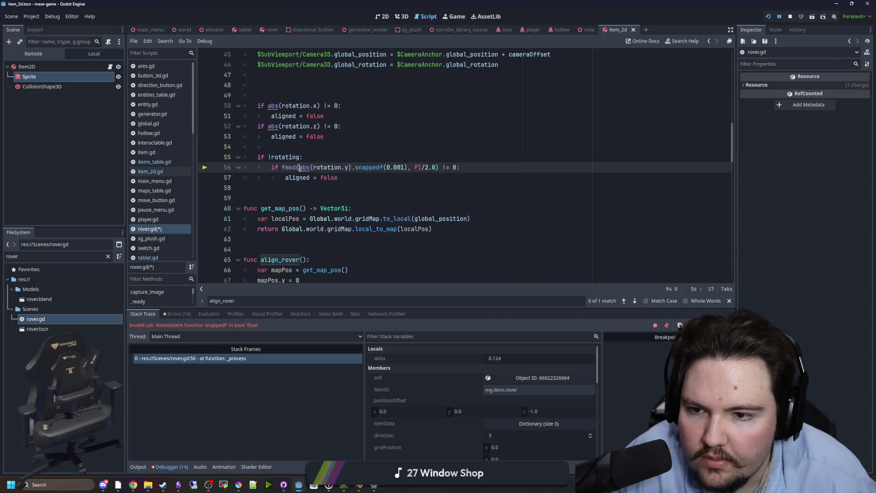
pyautogui.write('snappedf(')
pyautogui.click(440, 167)
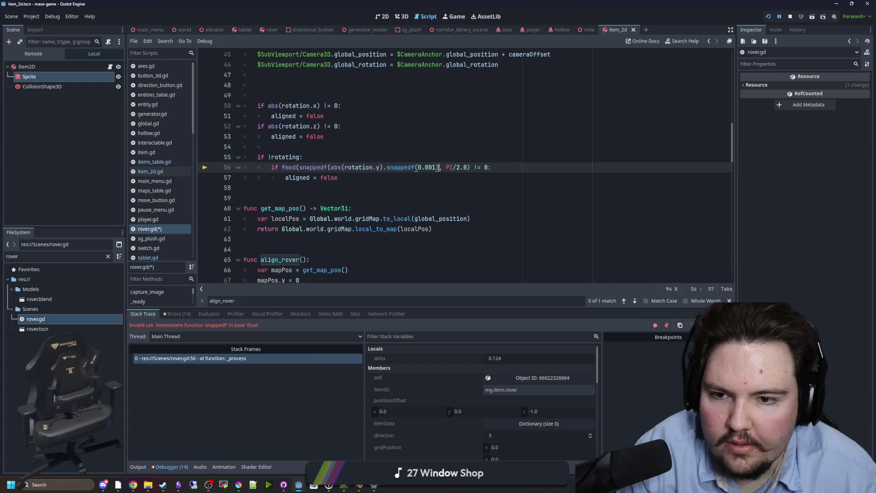
pyautogui.moveTo(439, 168); pyautogui.dragTo(383, 167)
pyautogui.write(', 0.0')
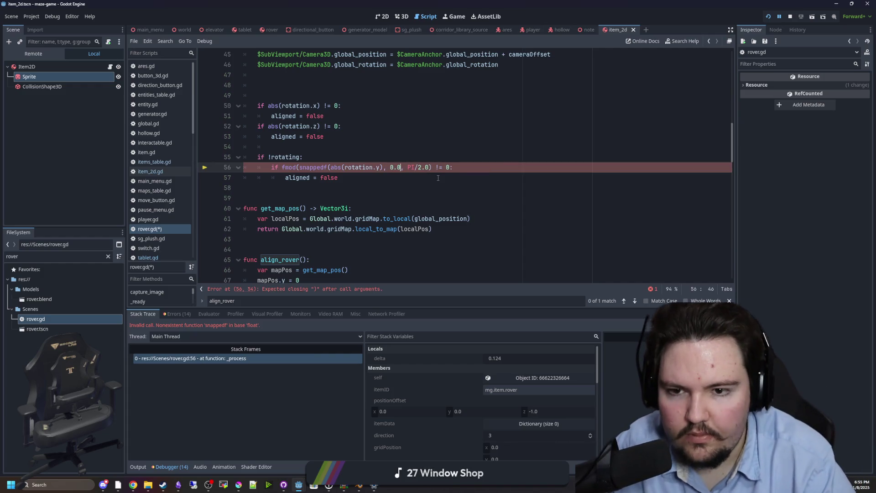
pyautogui.write('1)')
pyautogui.press('Up')
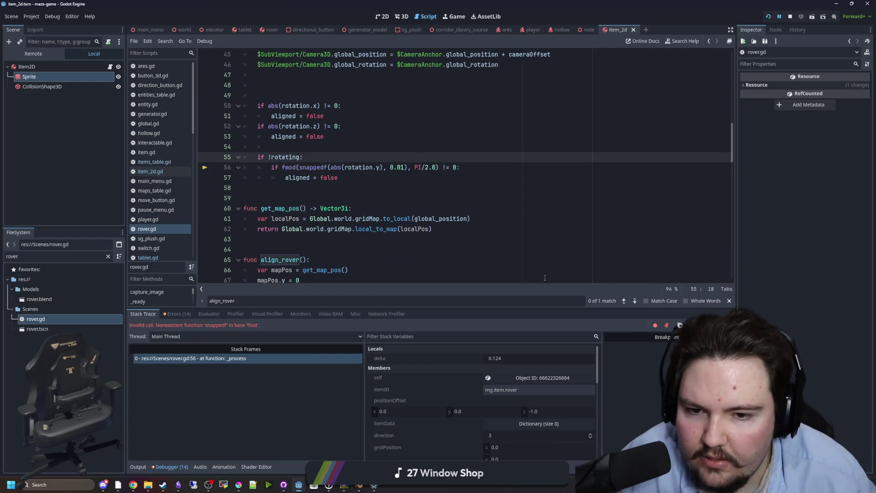
pyautogui.press('F12')
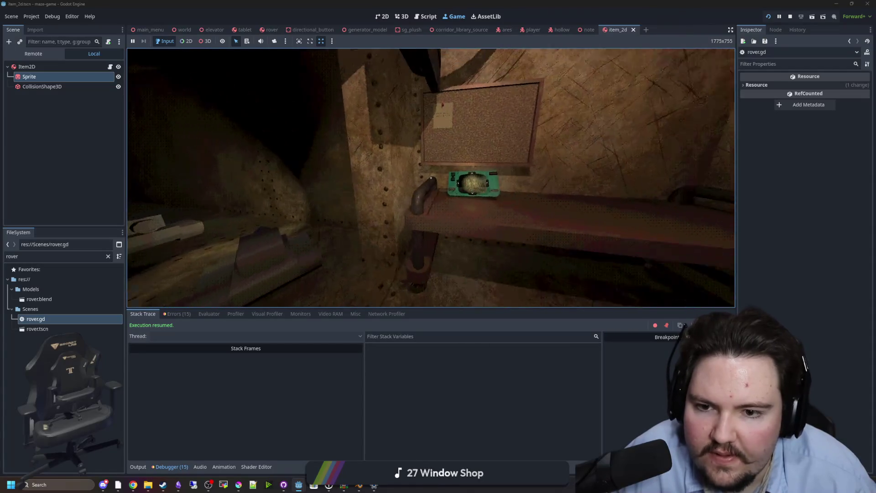
# Step: Raise the tablet to see the rover's corridor camera, then pause and return to rover.gd
pyautogui.click(431, 177)
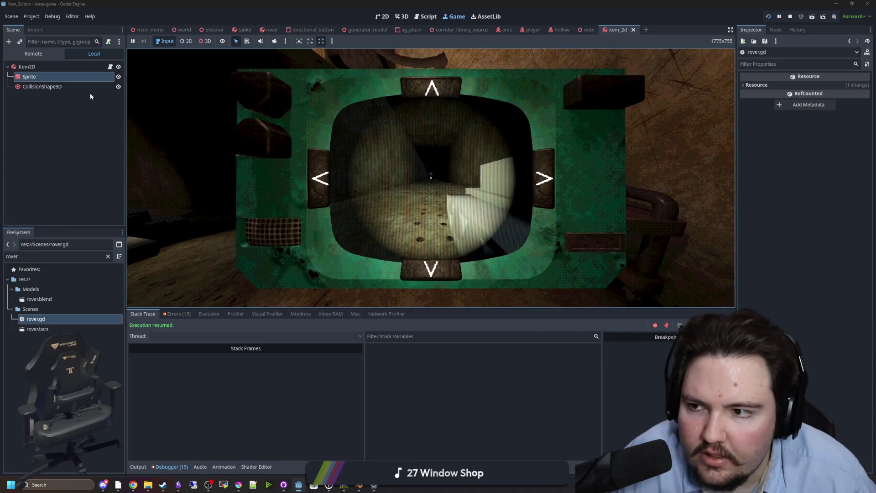
pyautogui.press('Escape')
pyautogui.hotkey('ctrl', 'F3')
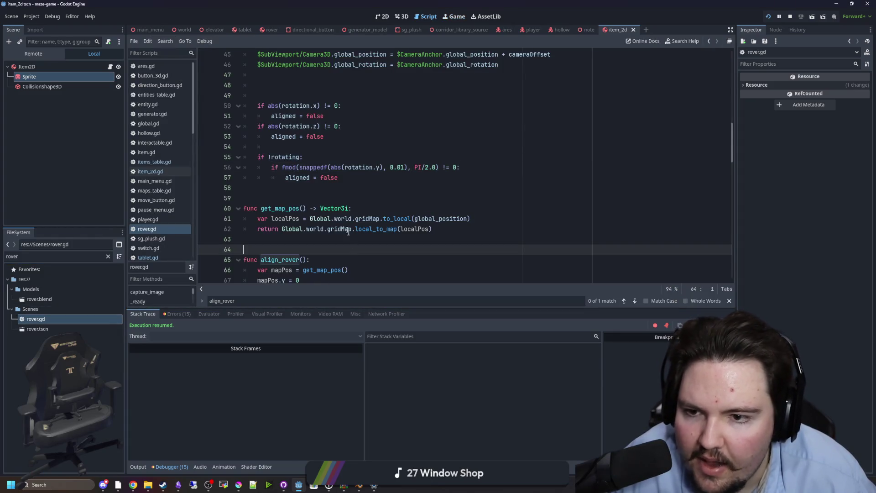
# Step: Move snappedf(abs(rotation.y), 0.01) into a new 'var vertRot =' line and pass vertRot to fmod
pyautogui.moveTo(404, 167); pyautogui.dragTo(314, 169)
pyautogui.click(406, 198)
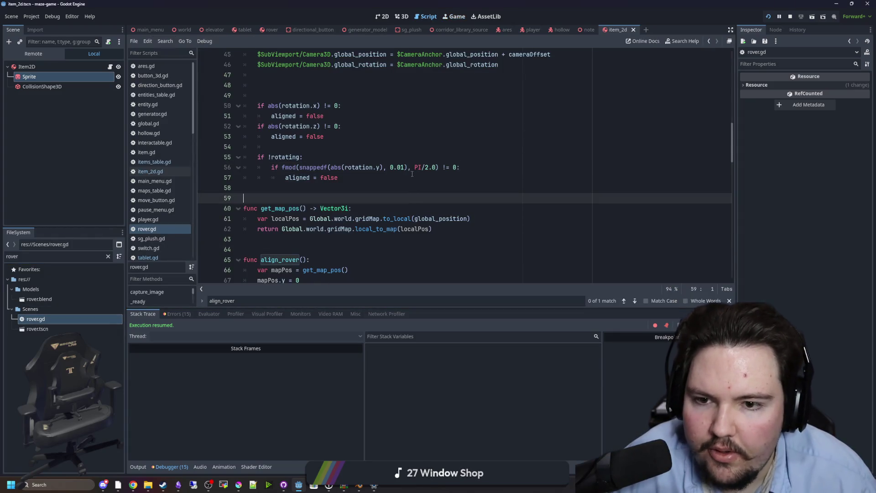
pyautogui.moveTo(408, 167); pyautogui.dragTo(300, 168)
pyautogui.hotkey('ctrl', 'x')
pyautogui.click(306, 159)
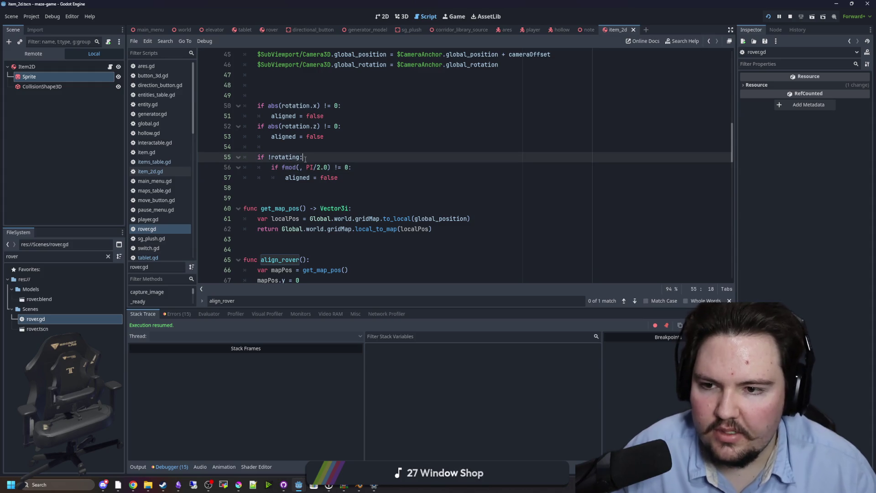
pyautogui.press('Return')
pyautogui.press('BackSpace')
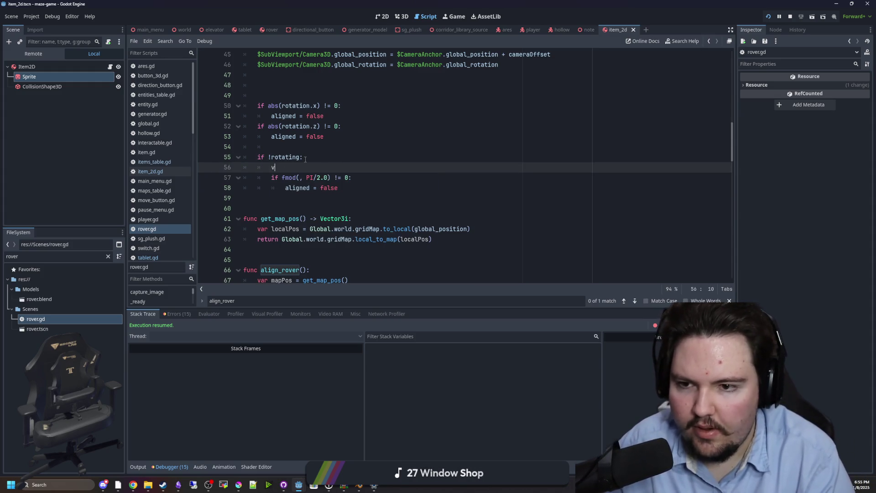
pyautogui.write('var vertRot =')
pyautogui.hotkey('ctrl', 'v')
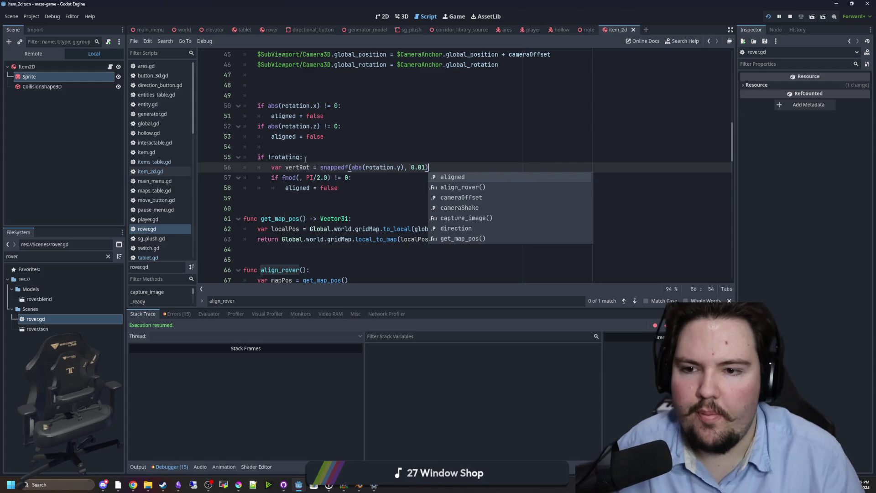
pyautogui.press('Escape')
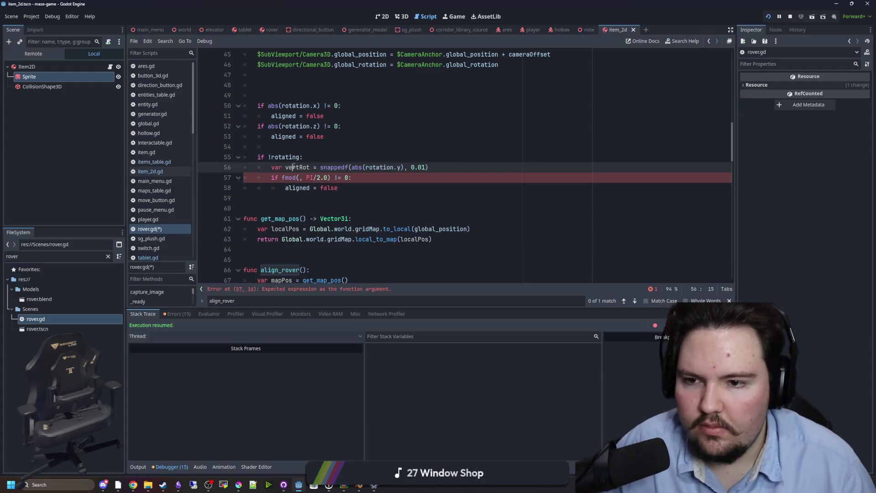
pyautogui.click(301, 178)
pyautogui.hotkey('ctrl', 'v')
# Step: Add print(vertRot), save, and read the alternating 0.0 and 3.14 values in the Output log
pyautogui.click(461, 167)
pyautogui.press('Return')
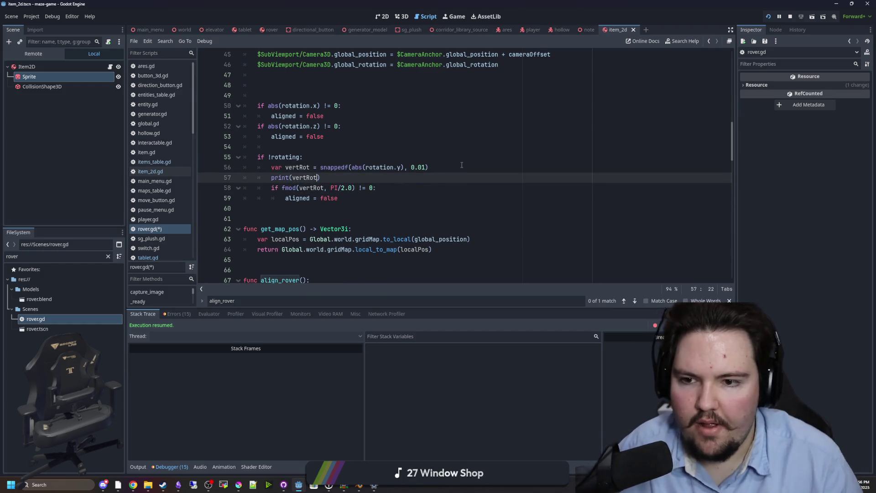
pyautogui.click(462, 167)
pyautogui.hotkey('ctrl', 's')
pyautogui.click(144, 466)
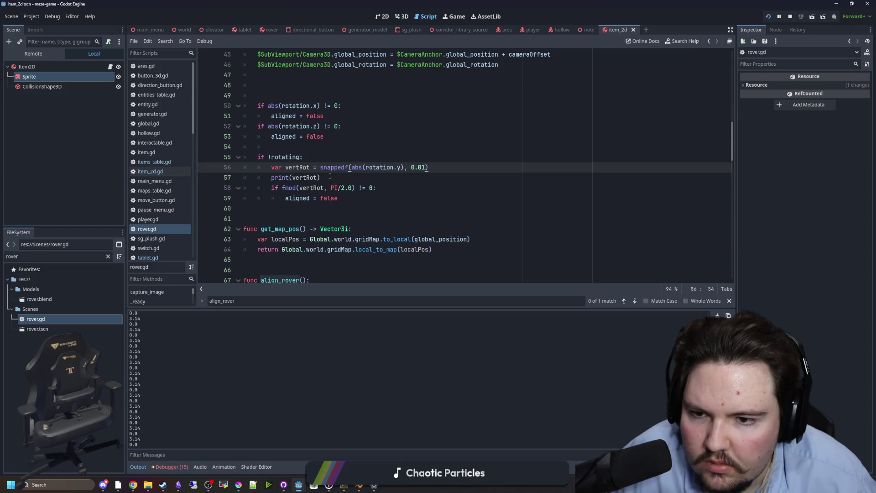
pyautogui.click(330, 177)
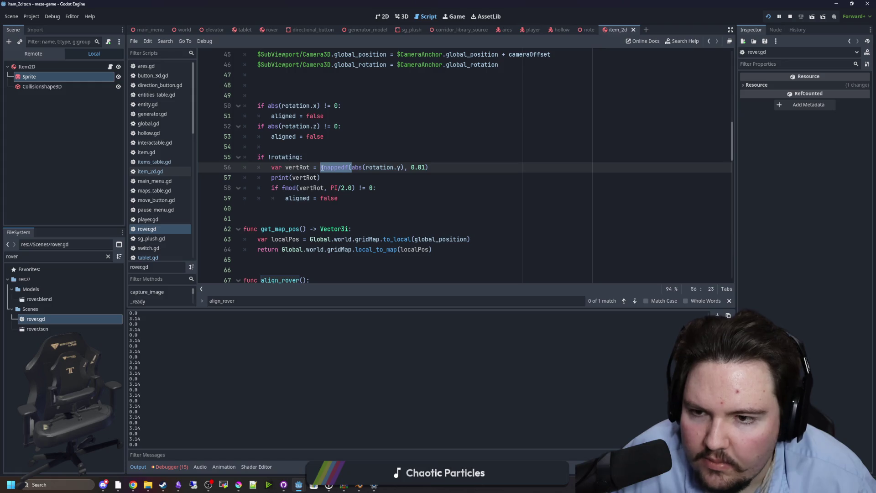
# Step: Wrap the fmod call in snappedf with abs(rotation.y) inlined, deleting the vertRot and print lines
pyautogui.press('BackSpace')
pyautogui.click(343, 177)
pyautogui.click(281, 187)
pyautogui.hotkey('ctrl', 'v')
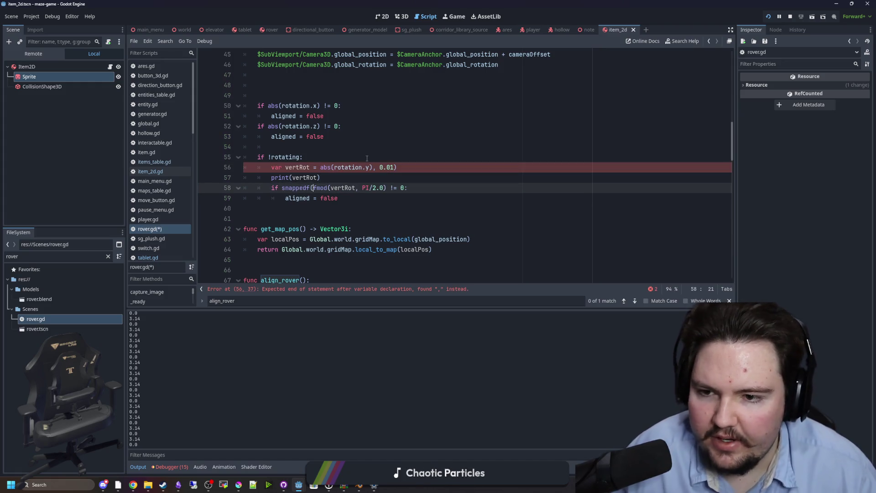
pyautogui.write(')')
pyautogui.click(415, 178)
pyautogui.moveTo(398, 167); pyautogui.dragTo(322, 167)
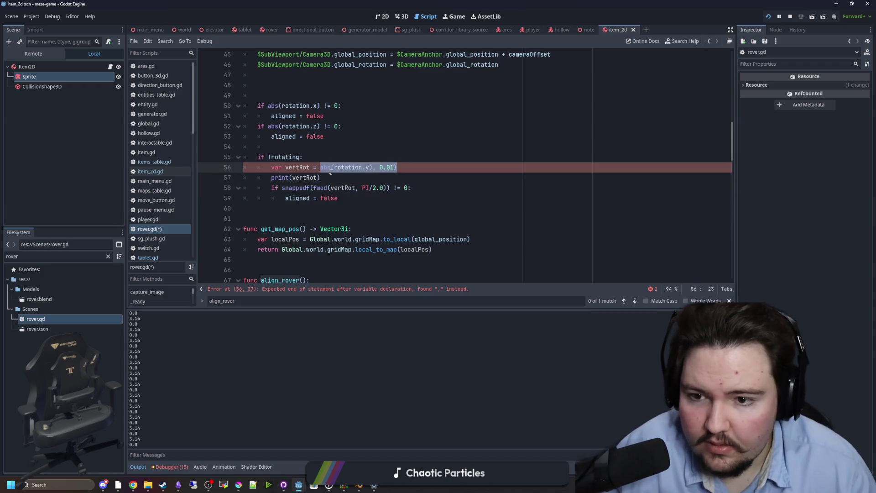
pyautogui.hotkey('ctrl', 'x')
pyautogui.doubleClick(342, 187)
pyautogui.hotkey('ctrl', 'v')
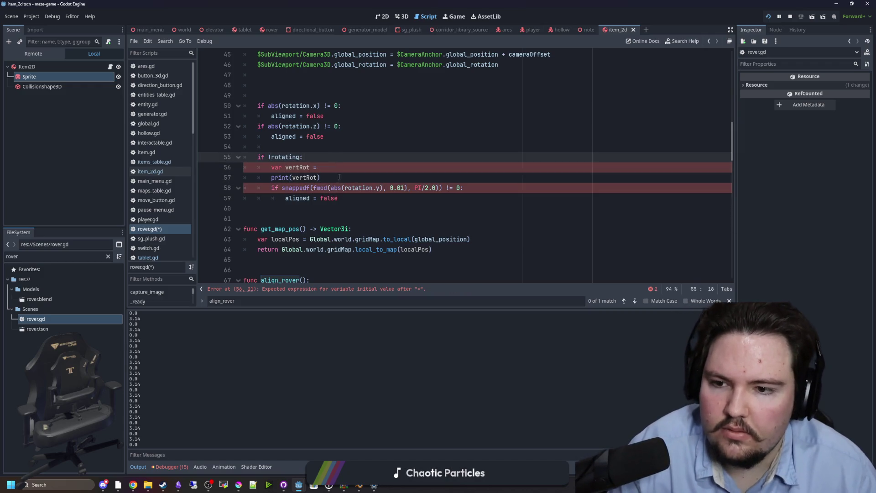
pyautogui.moveTo(322, 177); pyautogui.dragTo(234, 172)
pyautogui.press('BackSpace')
pyautogui.press('BackSpace')
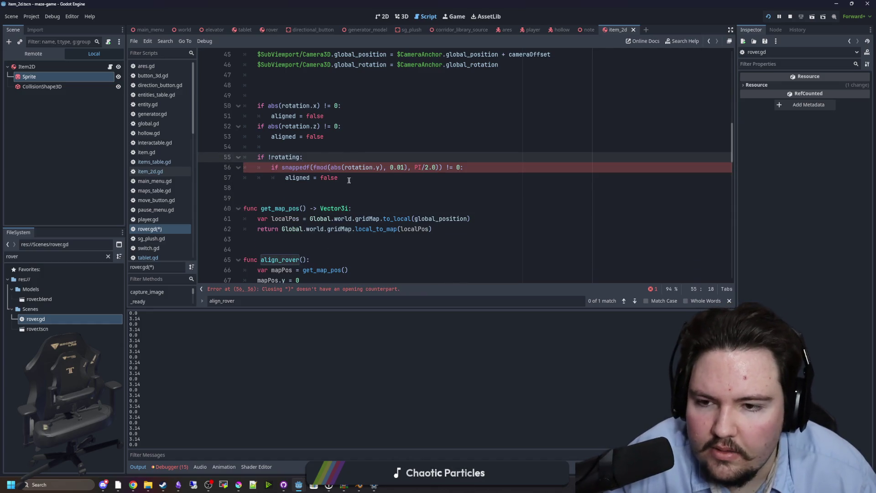
# Step: Fix the arguments to read snappedf(fmod(abs(rotation.y), PI/2.0), 0.01) != 0, save, and rerun
pyautogui.click(341, 179)
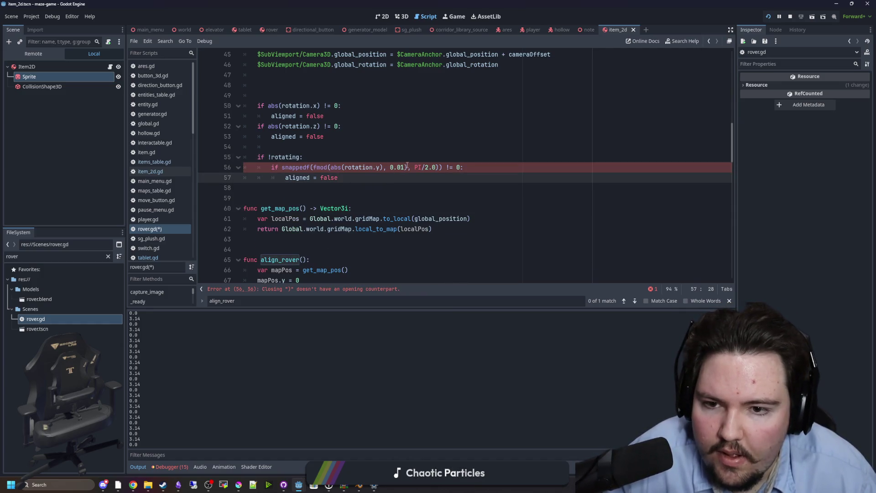
pyautogui.click(440, 168)
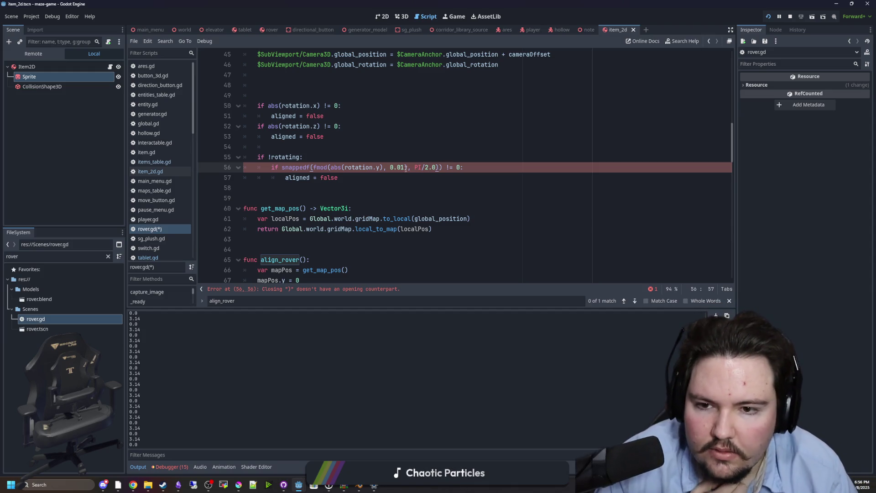
pyautogui.press('BackSpace')
pyautogui.press('BackSpace')
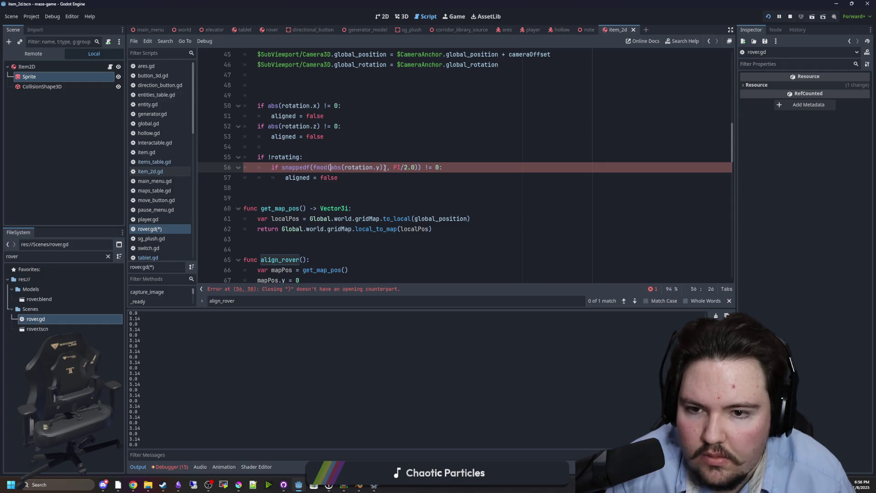
pyautogui.press('BackSpace')
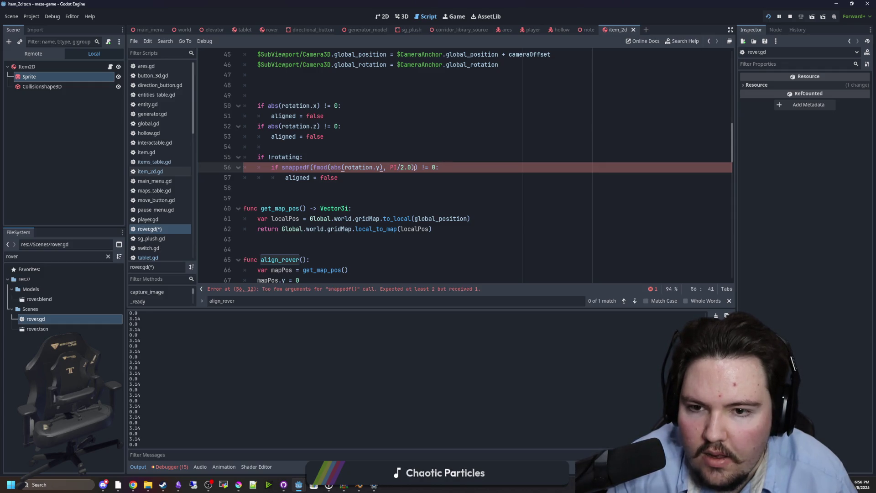
pyautogui.write(', 0.01')
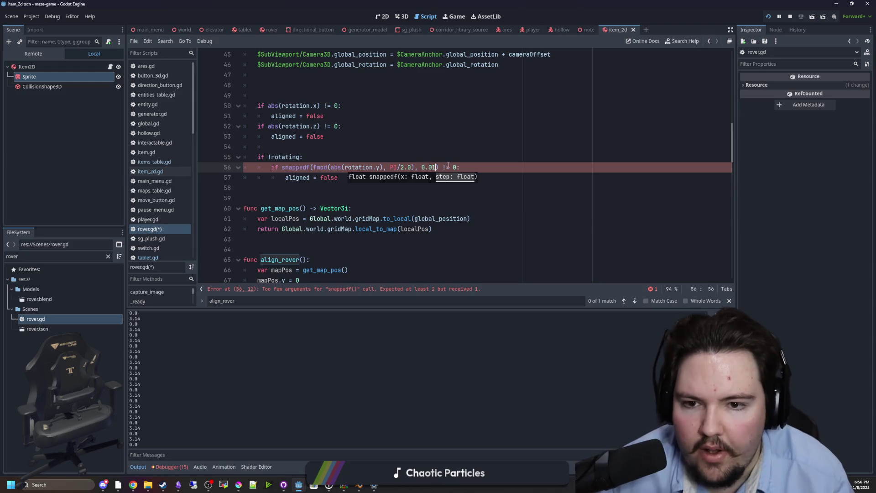
pyautogui.click(395, 148)
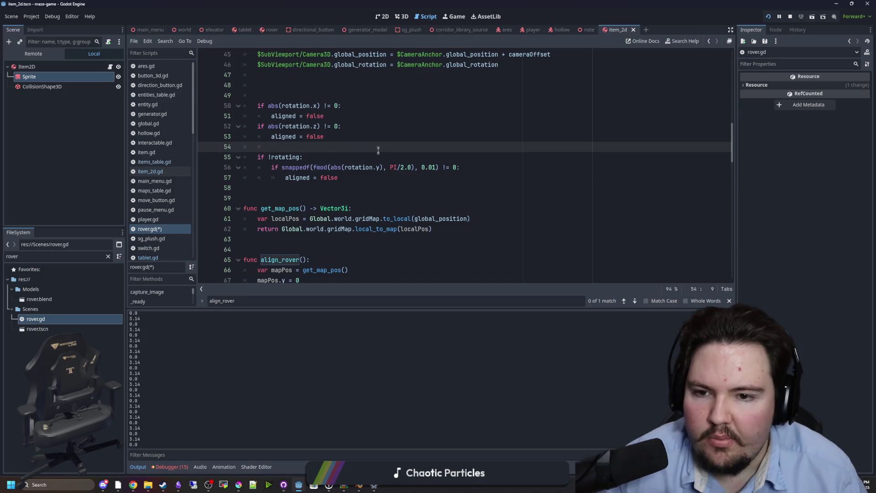
pyautogui.hotkey('ctrl', 's')
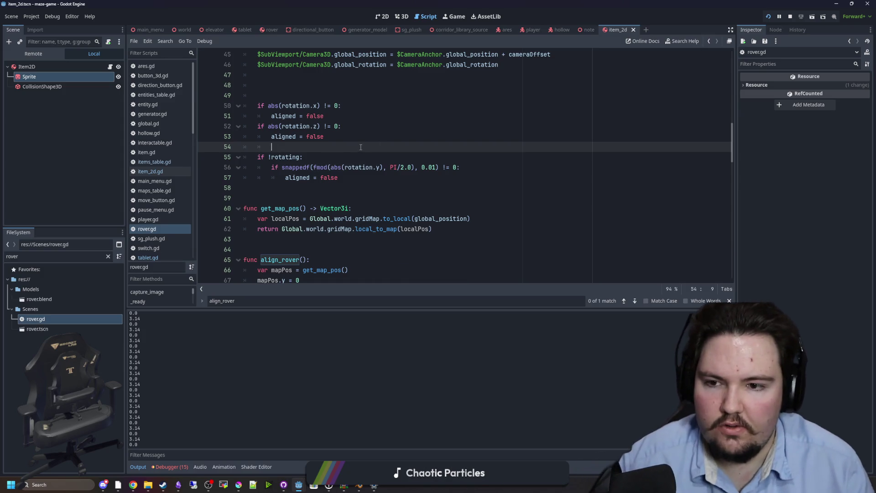
pyautogui.press('F5')
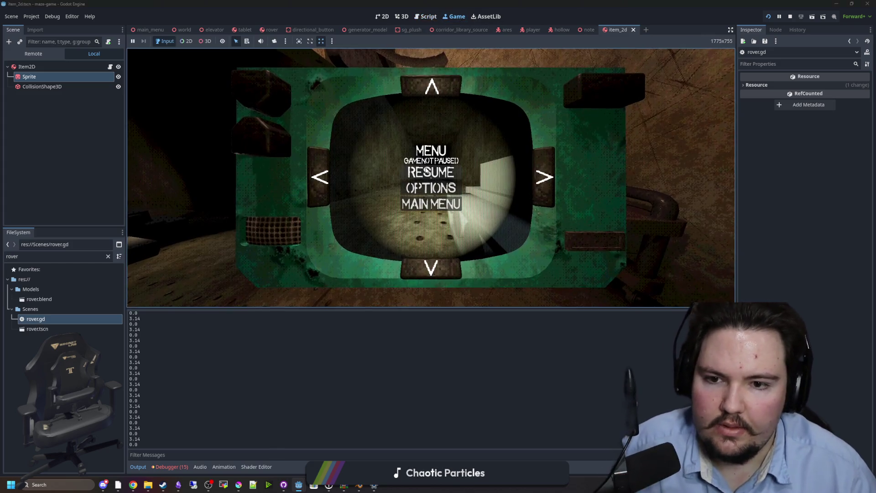
# Step: Resume the game and turn the rover right and left with the tablet's arrow buttons
pyautogui.click(427, 171)
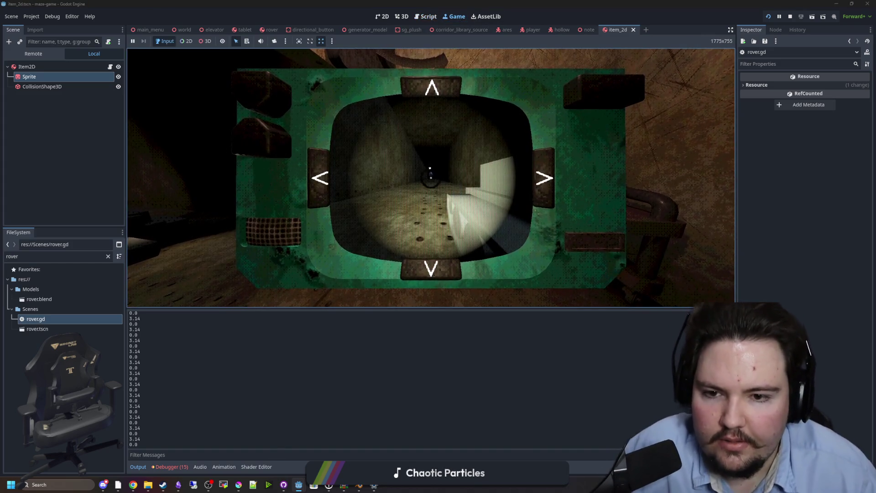
pyautogui.press('e')
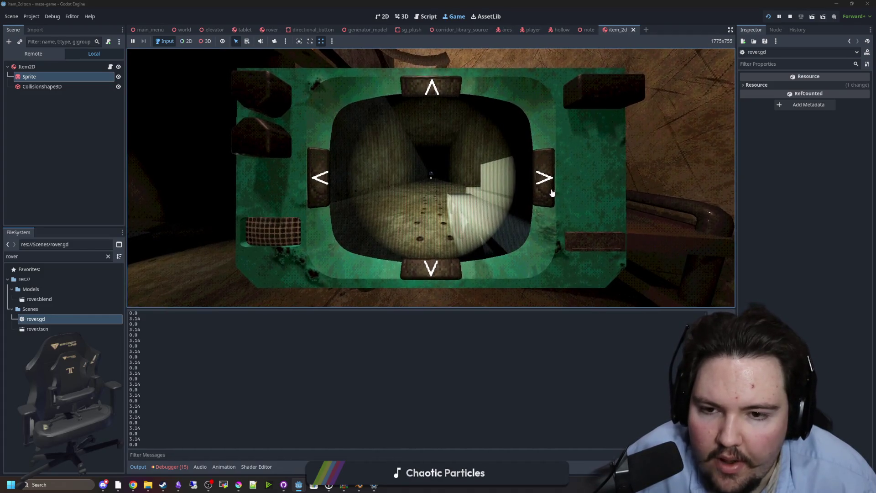
pyautogui.press('e')
pyautogui.press('e')
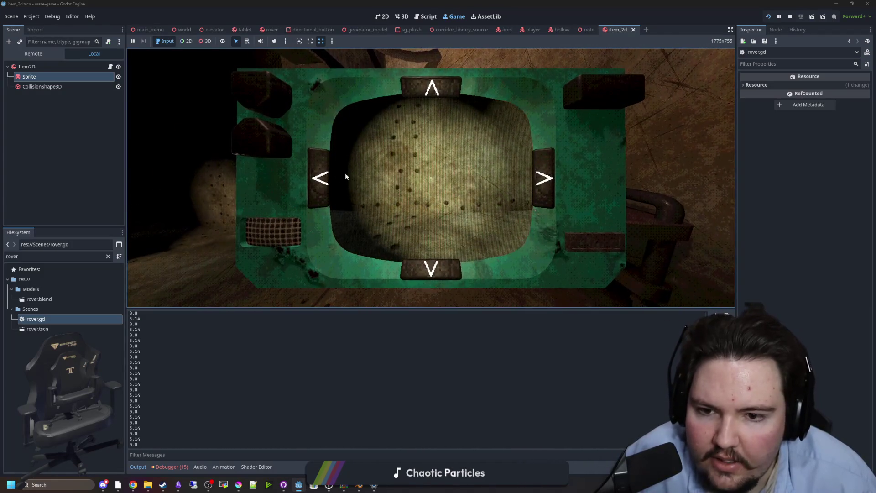
pyautogui.click(537, 178)
pyautogui.click(537, 178)
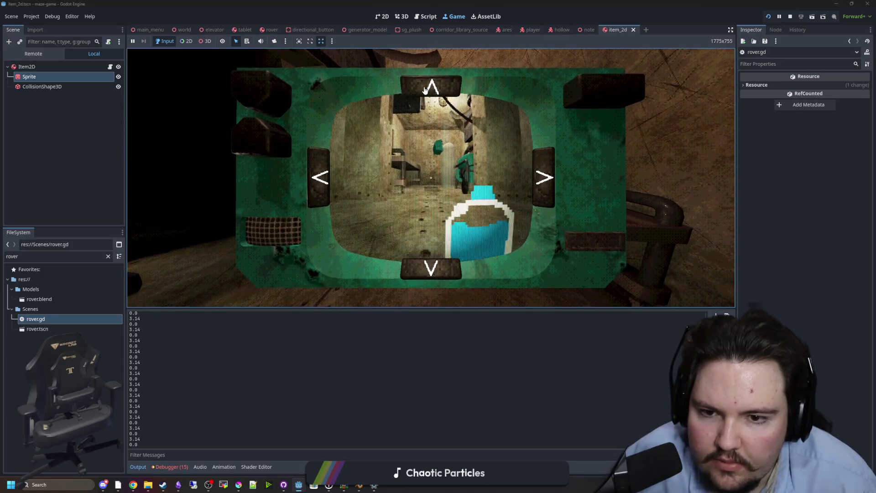
pyautogui.click(320, 173)
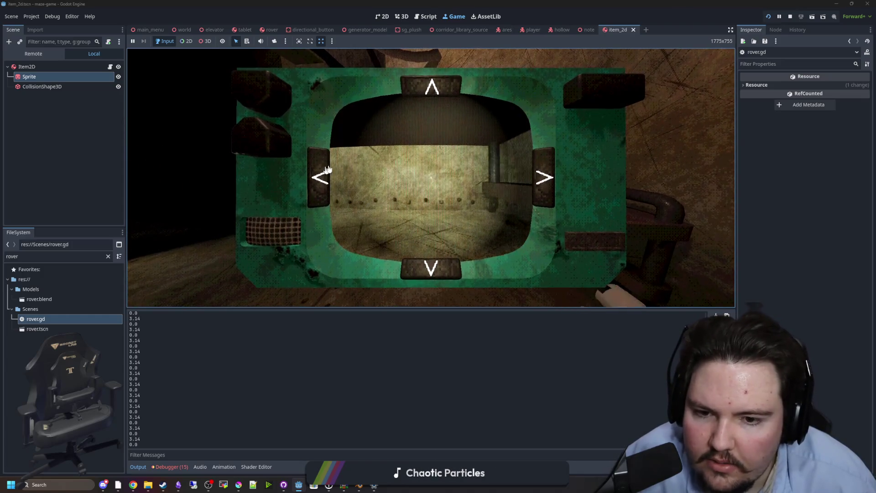
pyautogui.click(550, 176)
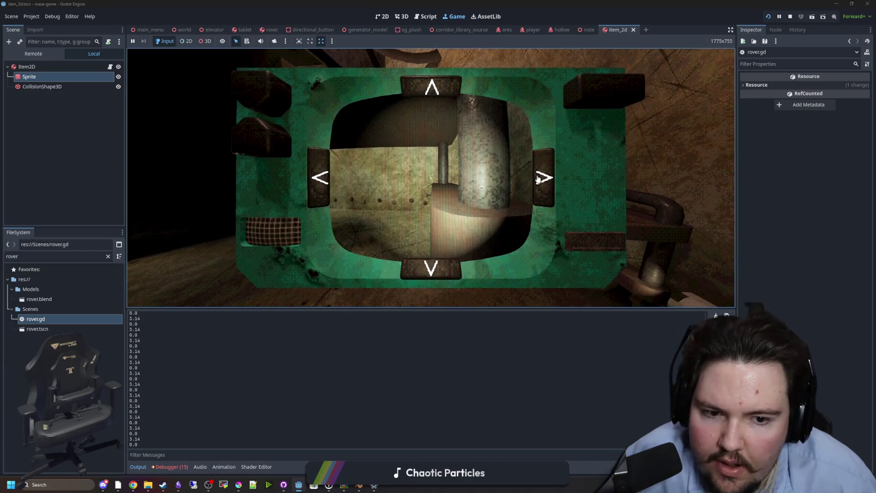
# Step: Lower and raise the tablet a few times, pause the game, and reopen rover.gd
pyautogui.press('e')
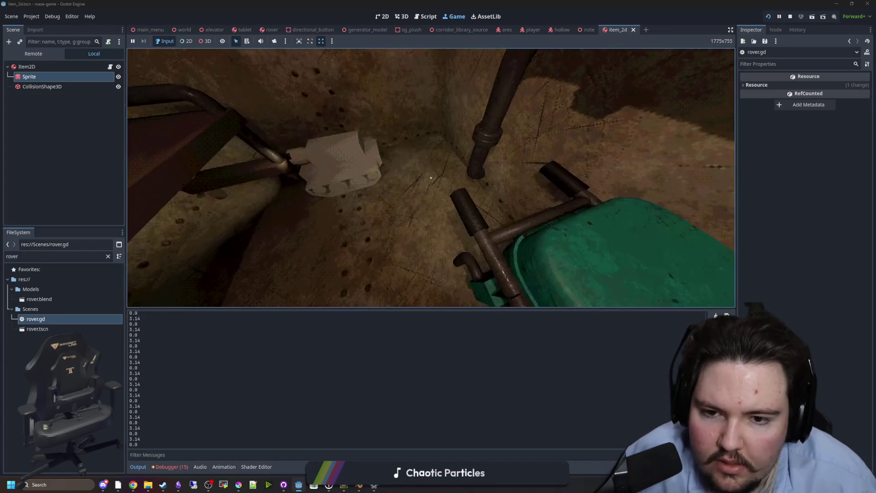
pyautogui.press('e')
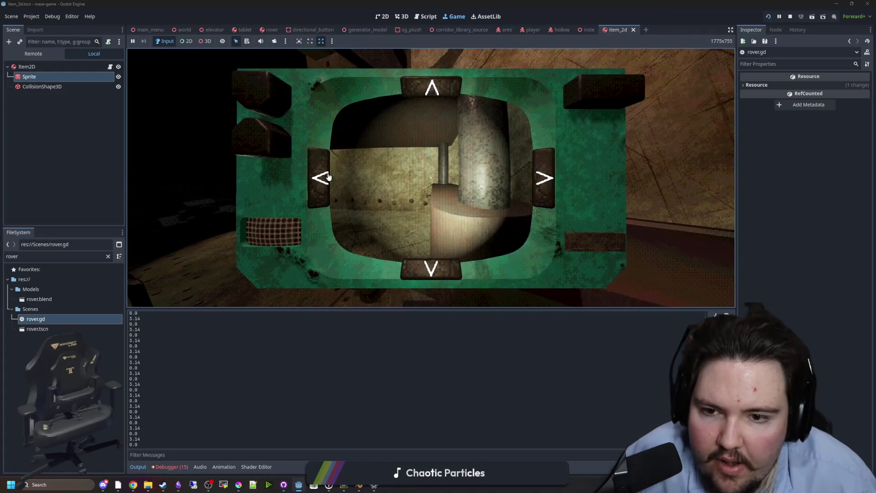
pyautogui.press('e')
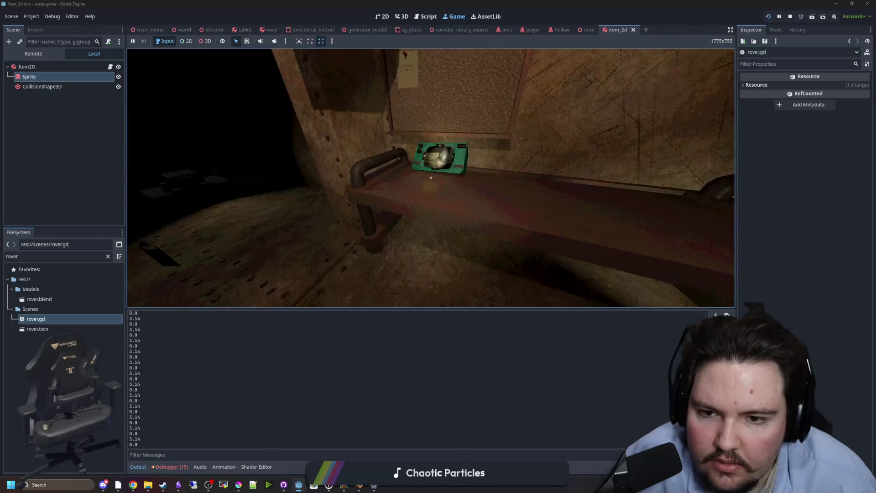
pyautogui.press('e')
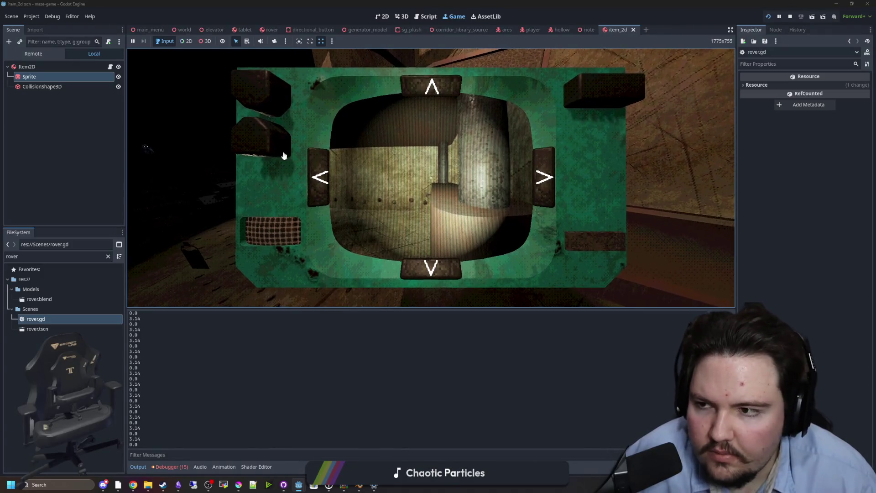
pyautogui.press('Escape')
pyautogui.doubleClick(33, 319)
pyautogui.click(327, 196)
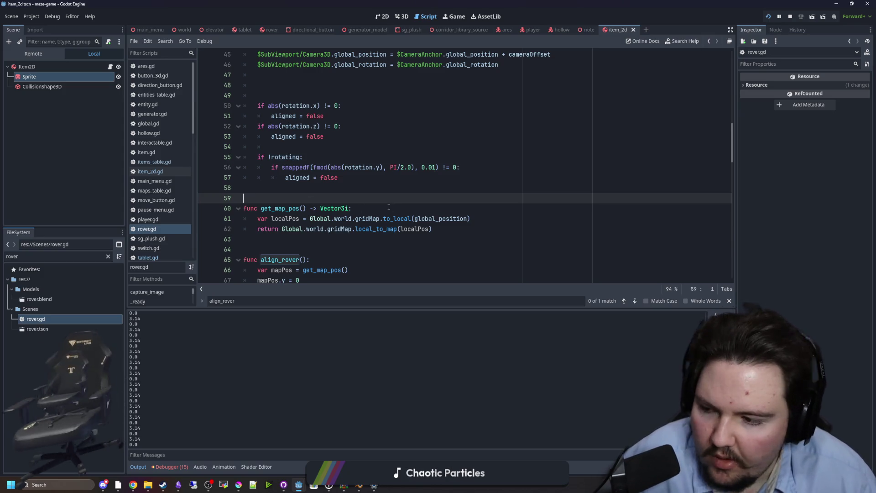
# Step: Change the snappedf tolerance on line 56 from 0.01 to 0.1
pyautogui.scroll(1, 410, 223)
pyautogui.doubleClick(433, 198)
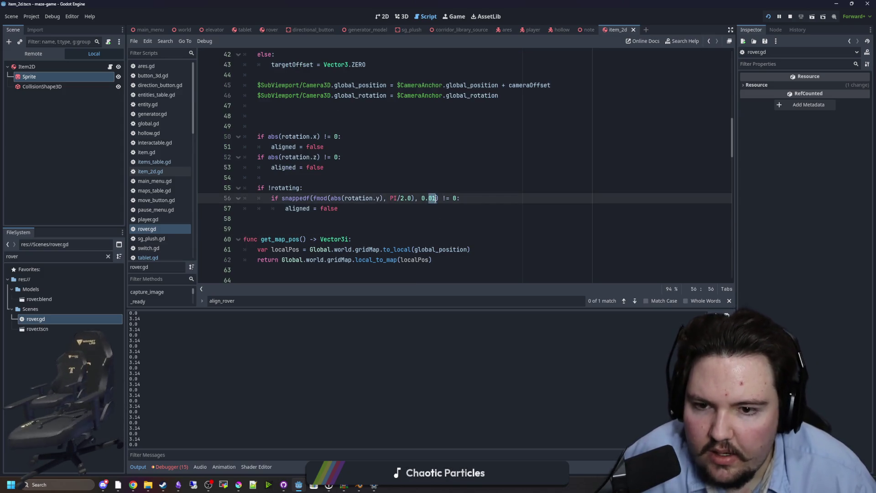
pyautogui.write('1')
pyautogui.click(442, 184)
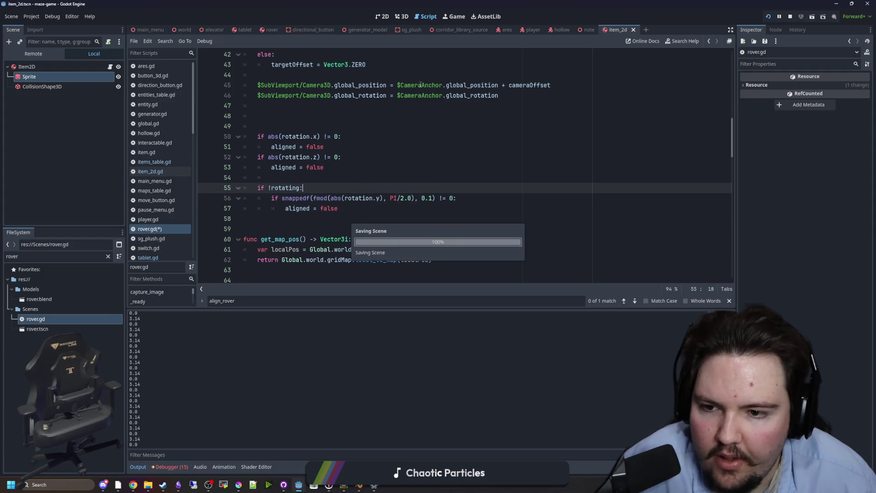
# Step: Resume the game to test the new tolerance, then return to rover.gd below line 51
pyautogui.click(455, 16)
pyautogui.click(421, 172)
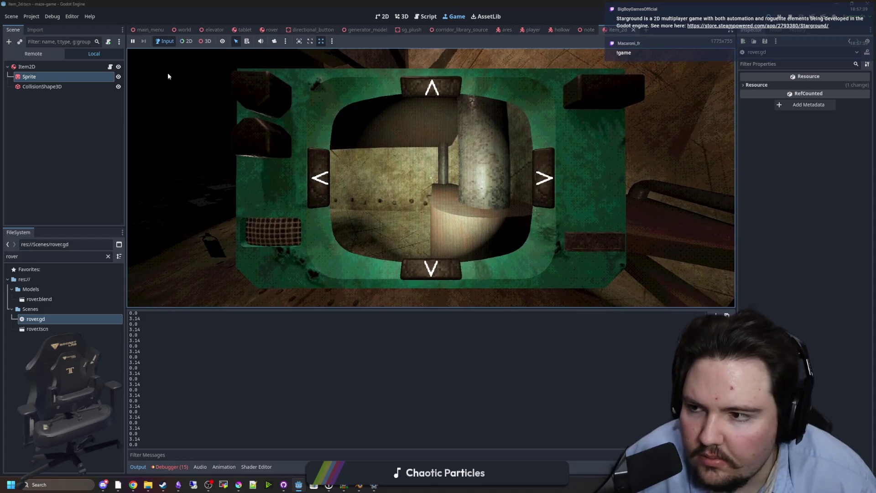
pyautogui.doubleClick(46, 316)
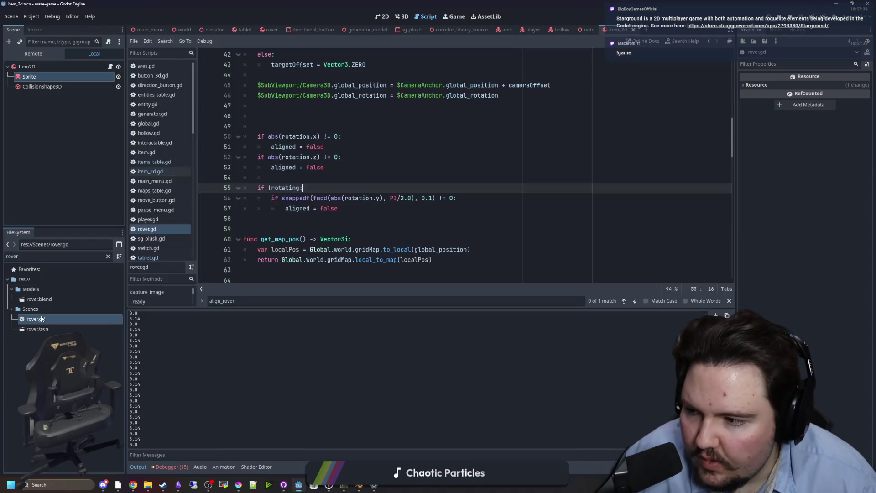
pyautogui.click(350, 147)
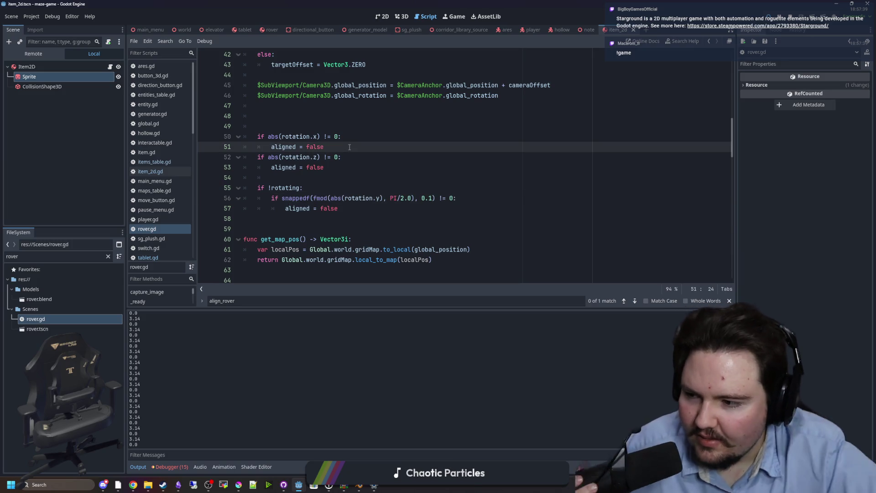
pyautogui.press('Return')
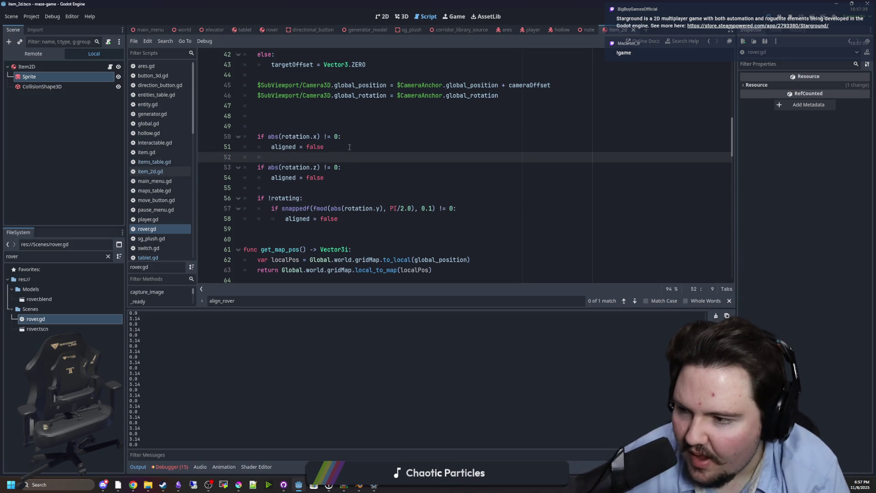
# Step: Add print(rotation.x) and print(rotation.z) under the tilt checks and save
pyautogui.write('print(rotation.x')
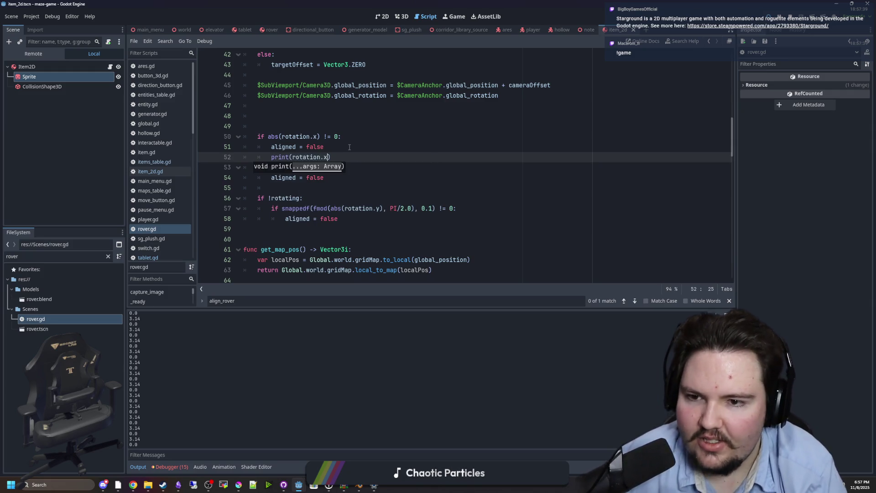
pyautogui.moveTo(331, 157); pyautogui.dragTo(272, 157)
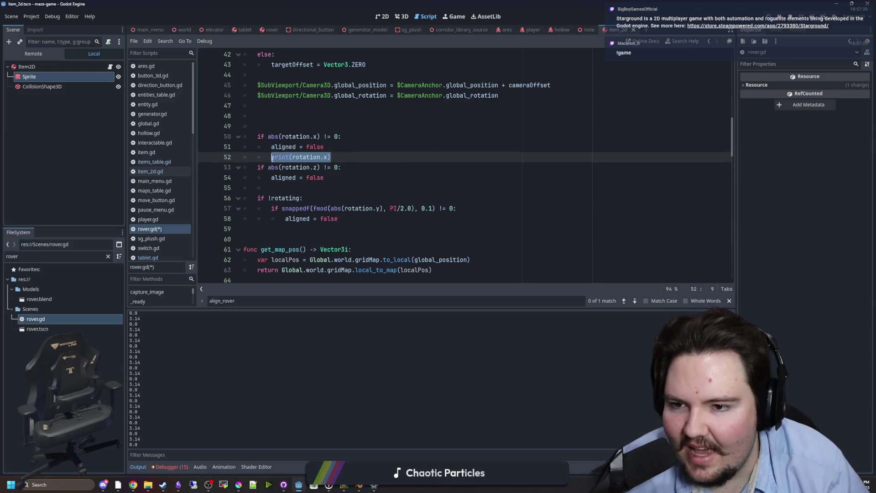
pyautogui.click(361, 188)
pyautogui.click(361, 177)
pyautogui.press('Return')
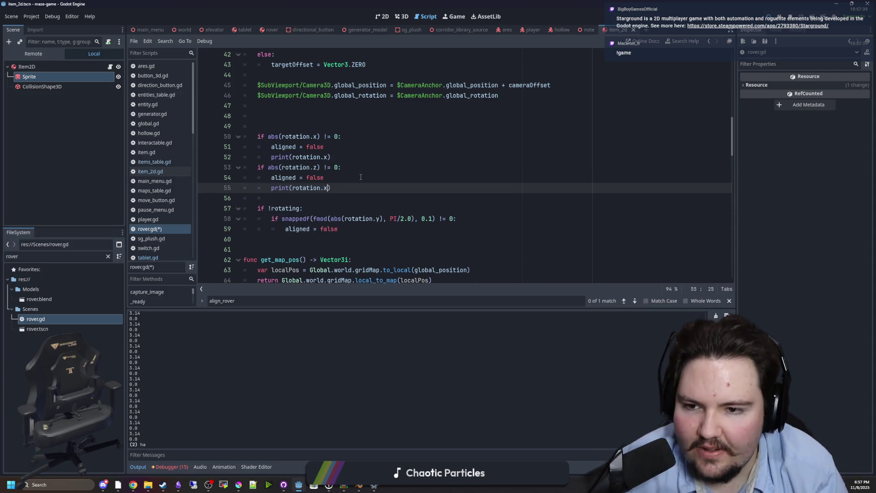
pyautogui.write('z')
pyautogui.click(360, 177)
pyautogui.hotkey('ctrl', 's')
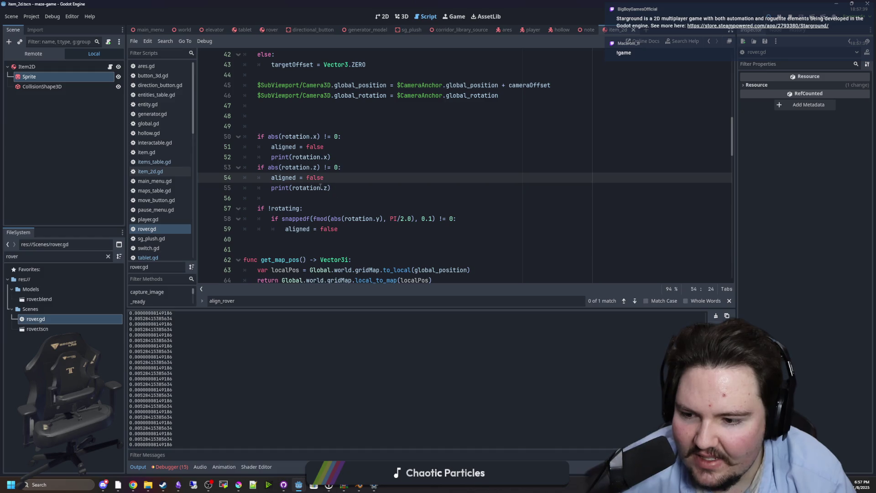
# Step: Change the x and z tilt checks to compare abs(...) > 0.1
pyautogui.click(340, 169)
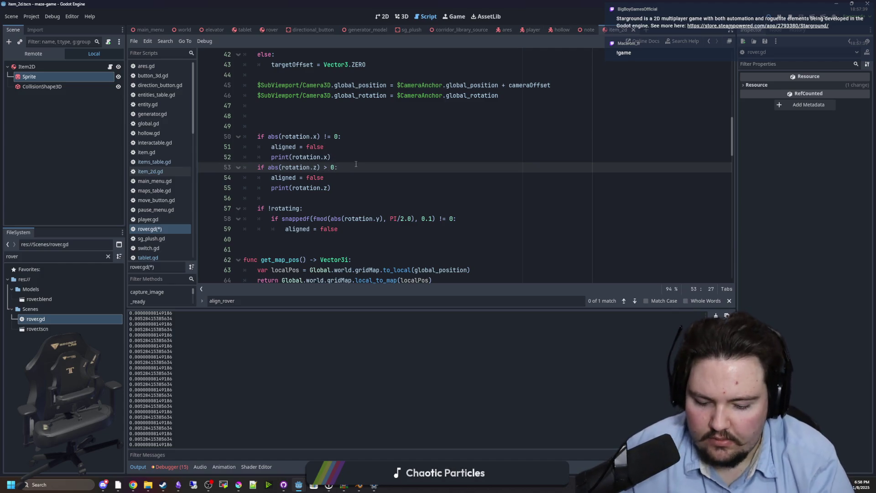
pyautogui.click(332, 136)
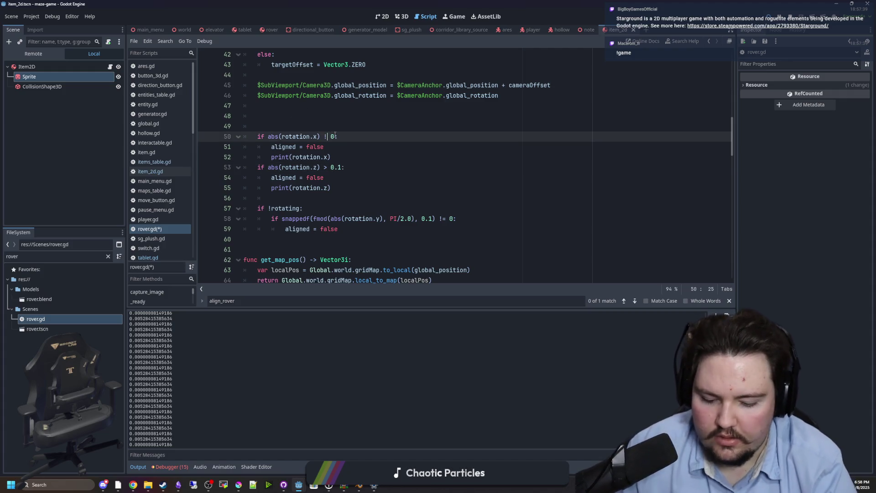
pyautogui.write('.1')
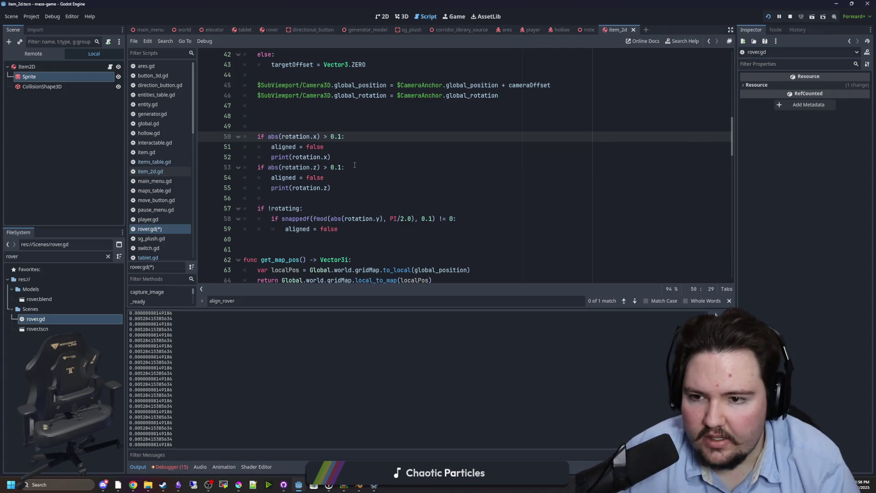
# Step: Delete both debug print lines and return to the running game
pyautogui.press('Down')
pyautogui.press('Down')
pyautogui.press('Down')
pyautogui.hotkey('shift', 'Home')
pyautogui.hotkey('shift', 'Home')
pyautogui.press('BackSpace')
pyautogui.press('BackSpace')
pyautogui.press('Up')
pyautogui.press('Up')
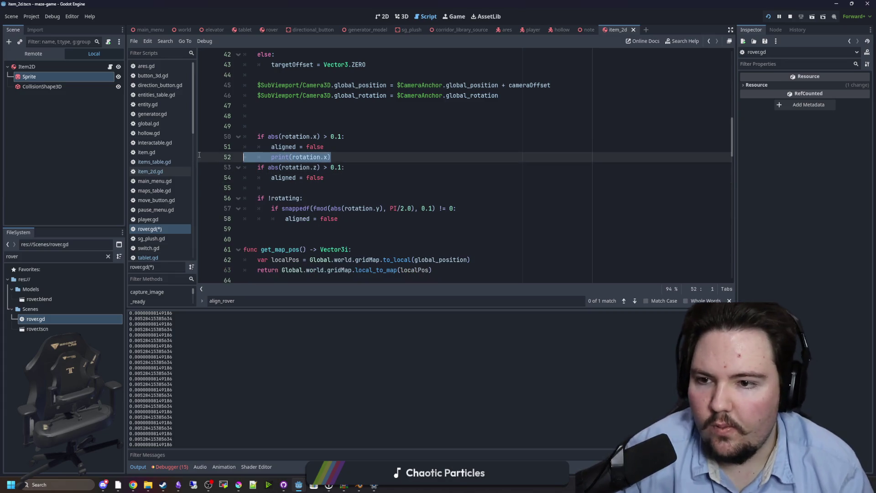
pyautogui.hotkey('shift', 'Home')
pyautogui.hotkey('shift', 'Home')
pyautogui.press('Delete')
pyautogui.press('Delete')
pyautogui.press('End')
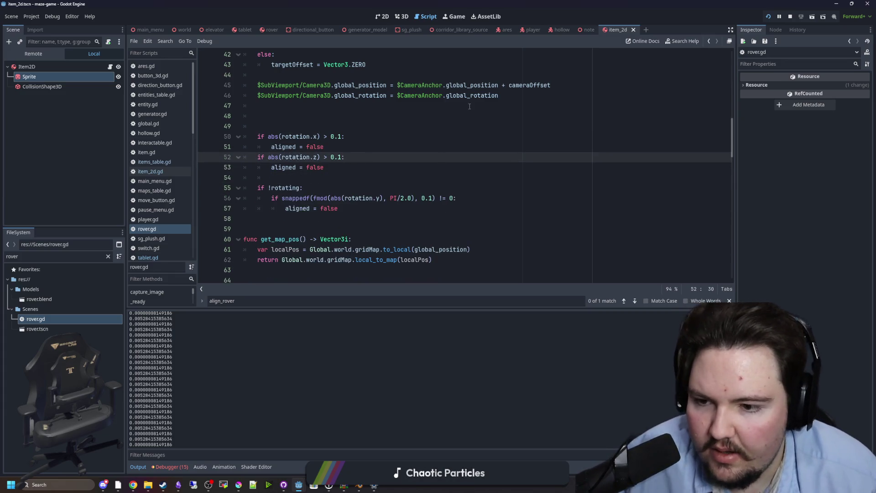
pyautogui.click(454, 16)
pyautogui.click(371, 185)
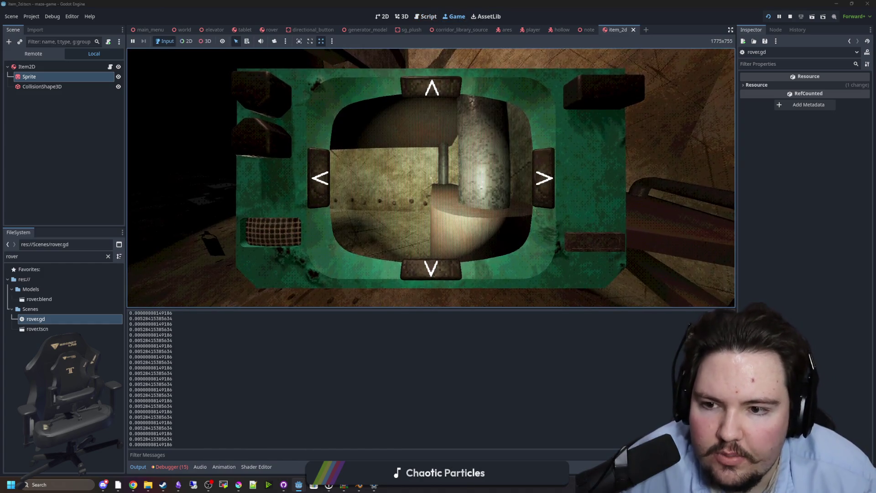
# Step: Lower and raise the tablet in-game, then return to the rover.gd code
pyautogui.press('Escape')
pyautogui.press('e')
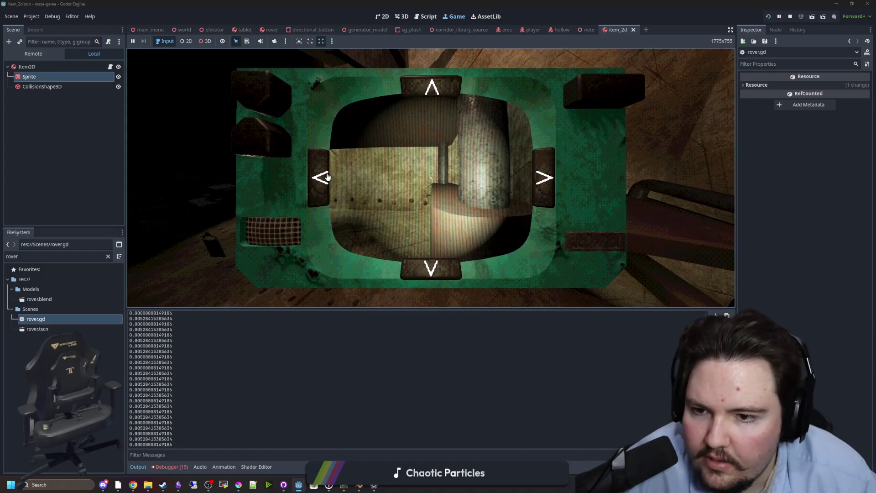
pyautogui.doubleClick(43, 318)
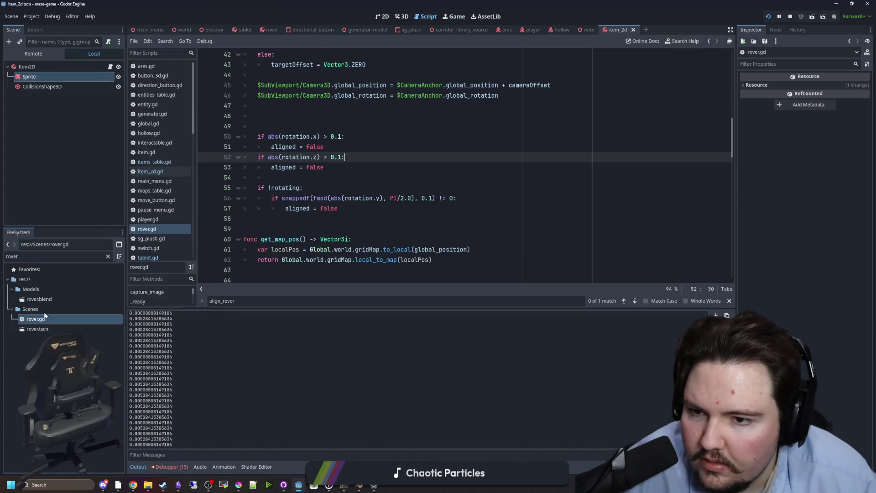
pyautogui.click(353, 181)
pyautogui.click(411, 116)
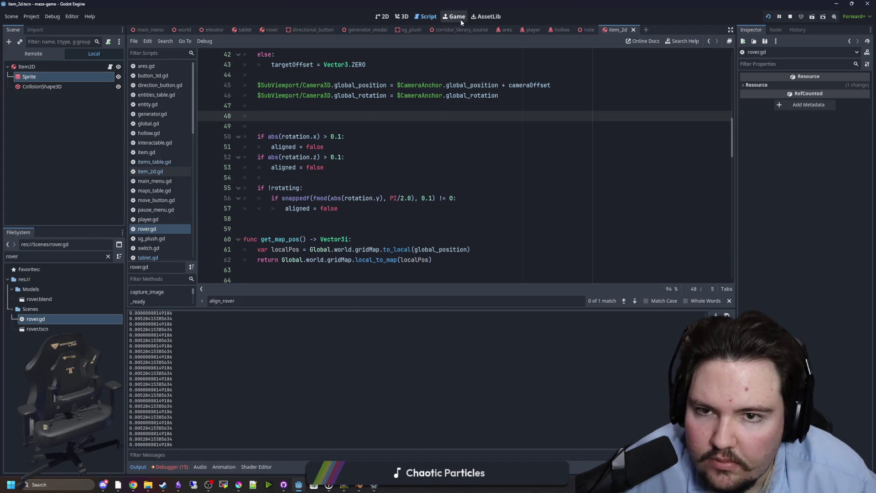
# Step: Resume the game, turn the rover left from the tablet, then return to line 51 of rover.gd
pyautogui.click(456, 17)
pyautogui.click(432, 170)
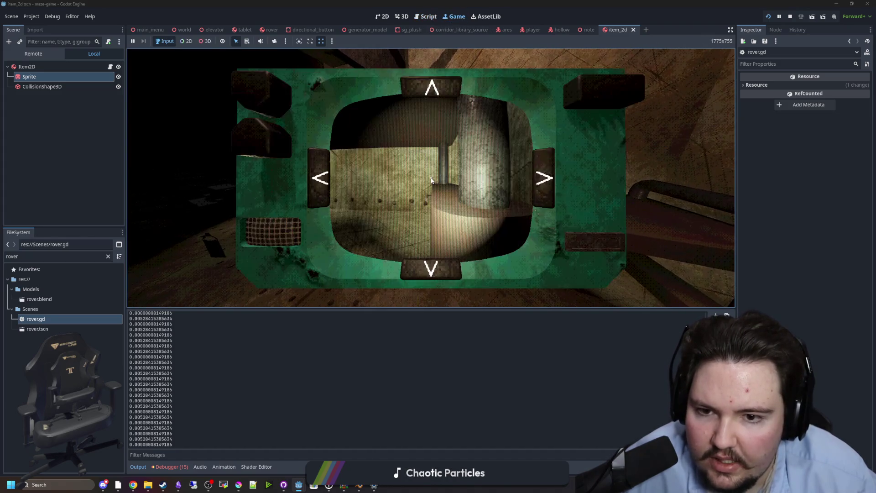
pyautogui.click(310, 179)
pyautogui.press('Tab')
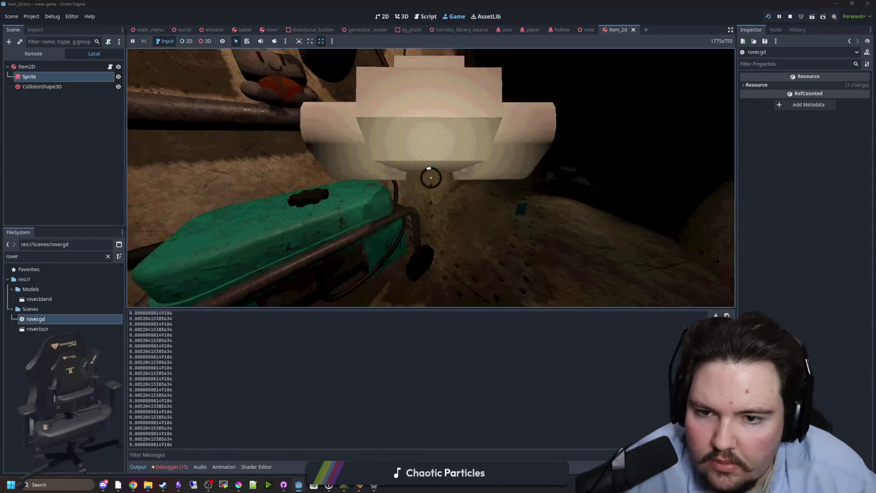
pyautogui.click(431, 177)
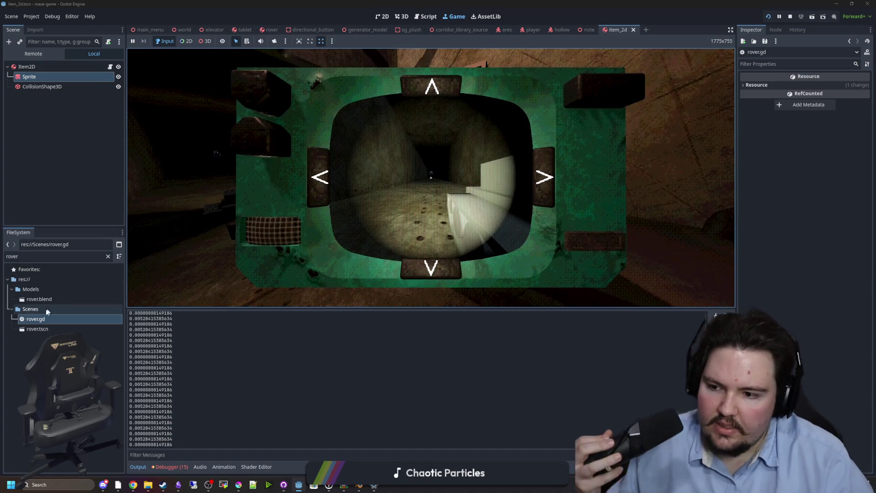
pyautogui.doubleClick(36, 319)
pyautogui.click(339, 146)
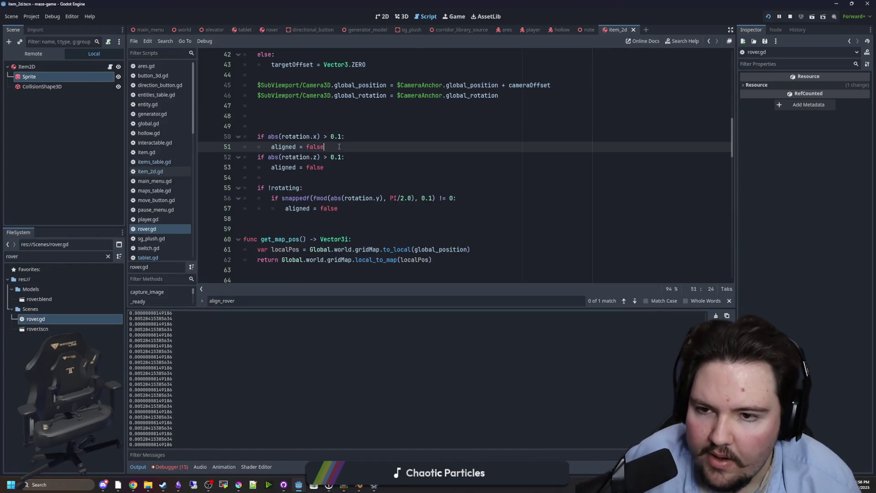
# Step: Add a temporary print("ha") debug line inside the rotation.x tilt check
pyautogui.click(350, 137)
pyautogui.press('Return')
pyautogui.write('print("')
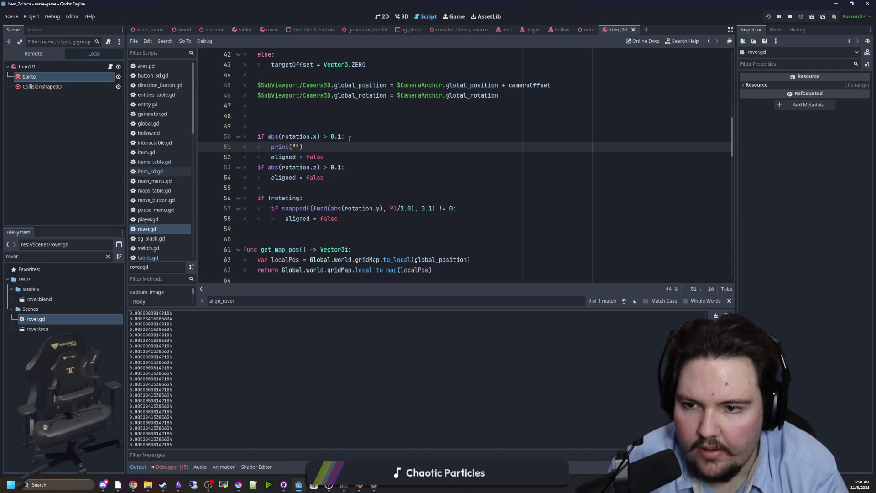
pyautogui.write('ha')
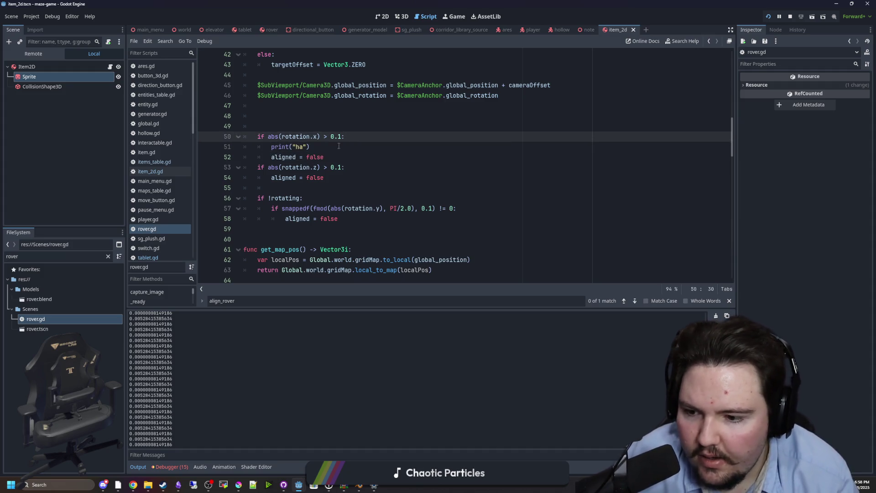
pyautogui.click(287, 147)
pyautogui.press('BackSpace')
pyautogui.click(390, 174)
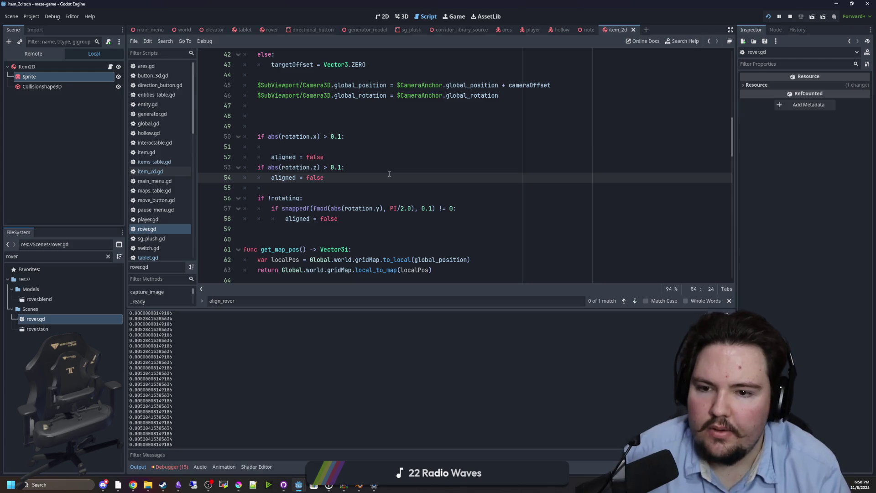
# Step: Move the "ha" print under the rotation.z check, then into the snappedf branch
pyautogui.click(387, 173)
pyautogui.write('print("ha")')
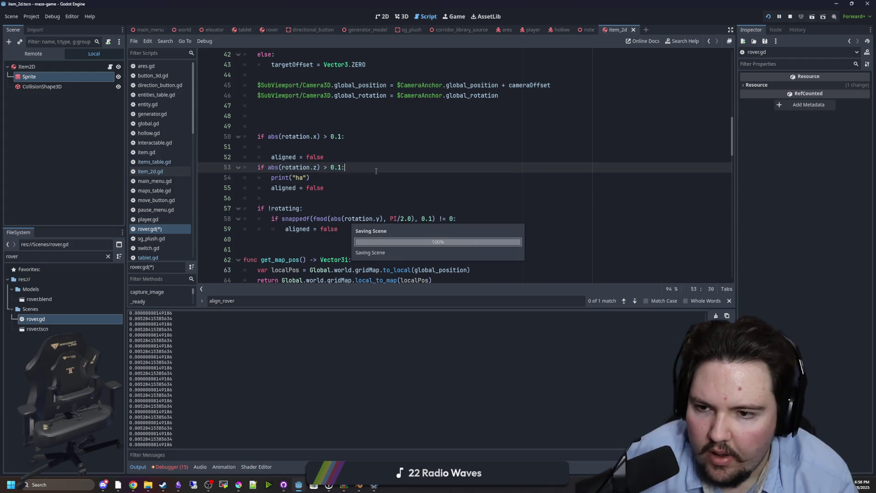
pyautogui.moveTo(324, 178); pyautogui.dragTo(271, 178)
pyautogui.hotkey('ctrl', 'c')
pyautogui.press('BackSpace')
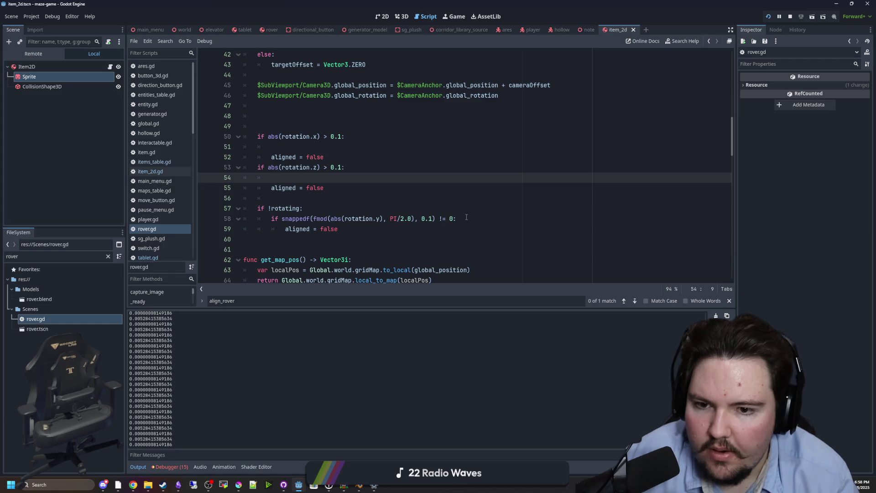
pyautogui.click(466, 218)
pyautogui.hotkey('ctrl', 'v')
# Step: Delete the debug print and the leftover blank lines in the rotation checks
pyautogui.click(324, 188)
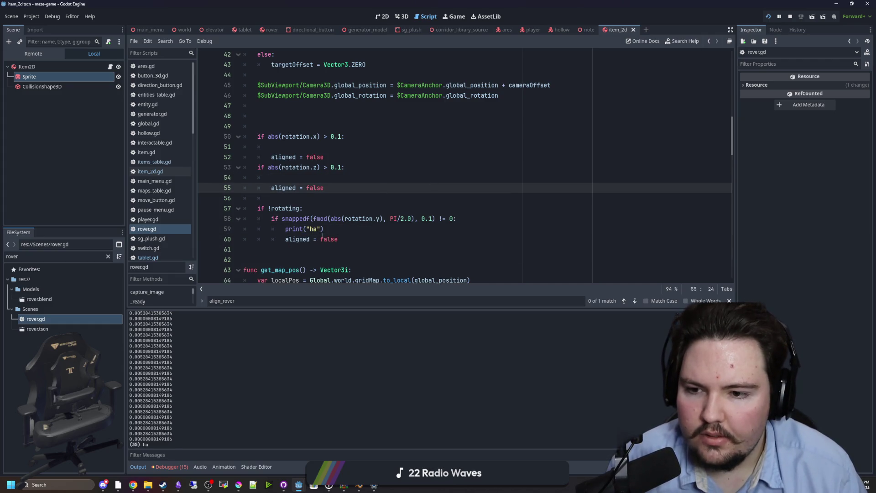
pyautogui.moveTo(324, 229); pyautogui.dragTo(285, 228)
pyautogui.press('BackSpace')
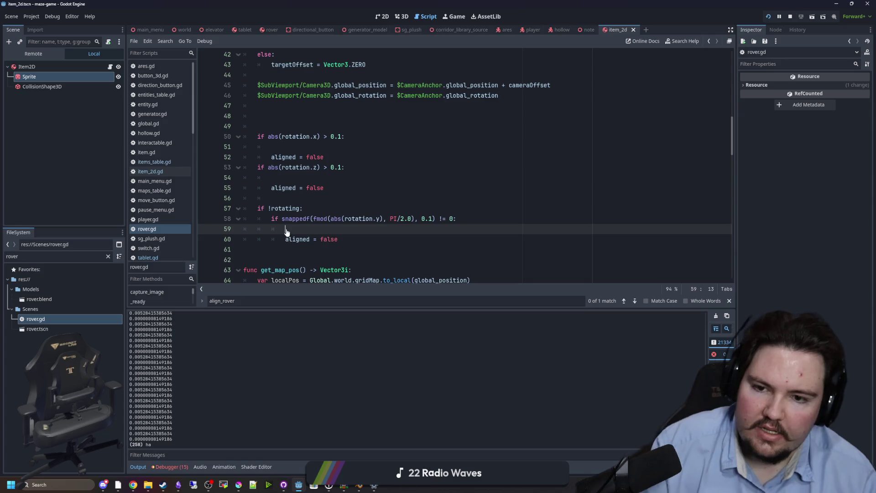
pyautogui.press('BackSpace')
pyautogui.press('BackSpace')
pyautogui.press('BackSpace')
pyautogui.press('Up')
pyautogui.press('Up')
pyautogui.press('Up')
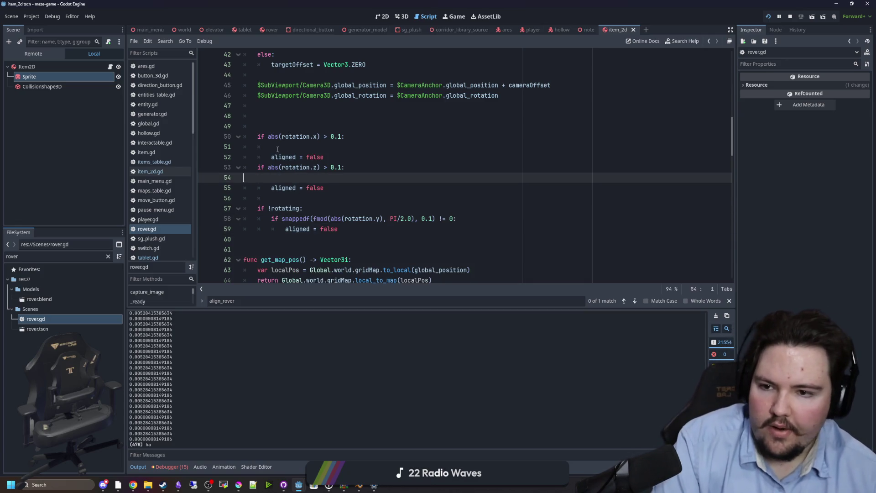
pyautogui.press('BackSpace')
pyautogui.press('BackSpace')
pyautogui.click(301, 168)
pyautogui.press('BackSpace')
pyautogui.press('BackSpace')
pyautogui.click(339, 173)
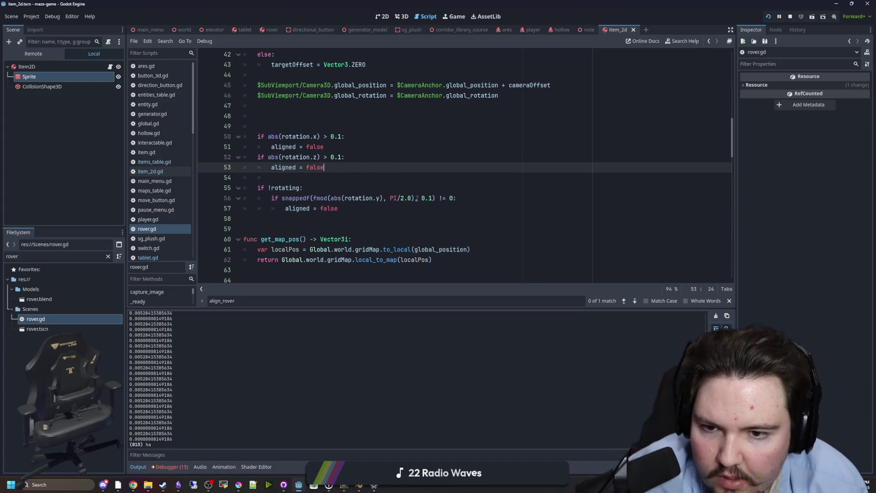
pyautogui.moveTo(417, 198); pyautogui.dragTo(313, 198)
# Step: Move fmod(abs(rotation.y), PI/2.0) out of snappedf into a new 'var rot' under if !rotating
pyautogui.press('BackSpace')
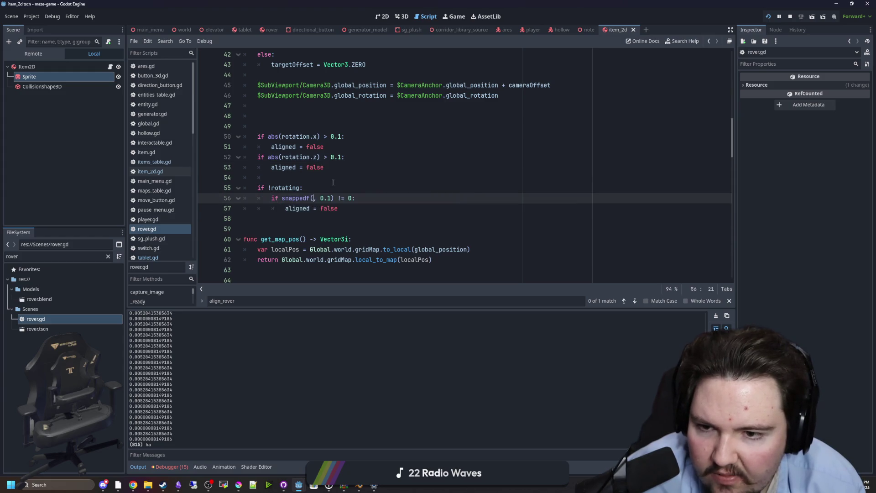
pyautogui.click(322, 185)
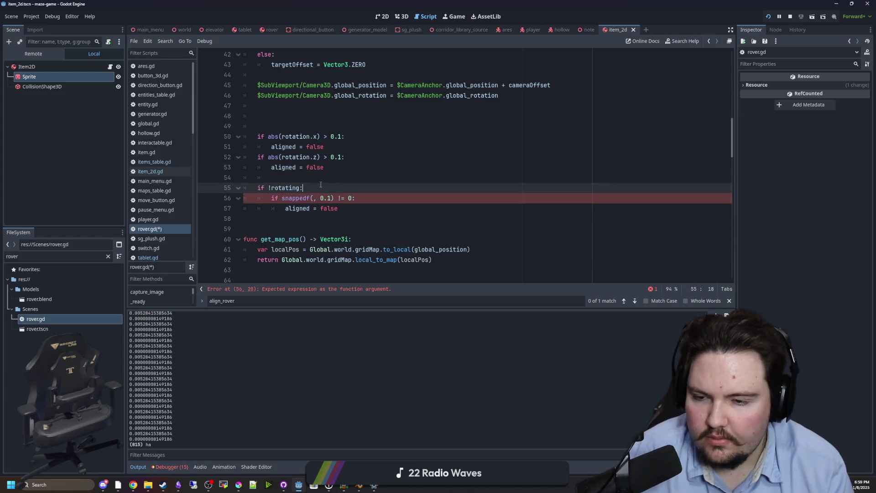
pyautogui.press('Return')
pyautogui.write('var rot =')
pyautogui.write('fmod(abs(rotation.y), PI/2.0)')
pyautogui.press('Return')
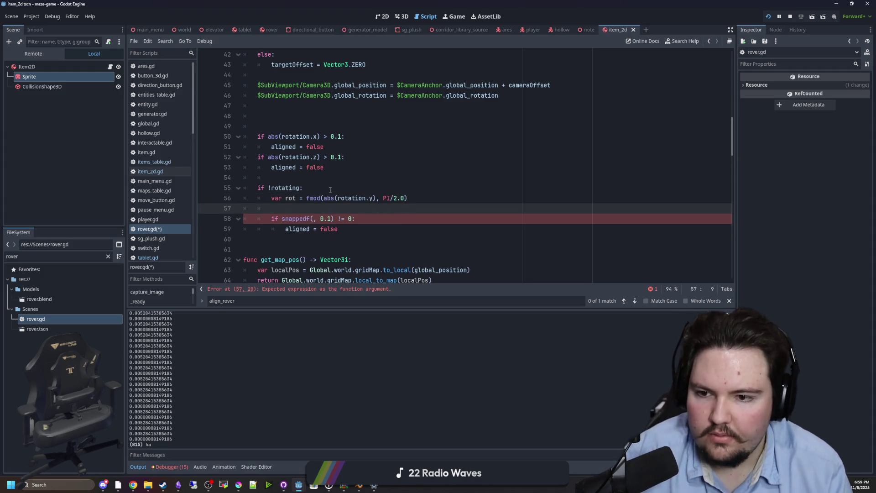
pyautogui.press('Return')
pyautogui.press('Up')
# Step: Add print(rot) and pass rot into the snappedf alignment check
pyautogui.write('ot')
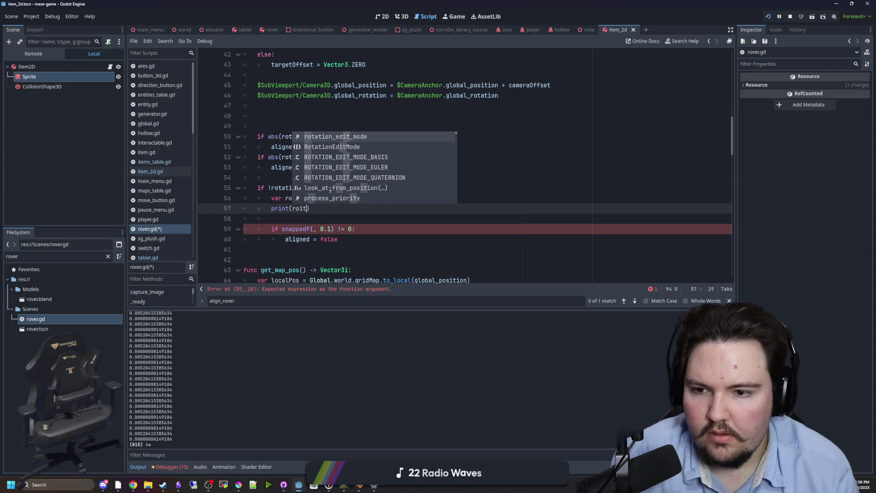
pyautogui.click(276, 229)
pyautogui.doubleClick(290, 199)
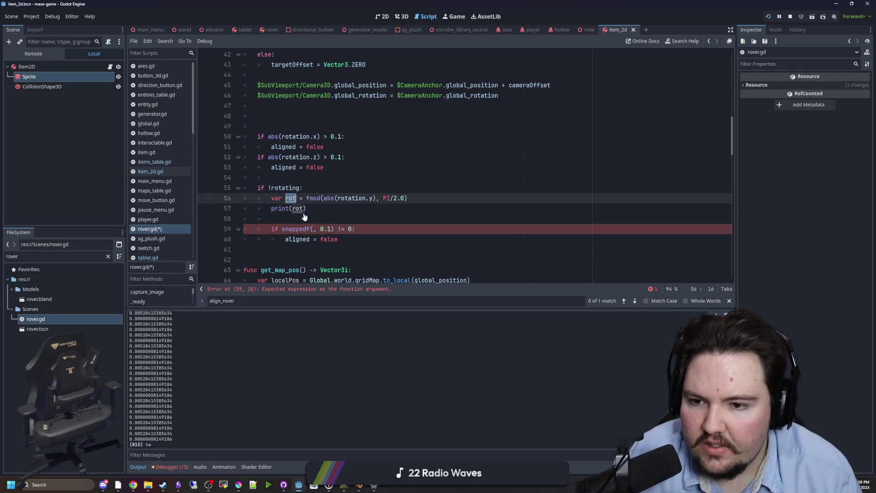
pyautogui.click(314, 228)
pyautogui.write('rot')
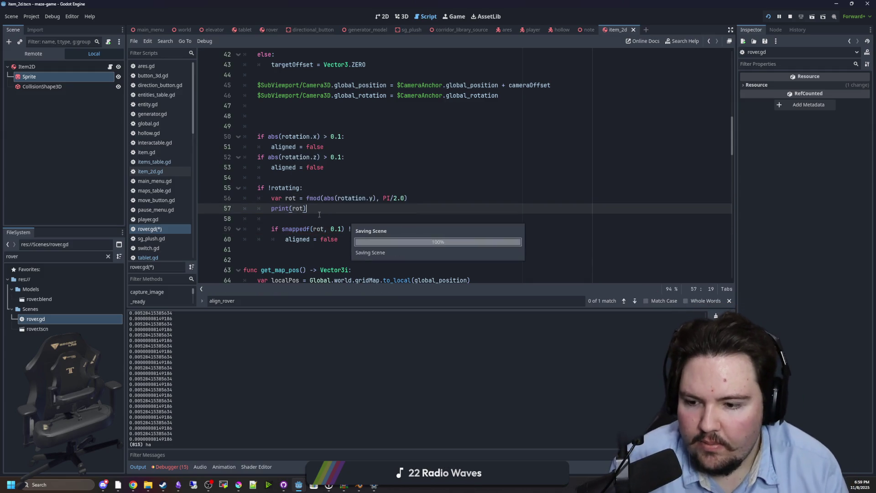
pyautogui.click(315, 215)
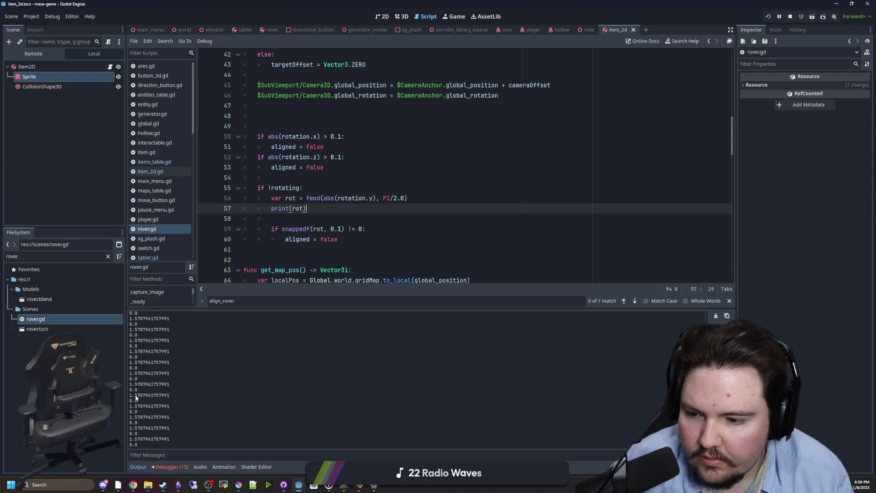
# Step: Add a +0.01 offset after abs(rotation.y) in the rot calculation and save
pyautogui.click(397, 199)
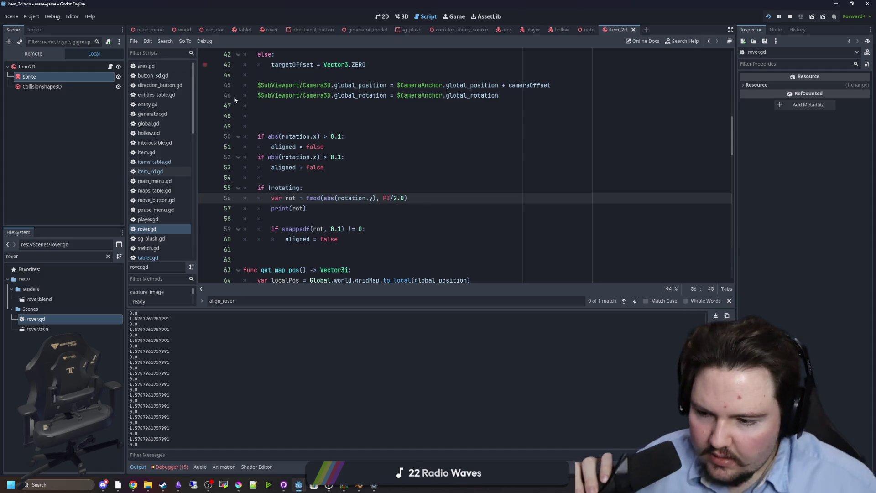
pyautogui.click(351, 208)
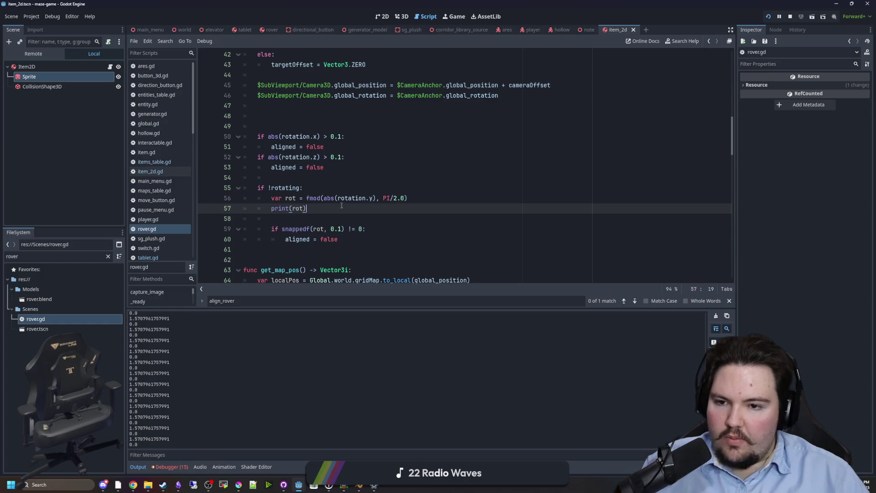
pyautogui.click(374, 197)
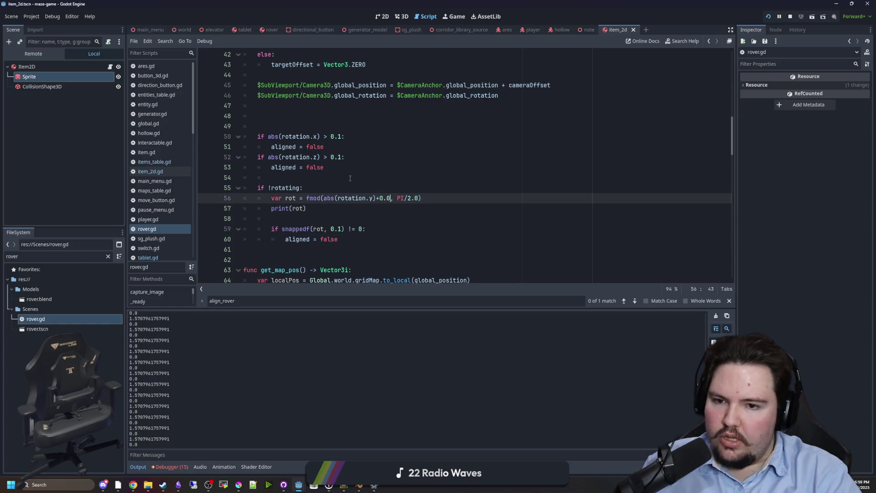
pyautogui.hotkey('ctrl', 's')
pyautogui.write('1')
pyautogui.click(406, 162)
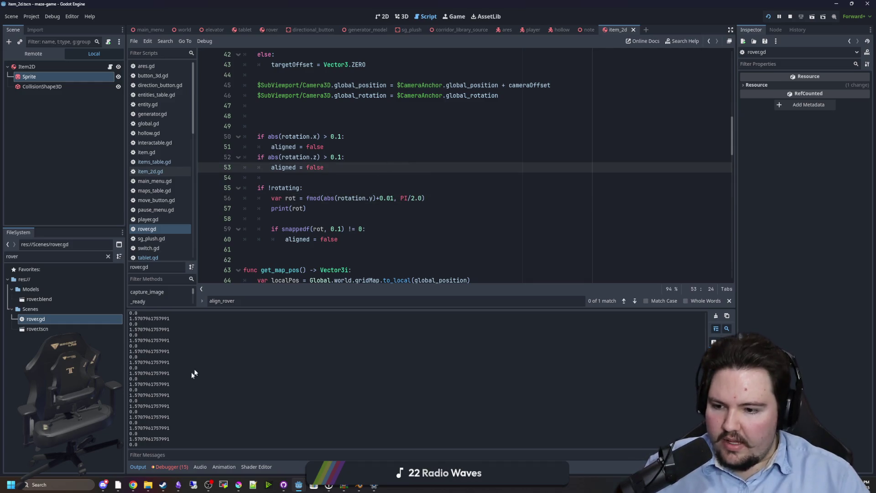
pyautogui.click(381, 219)
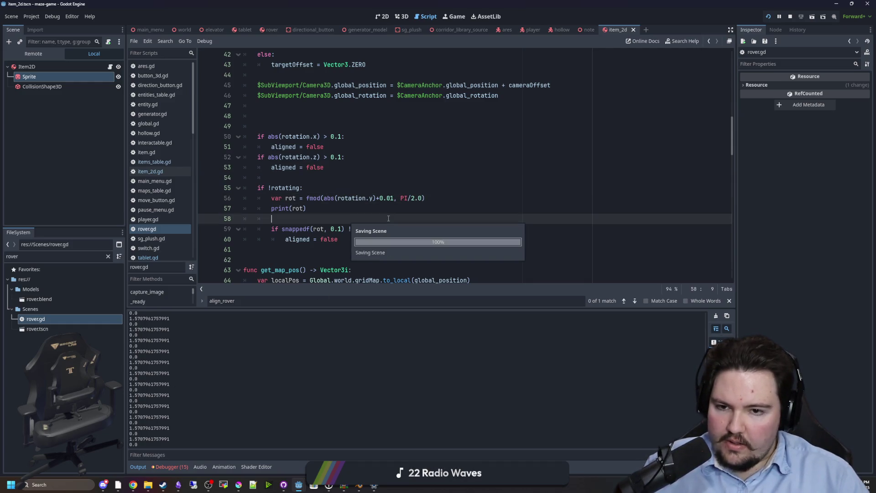
# Step: Clear the Output to read fresh rot values, then remove the +0.01 offset
pyautogui.click(718, 316)
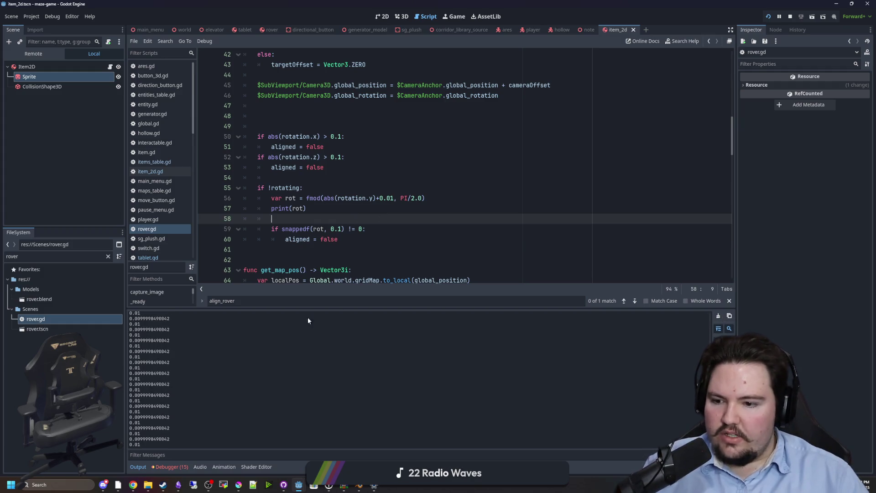
pyautogui.click(421, 228)
pyautogui.moveTo(395, 197); pyautogui.dragTo(374, 198)
pyautogui.press('BackSpace')
pyautogui.click(392, 187)
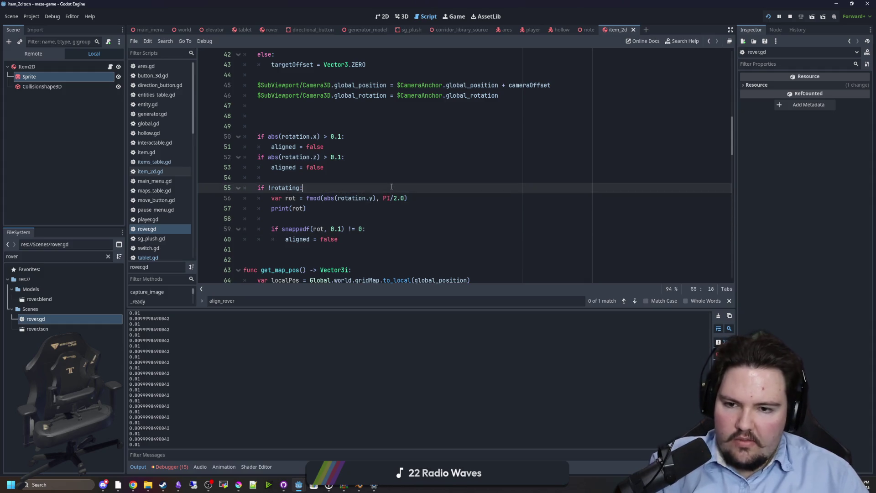
pyautogui.click(315, 208)
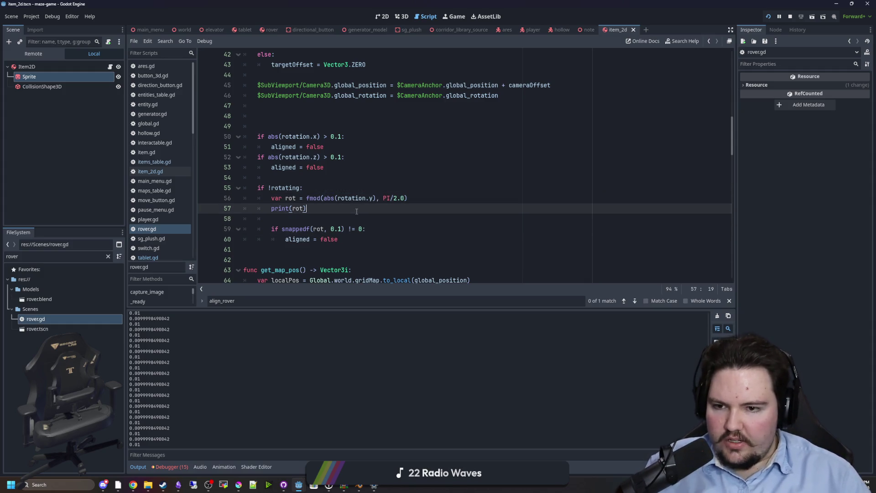
pyautogui.click(321, 220)
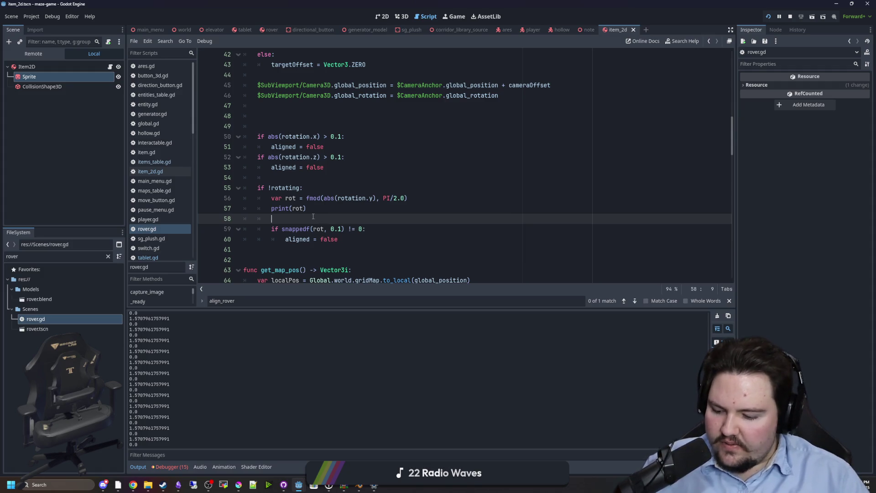
pyautogui.click(319, 187)
pyautogui.click(331, 178)
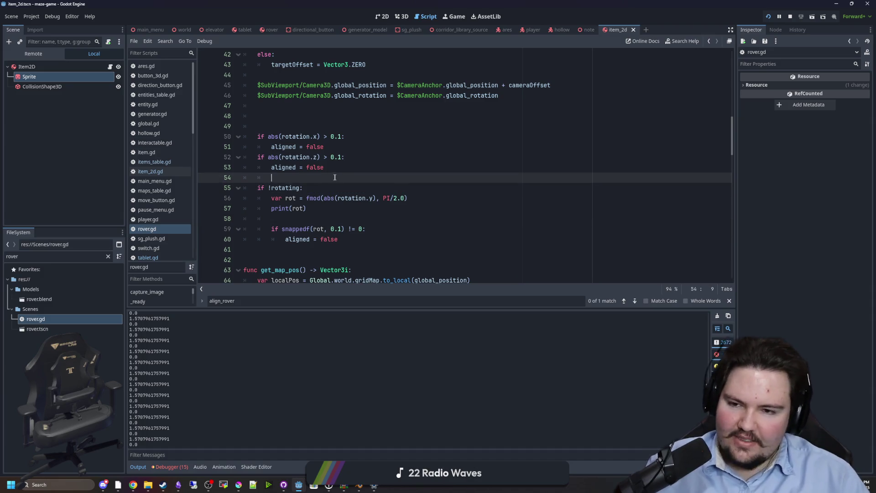
pyautogui.click(394, 189)
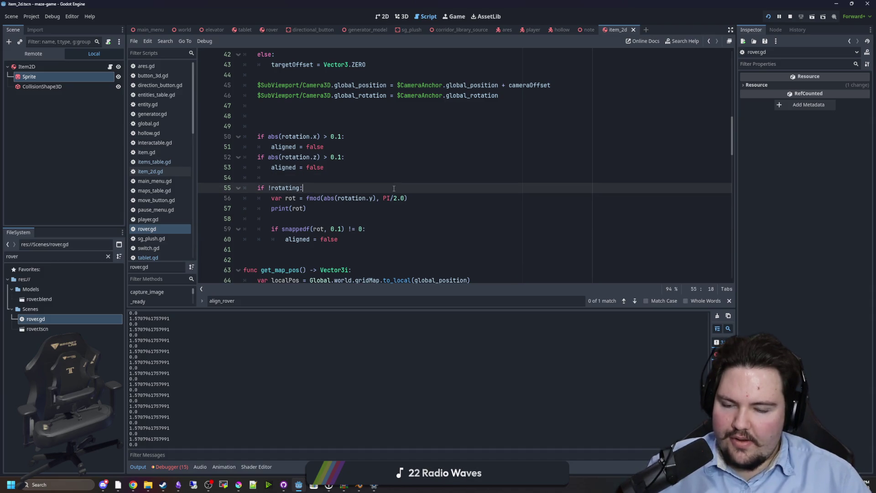
pyautogui.click(372, 209)
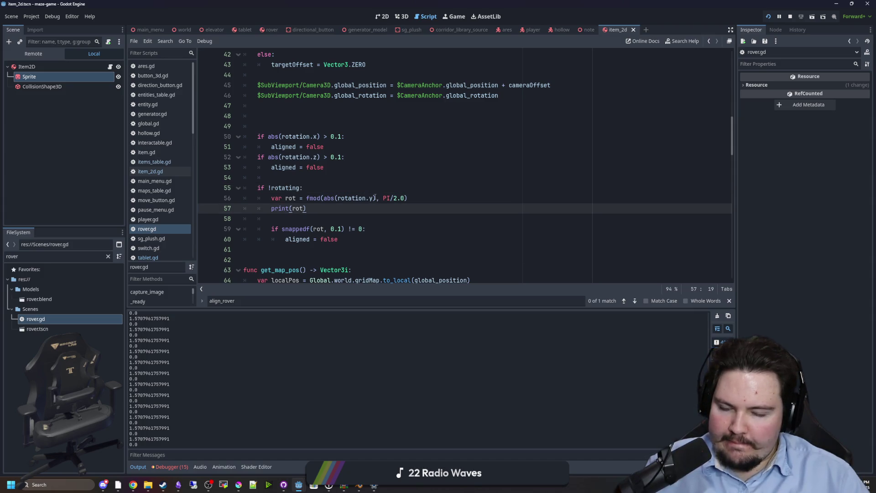
pyautogui.click(328, 180)
pyautogui.click(318, 189)
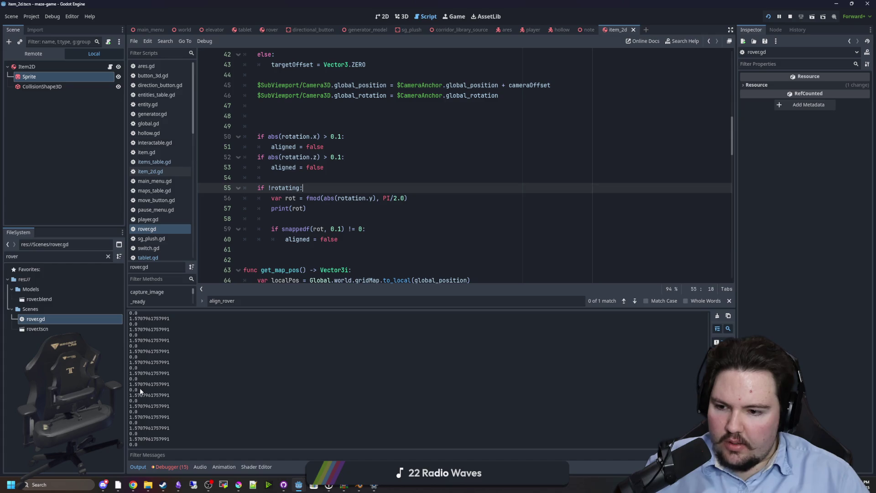
pyautogui.click(388, 208)
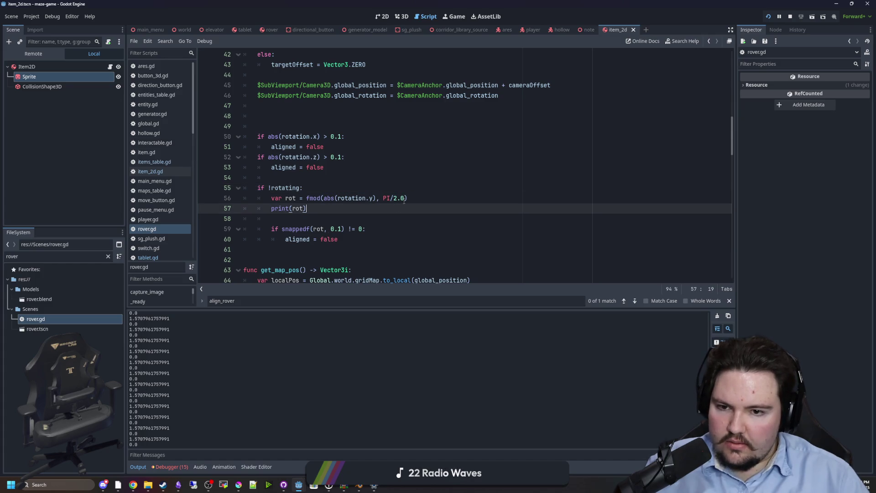
pyautogui.click(406, 199)
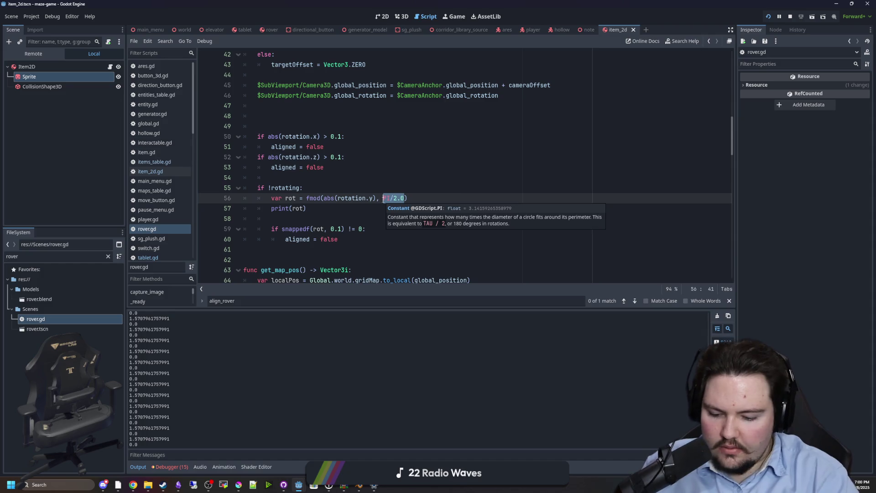
# Step: Wrap abs(rotation.y) in snappedf(..., 0.01) inside the fmod and save rover.gd
pyautogui.write('1')
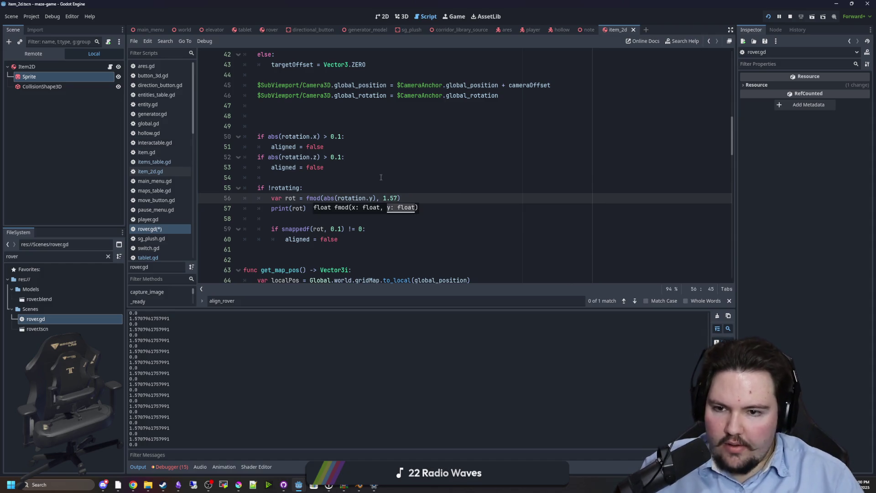
pyautogui.click(381, 177)
pyautogui.click(377, 197)
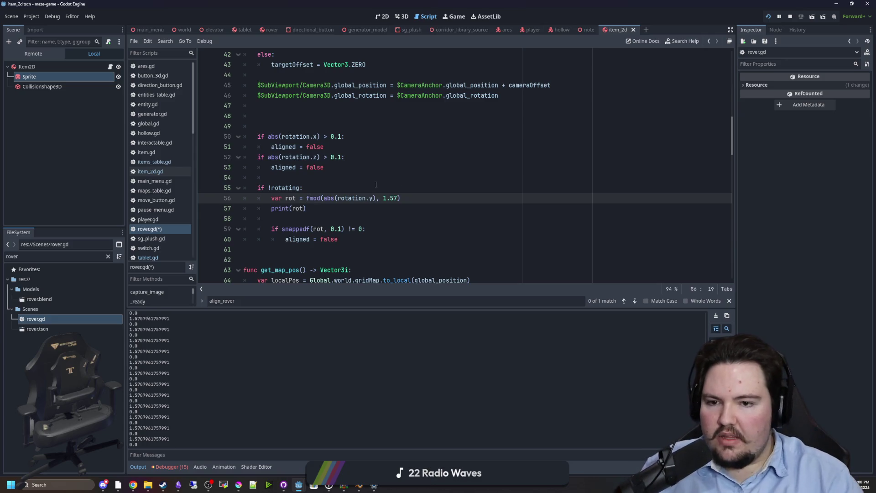
pyautogui.write('snap(')
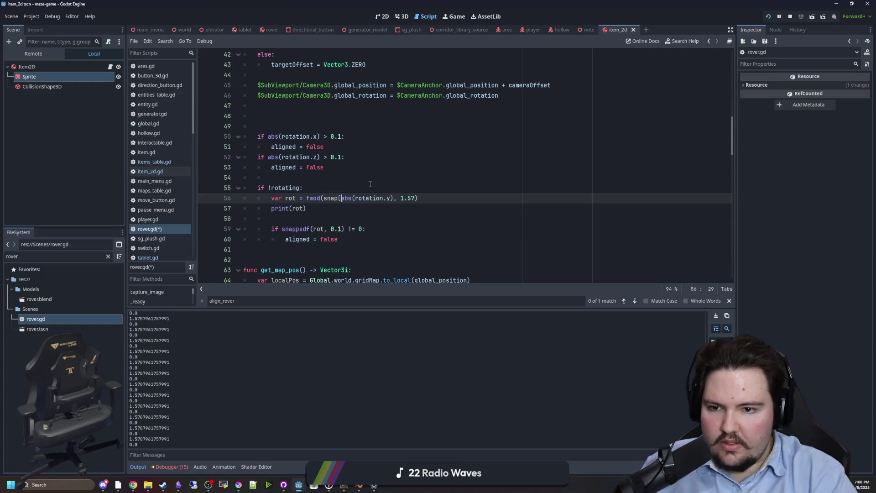
pyautogui.press('BackSpace')
pyautogui.press('BackSpace')
pyautogui.write('pedf')
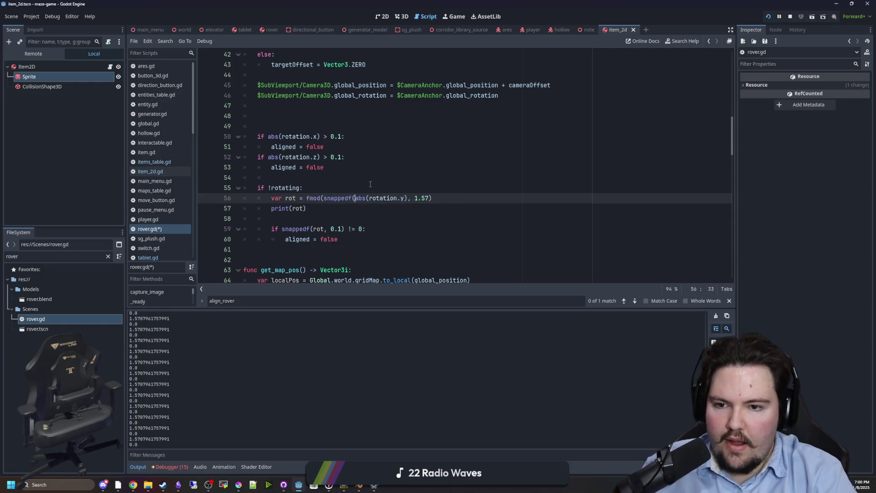
pyautogui.press('Return')
pyautogui.click(407, 198)
pyautogui.write(')')
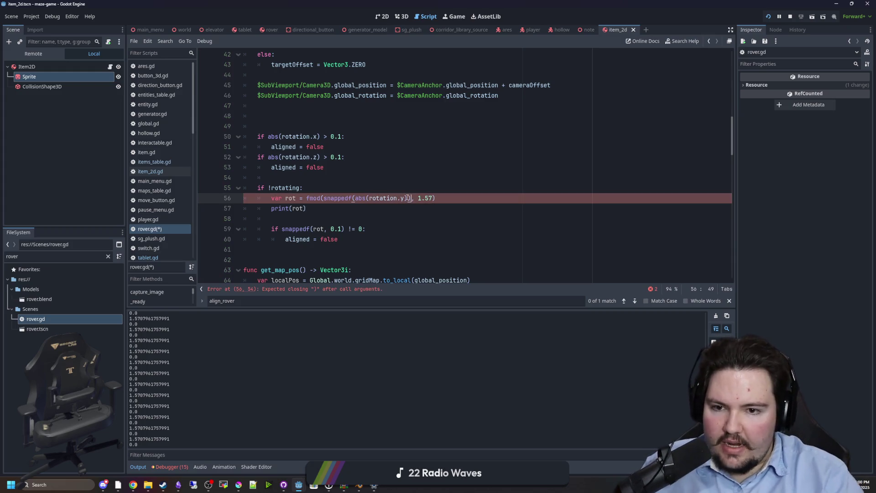
pyautogui.press('BackSpace')
pyautogui.write(',0.01')
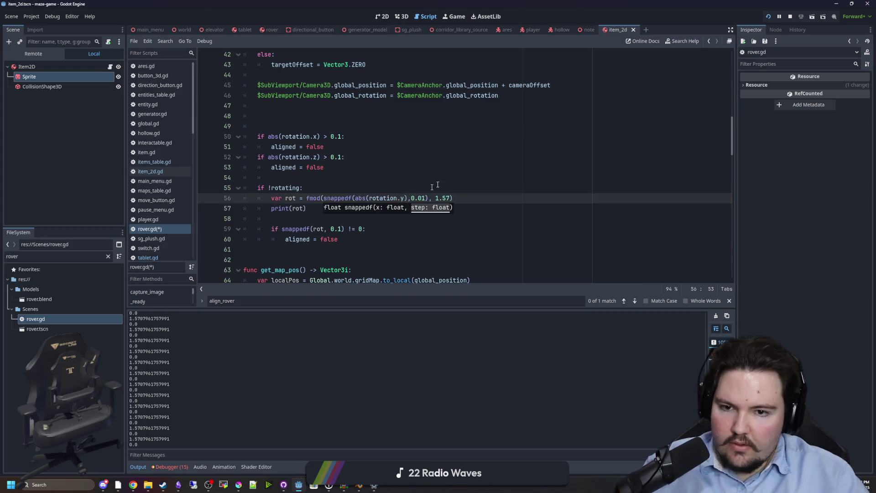
pyautogui.click(448, 179)
pyautogui.hotkey('ctrl', 's')
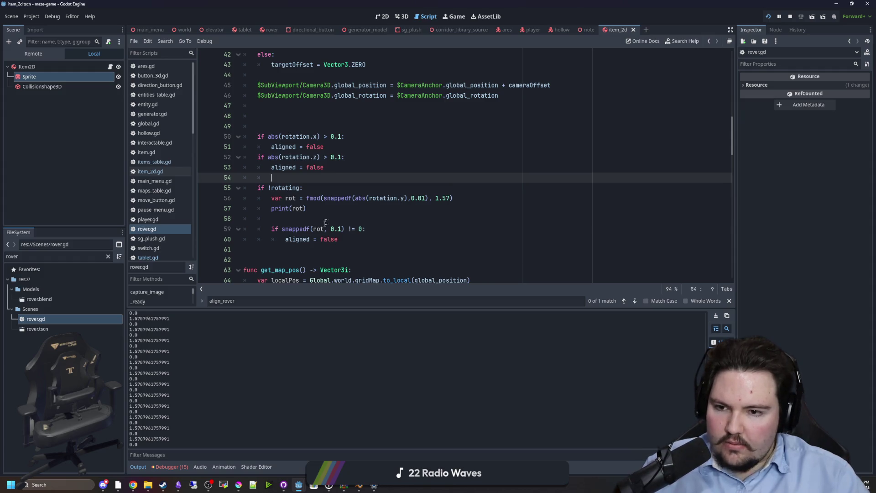
# Step: Change the alignment check to 'if rot != 0', clear the Output and remove print(rot)
pyautogui.click(318, 217)
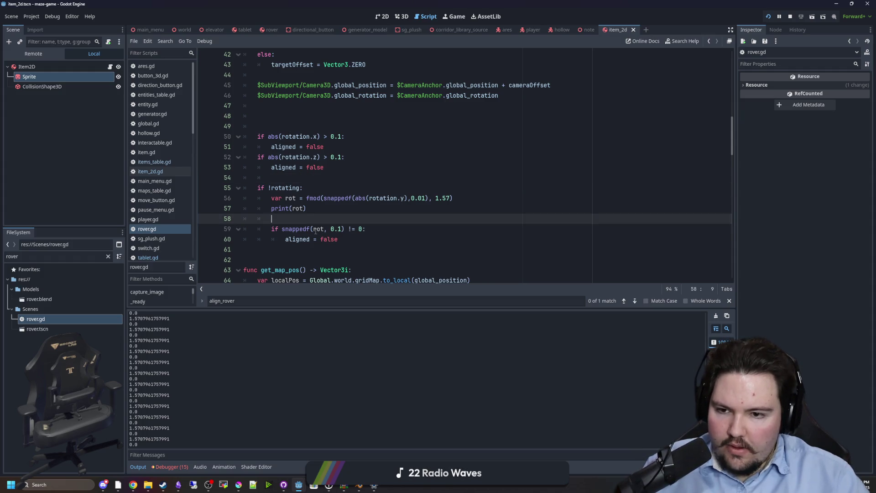
pyautogui.click(313, 229)
pyautogui.hotkey('ctrl', 'shift', 'Left')
pyautogui.press('BackSpace')
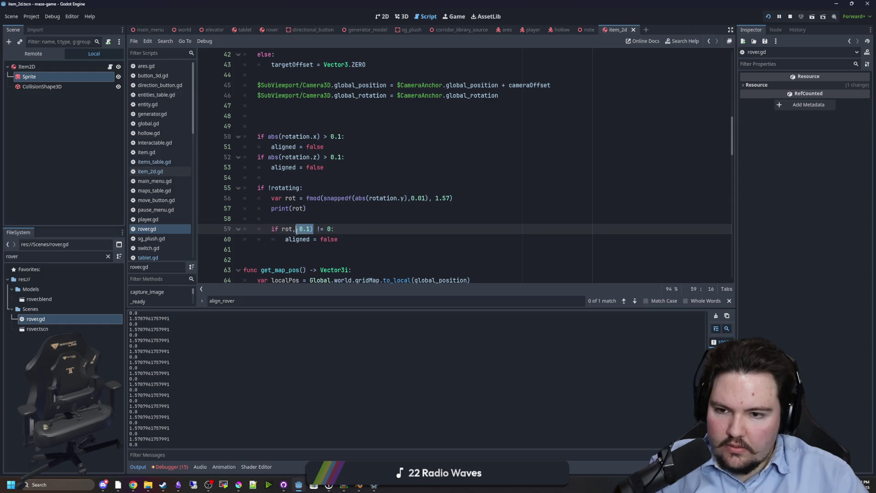
pyautogui.click(310, 218)
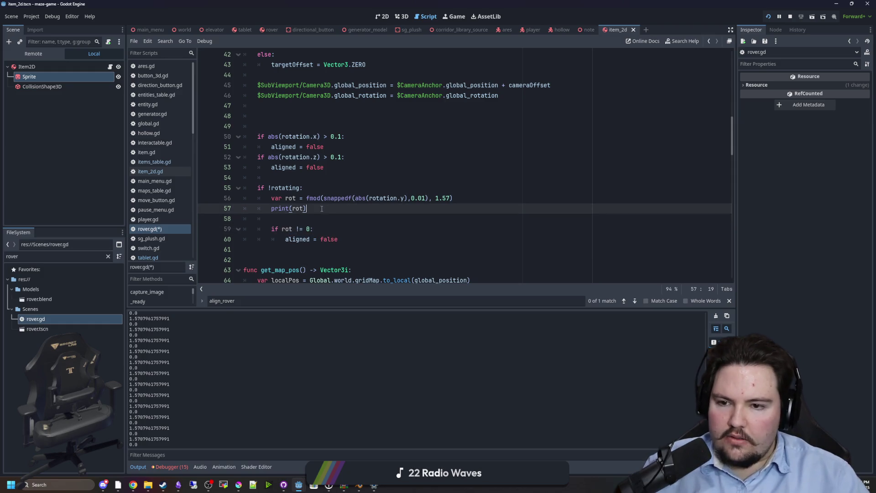
pyautogui.click(717, 315)
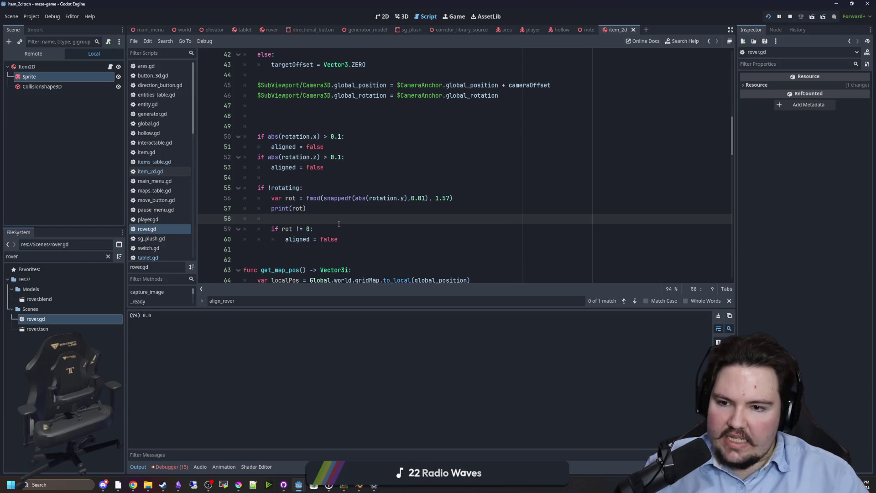
pyautogui.hotkey('ctrl', 'z')
pyautogui.hotkey('ctrl', 'z')
pyautogui.press('Up')
pyautogui.press('Up')
pyautogui.press('Up')
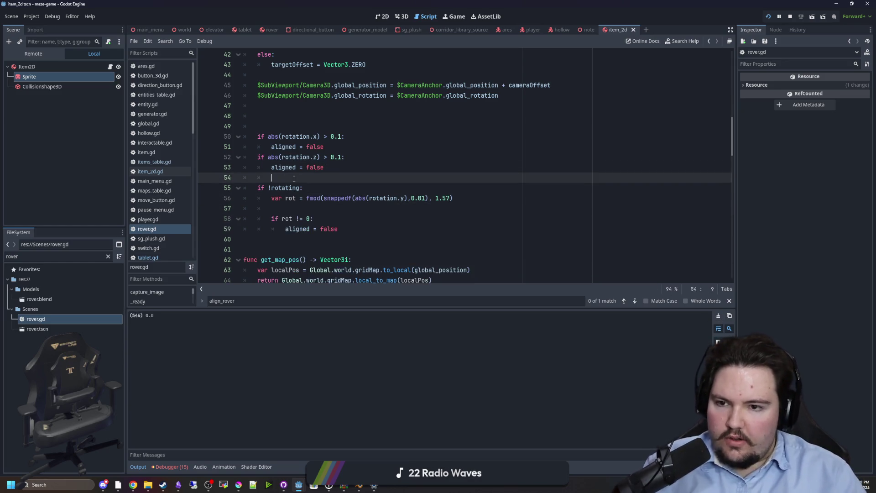
pyautogui.click(458, 17)
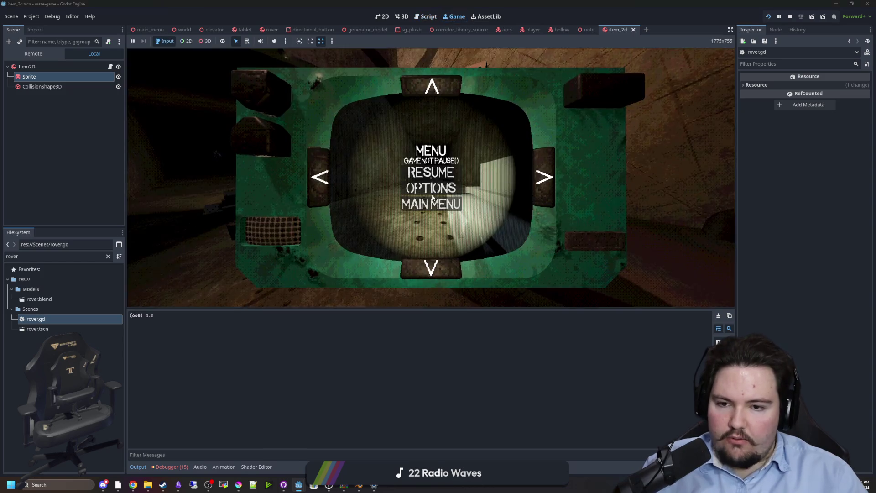
# Step: Resume the game and drive the rover camera forward and left from the tablet
pyautogui.click(445, 170)
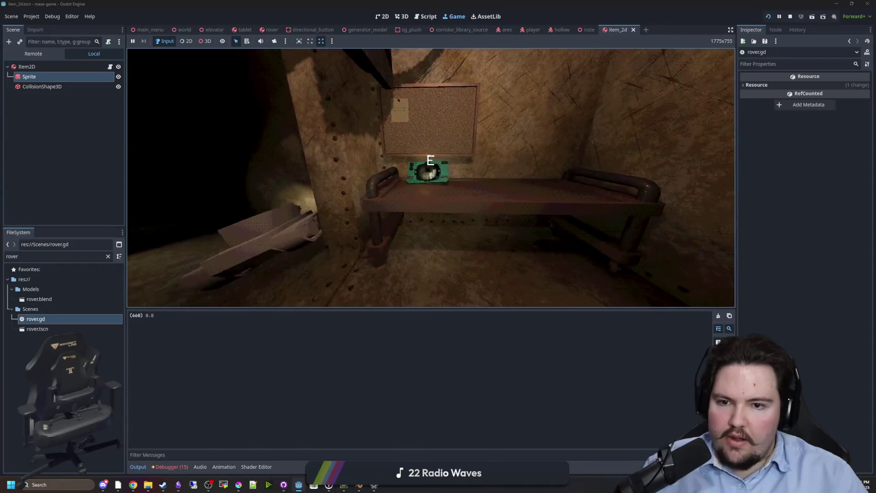
pyautogui.press('e')
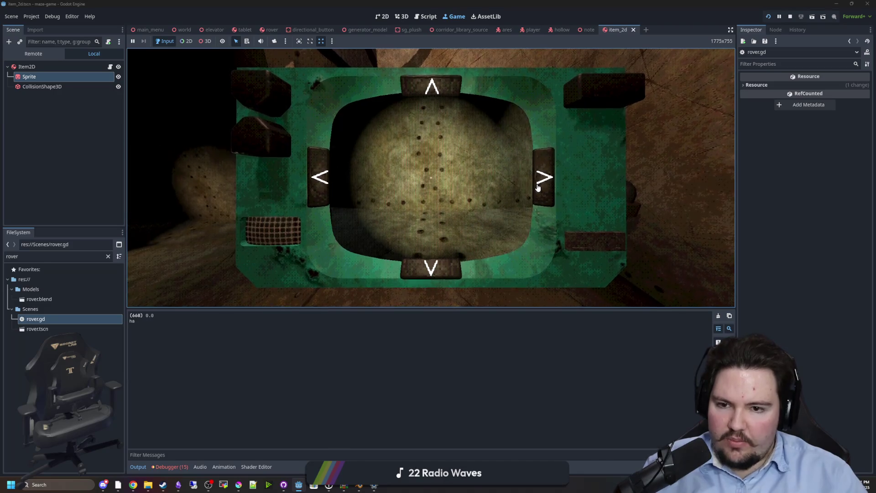
pyautogui.click(429, 90)
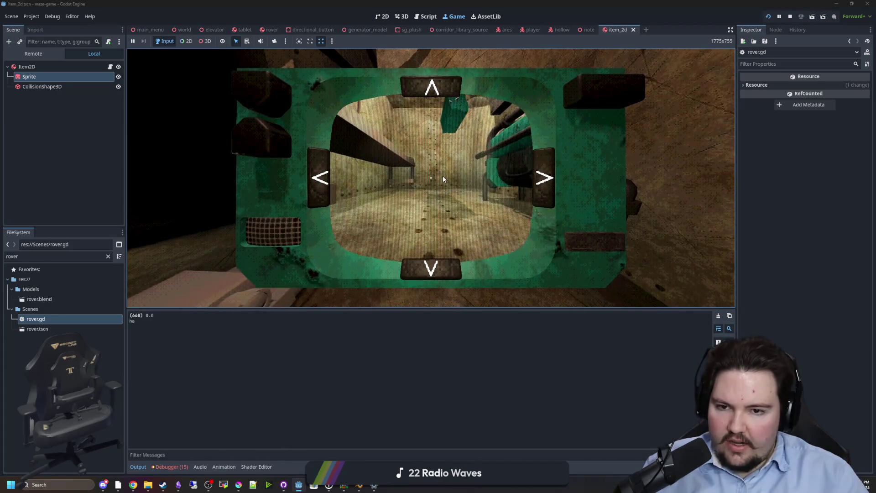
pyautogui.press('e')
pyautogui.press('e')
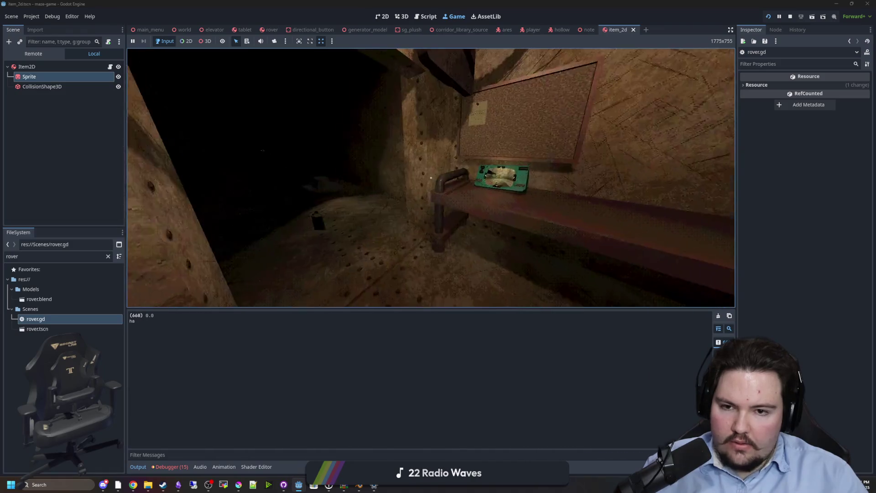
pyautogui.press('e')
pyautogui.click(321, 177)
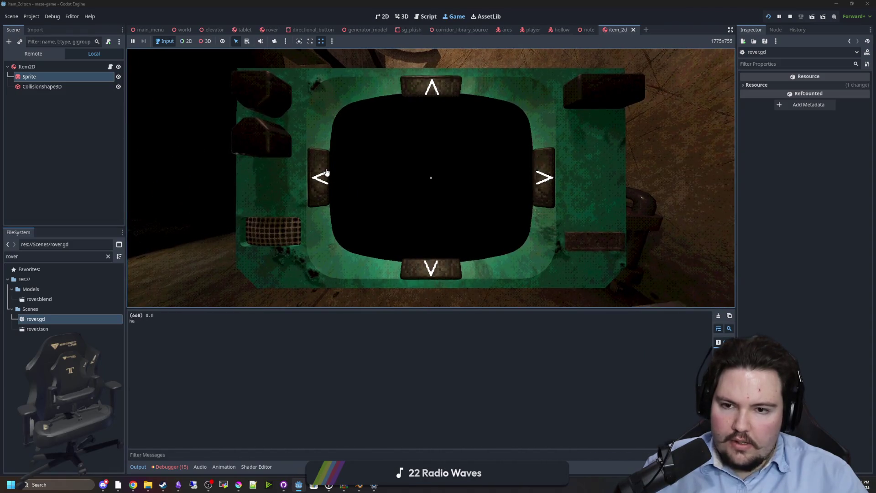
pyautogui.click(322, 173)
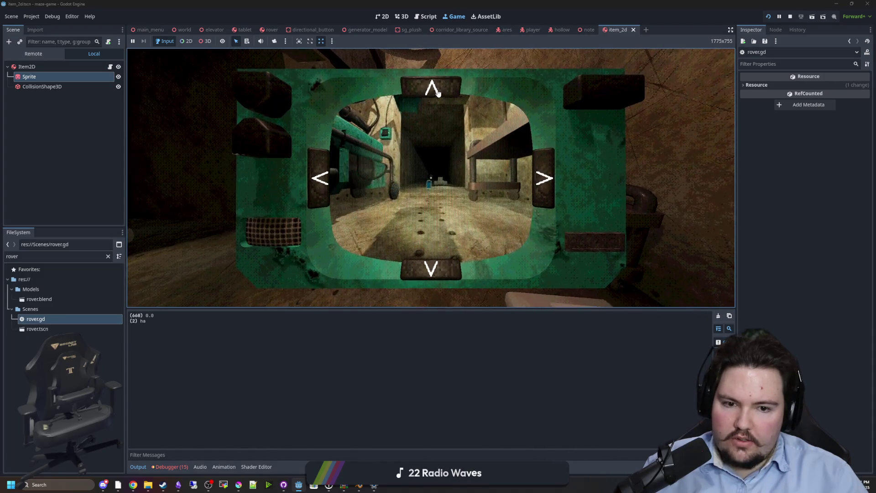
pyautogui.press('e')
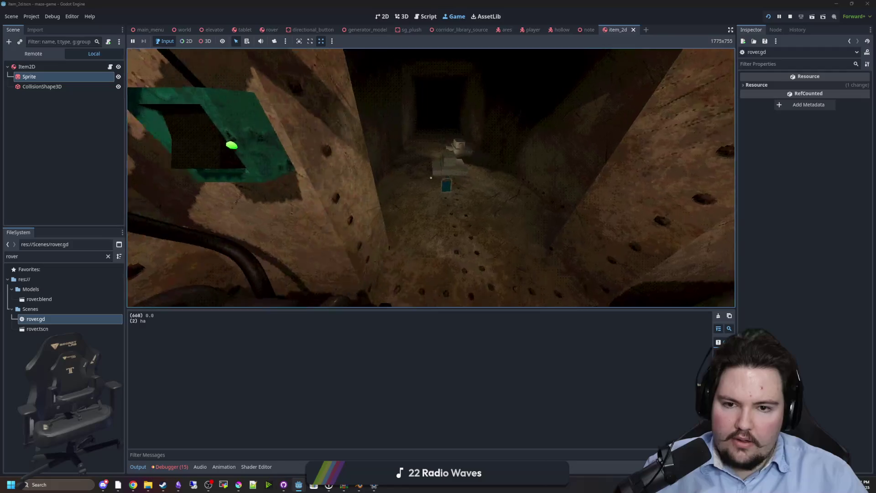
pyautogui.press('e')
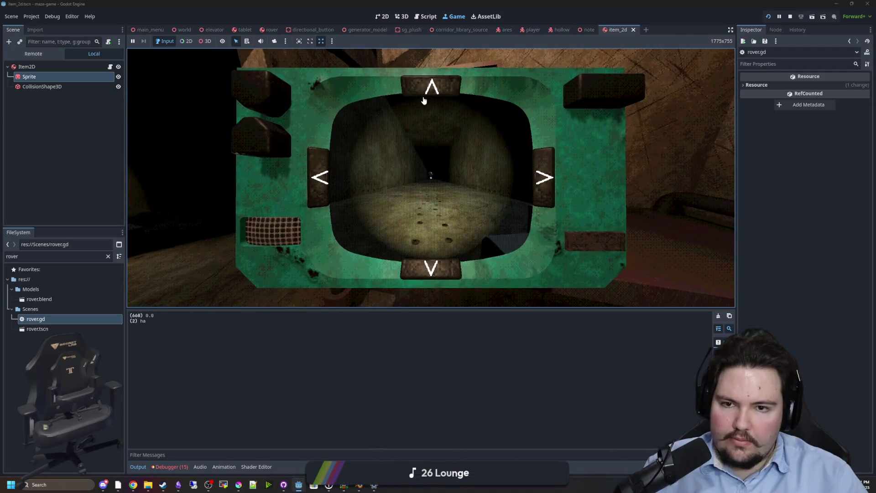
pyautogui.press('e')
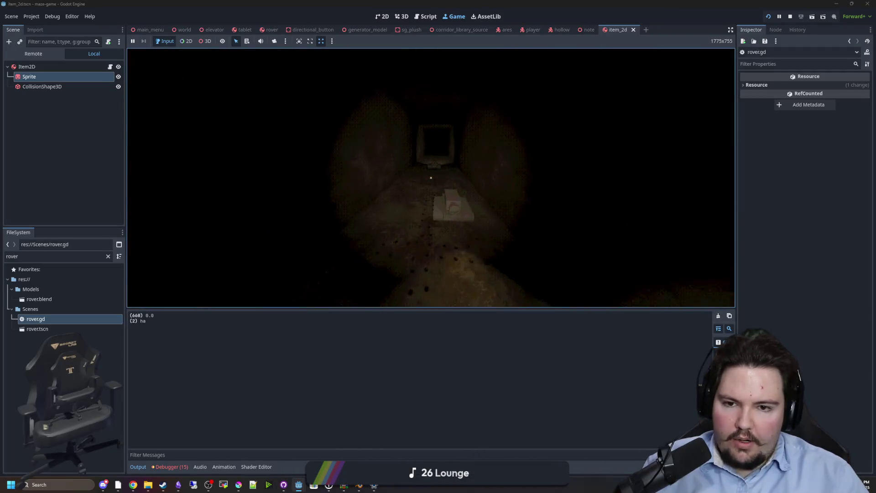
# Step: In rover.gd, tighten both X and Z tilt thresholds from 0.1 to 0.01
pyautogui.press('super')
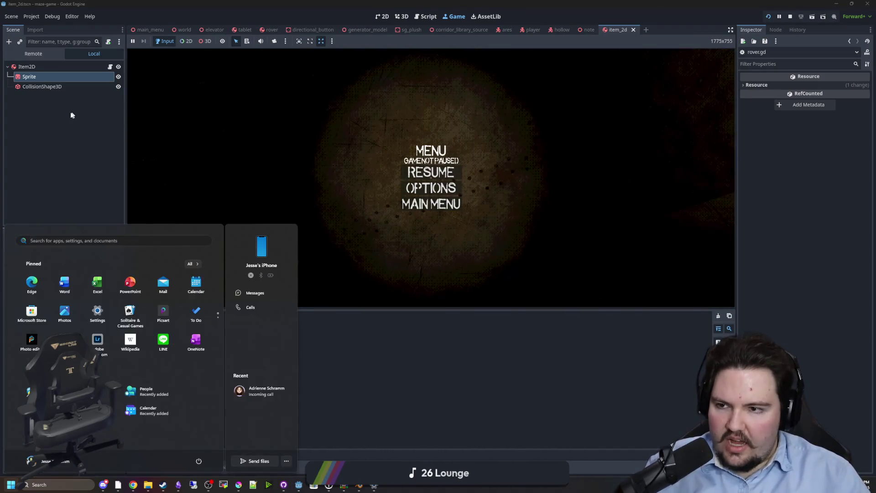
pyautogui.click(70, 113)
pyautogui.doubleClick(41, 318)
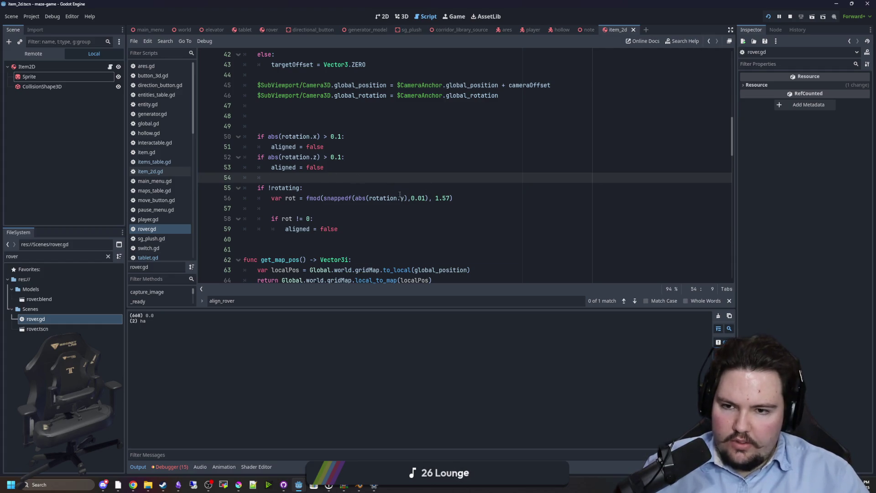
pyautogui.click(336, 157)
pyautogui.write('0')
pyautogui.press('Up')
pyautogui.press('Up')
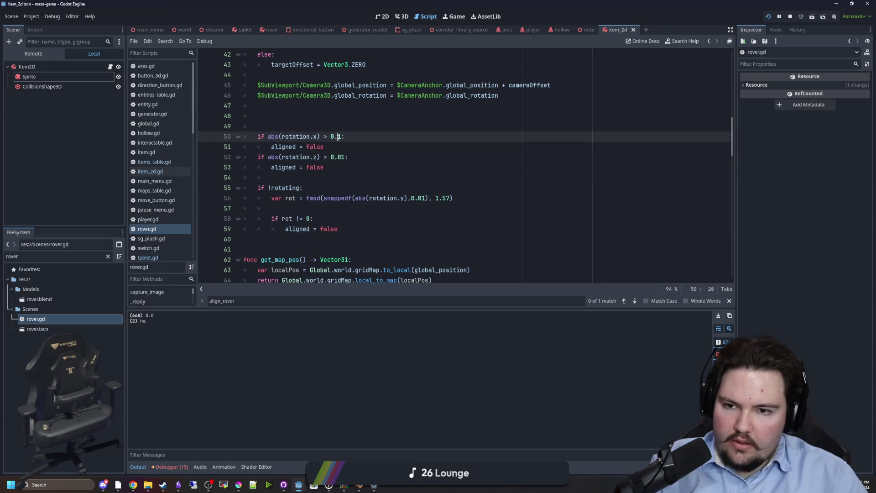
pyautogui.write('0')
pyautogui.press('Up')
pyautogui.click(458, 17)
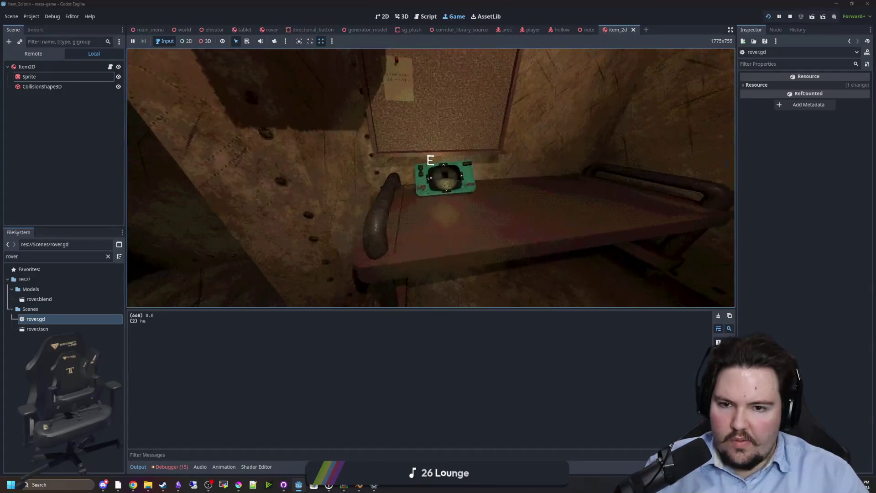
# Step: Drive the rover camera down the corridor and turn it right from the tablet
pyautogui.click(432, 178)
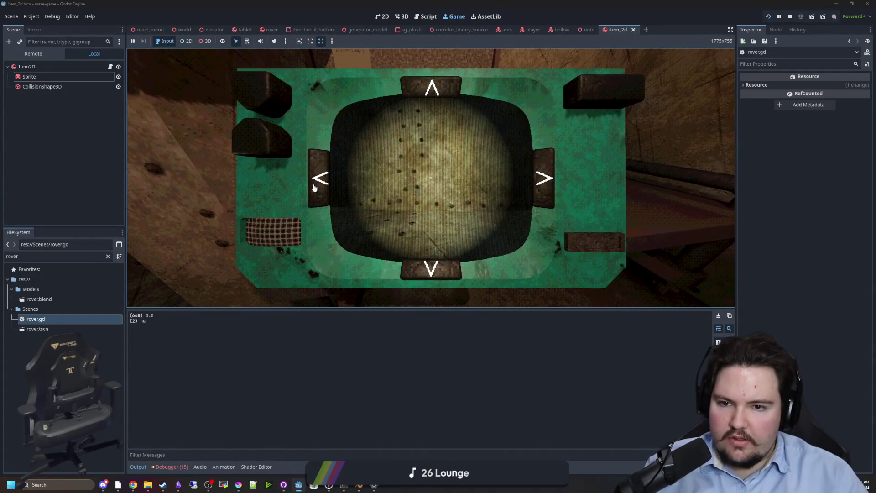
pyautogui.click(417, 87)
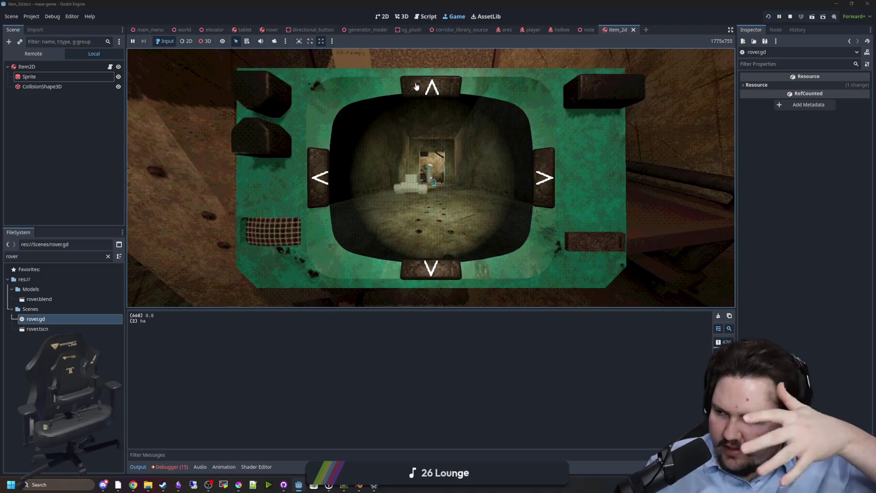
pyautogui.press('e')
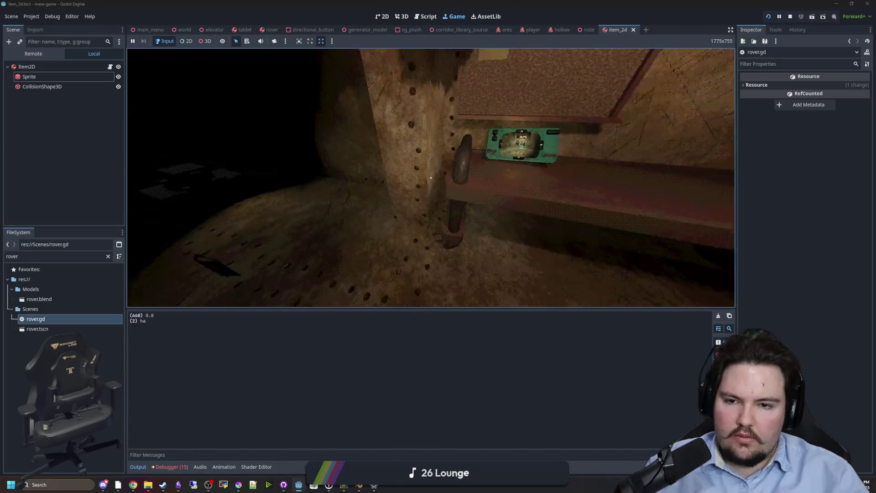
pyautogui.press('e')
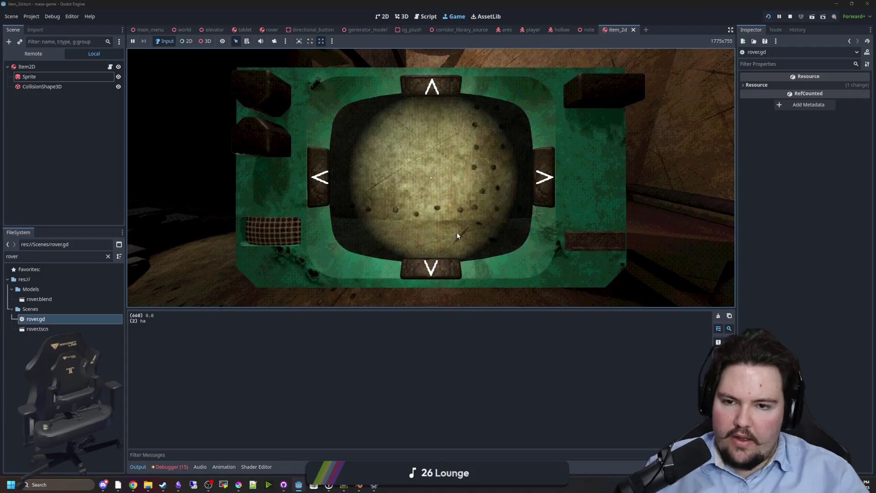
pyautogui.click(543, 179)
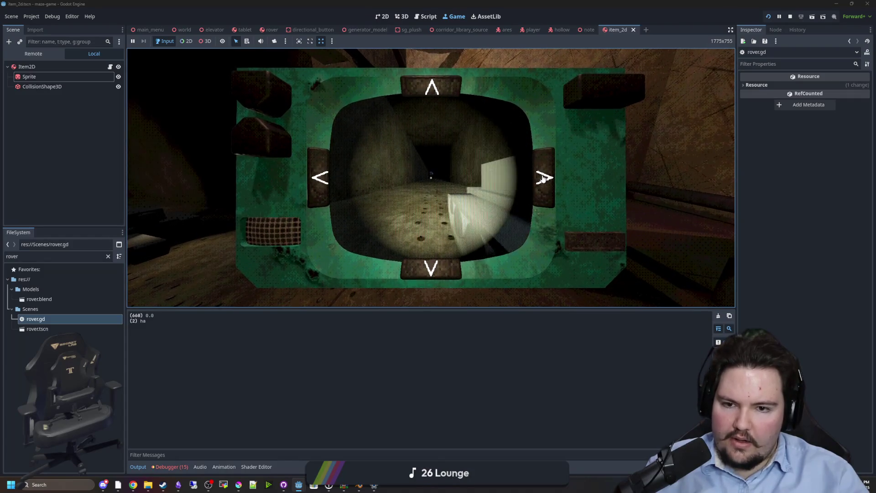
pyautogui.click(411, 93)
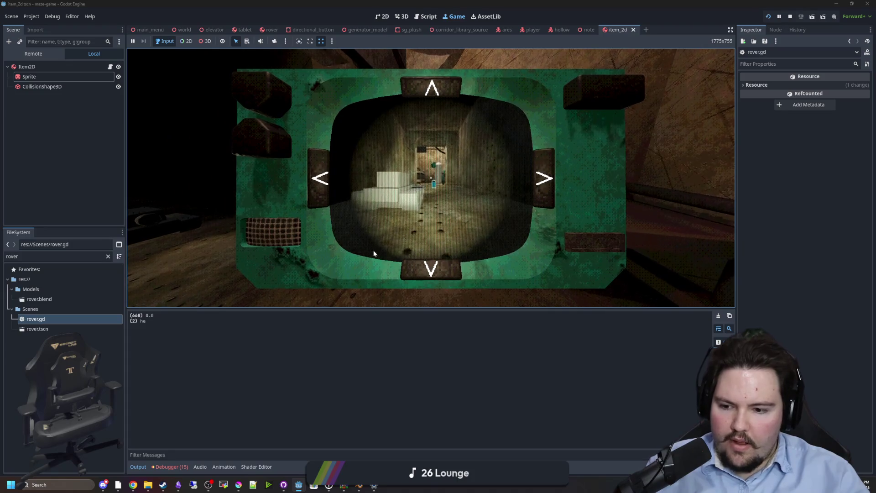
pyautogui.press('Tab')
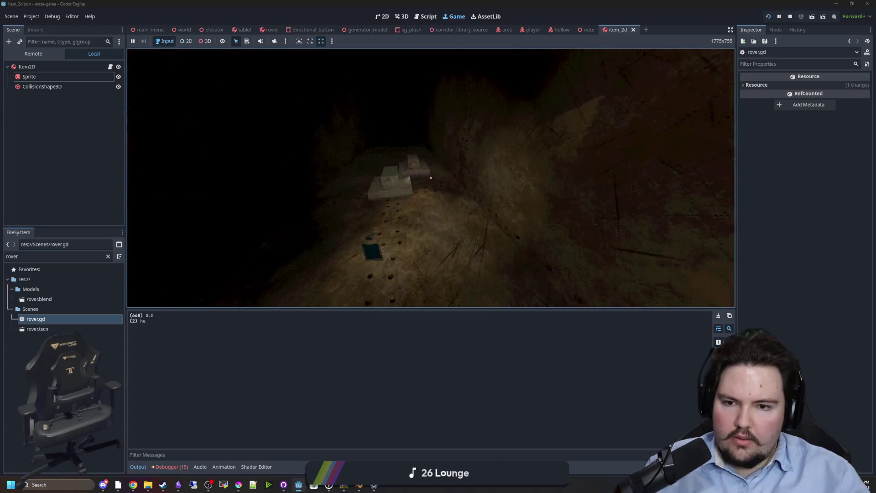
# Step: Walk to the bench, drop the blue bottle on the floor, set it back on the bench, and pause
pyautogui.press('w')
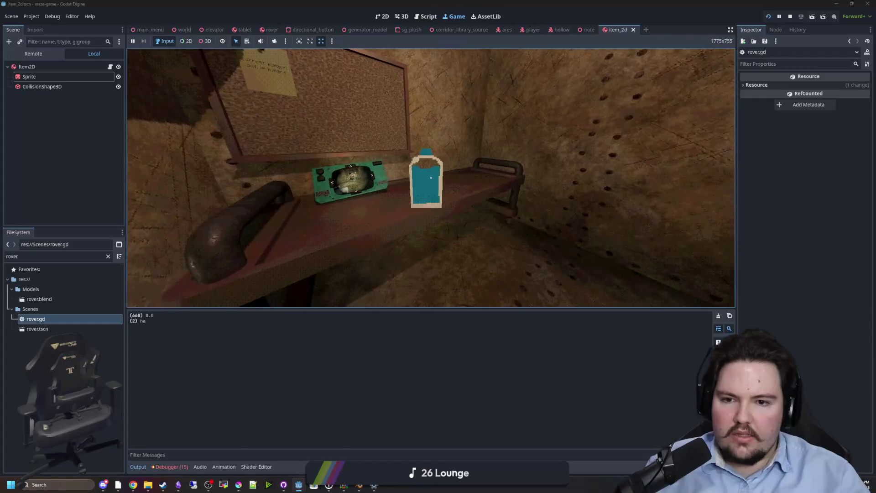
pyautogui.press('s')
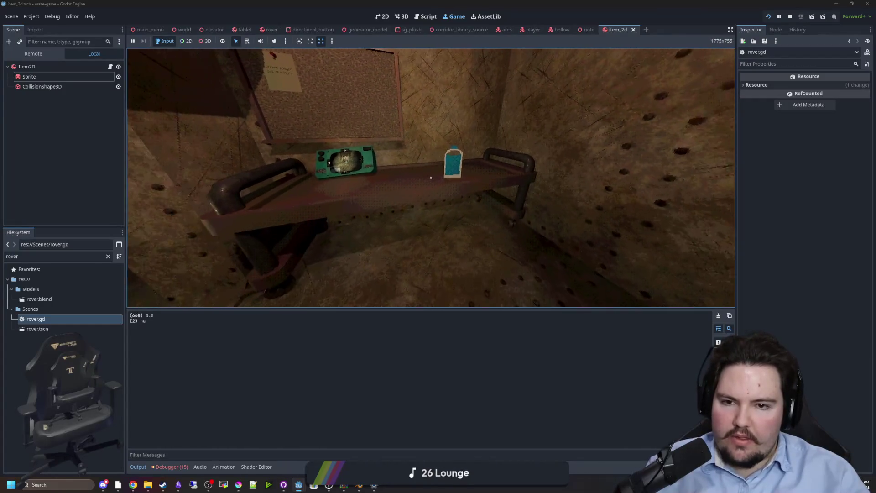
pyautogui.press('w')
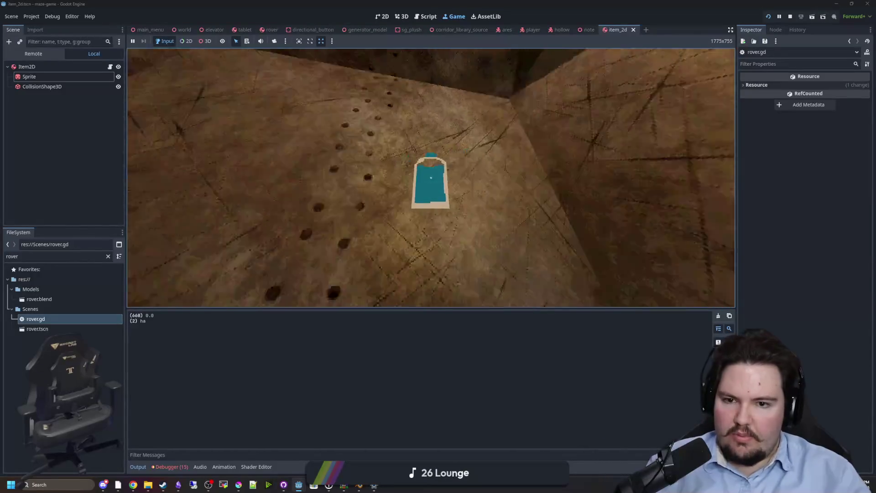
pyautogui.press('e')
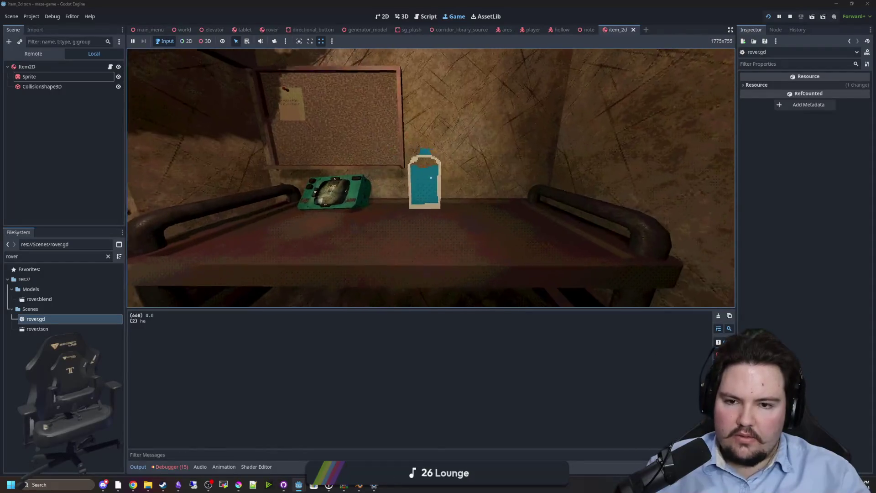
pyautogui.press('e')
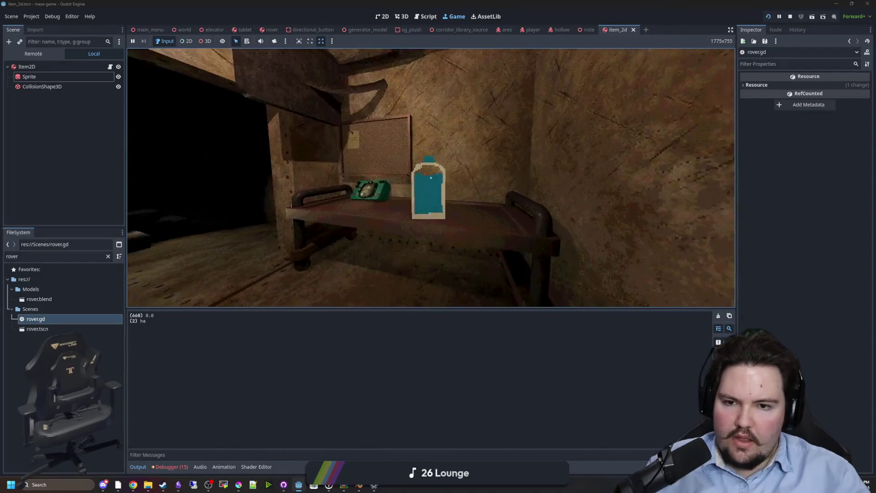
pyautogui.press('e')
pyautogui.press('Escape')
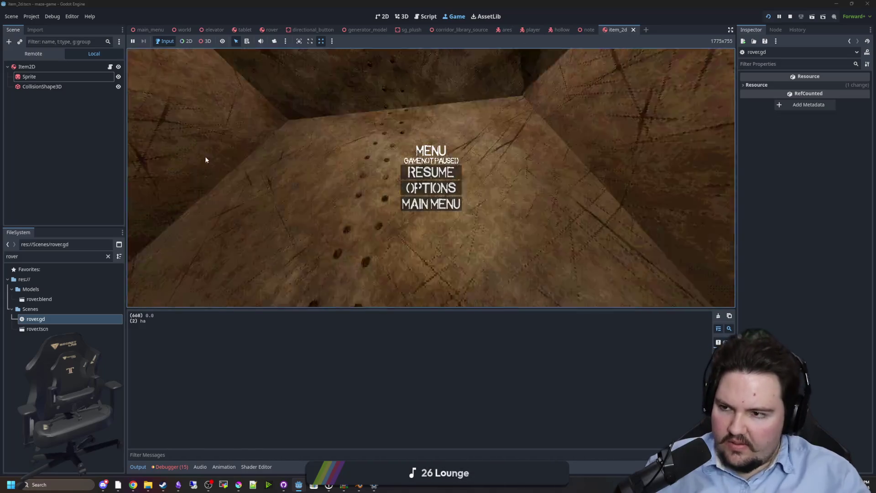
pyautogui.click(32, 16)
# Step: Turn on Physics Interpolation under Physics > Common in Project Settings, then stop and relaunch the game
pyautogui.click(41, 26)
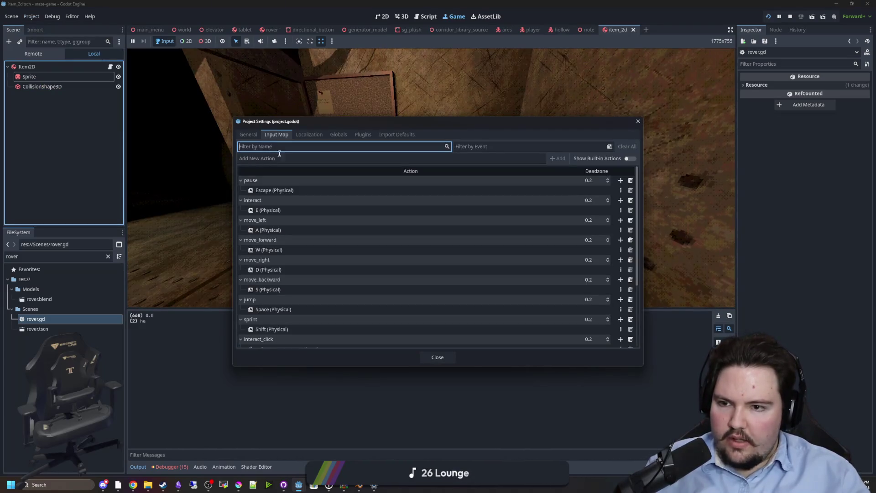
pyautogui.click(248, 135)
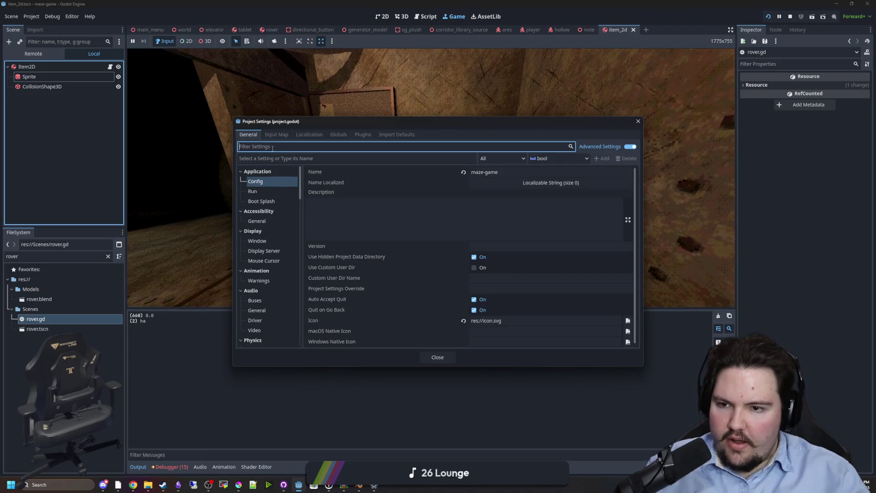
pyautogui.write('interp')
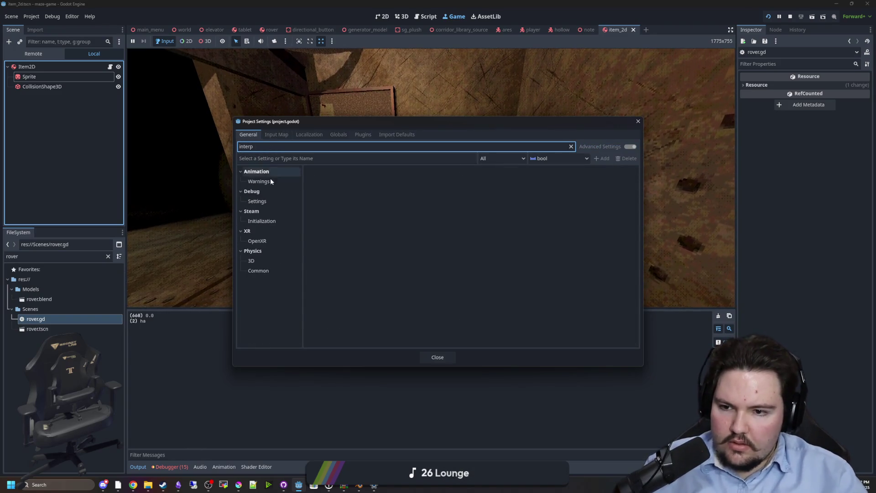
pyautogui.click(251, 261)
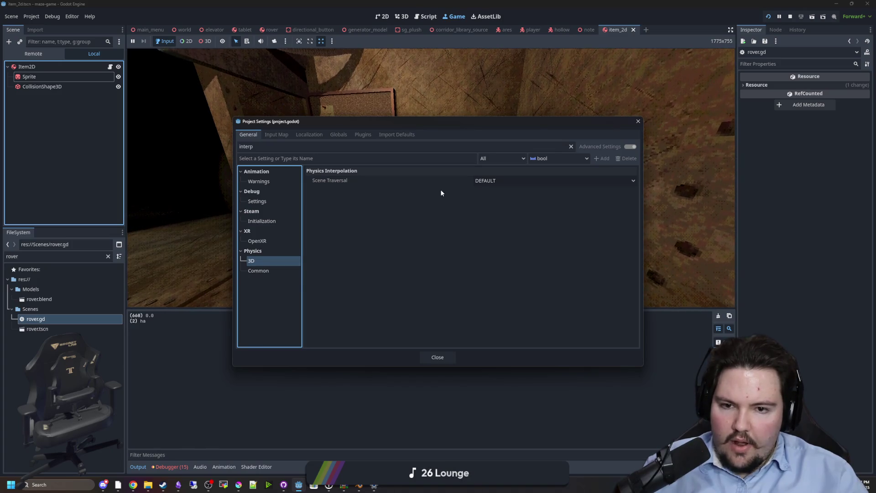
pyautogui.click(510, 181)
pyautogui.click(509, 179)
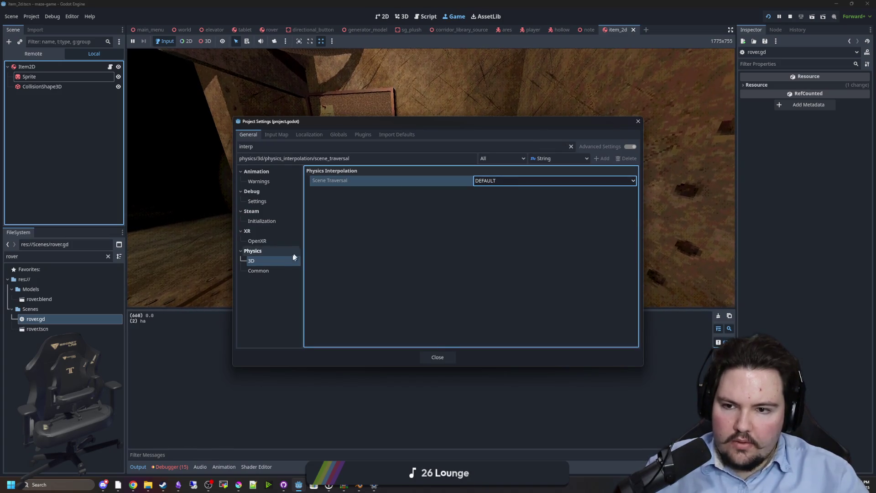
pyautogui.click(266, 270)
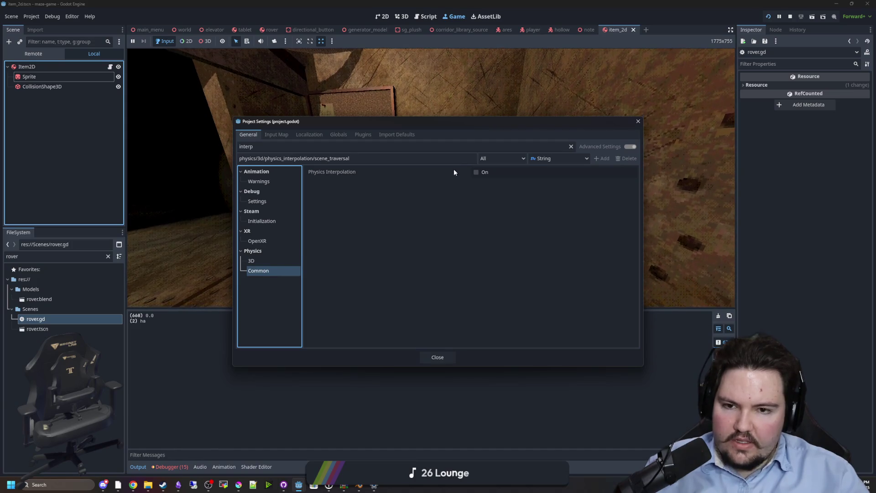
pyautogui.moveTo(453, 171)
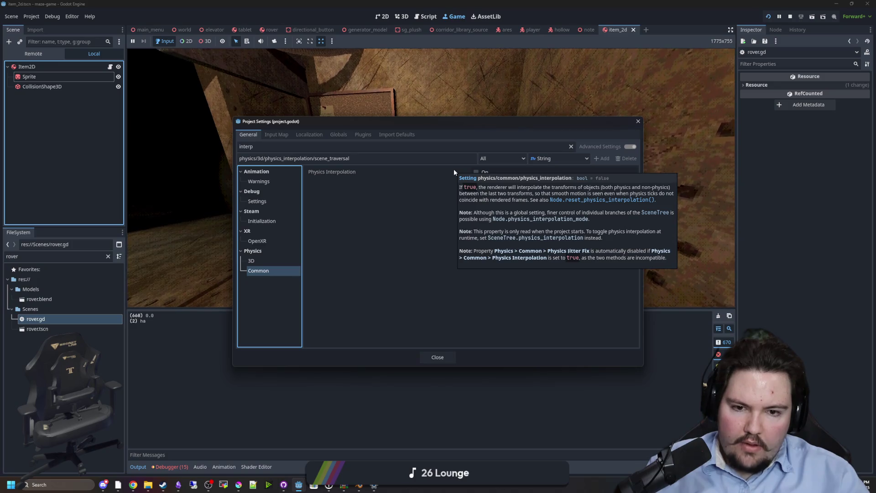
pyautogui.click(475, 172)
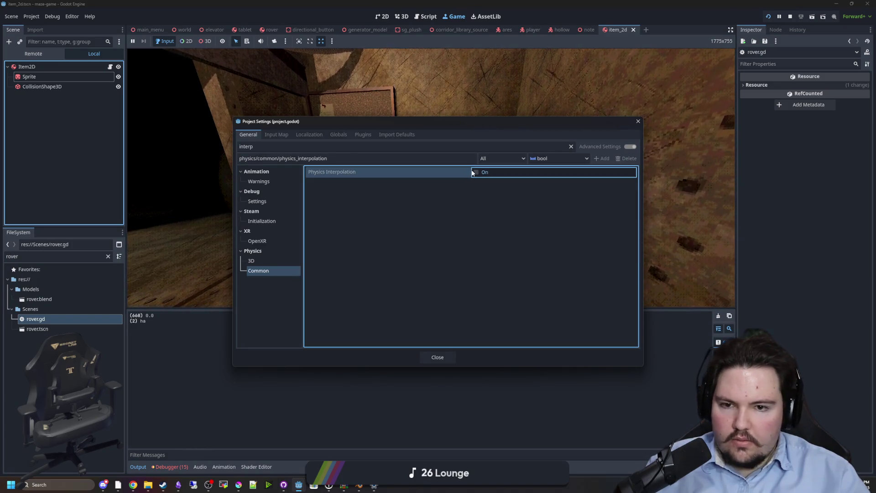
pyautogui.press('F8')
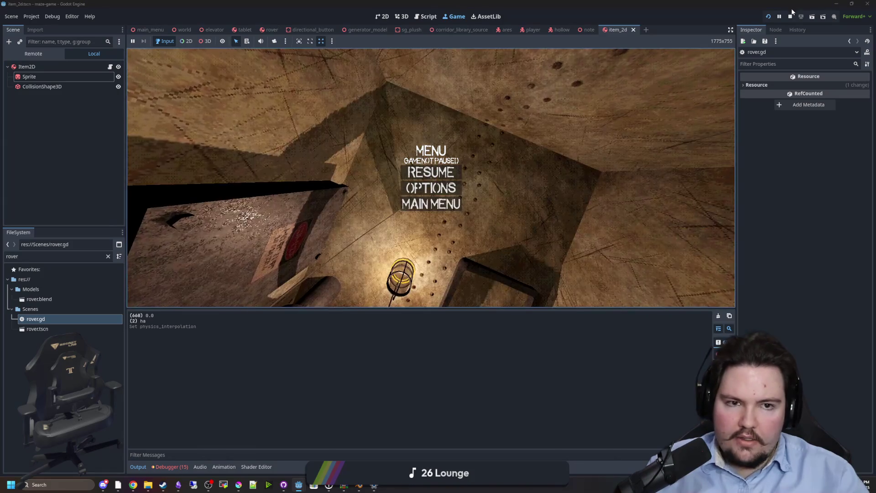
pyautogui.click(768, 17)
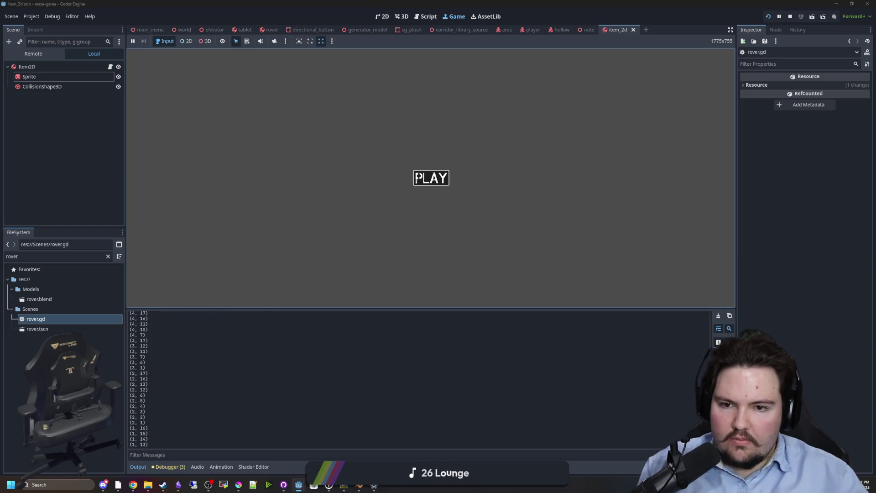
# Step: Start playing from the game's main menu, pause it, and select the Item2D root node
pyautogui.click(417, 177)
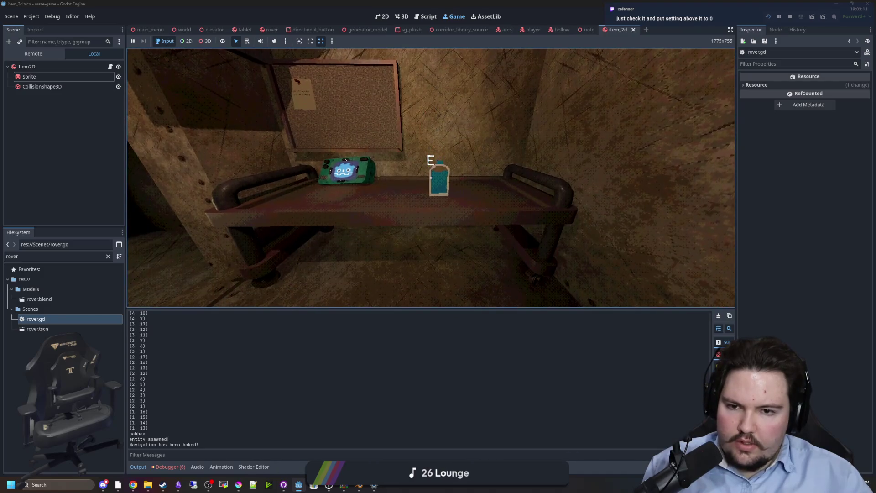
pyautogui.press('Escape')
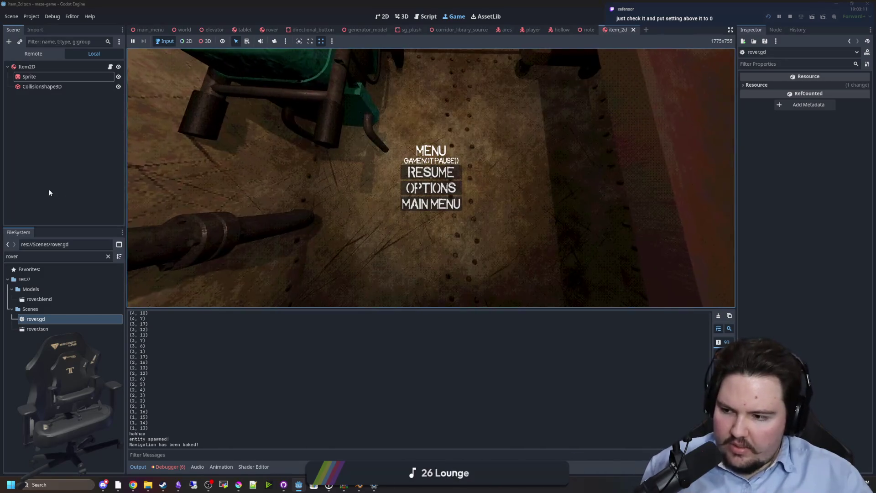
pyautogui.click(48, 189)
pyautogui.click(59, 67)
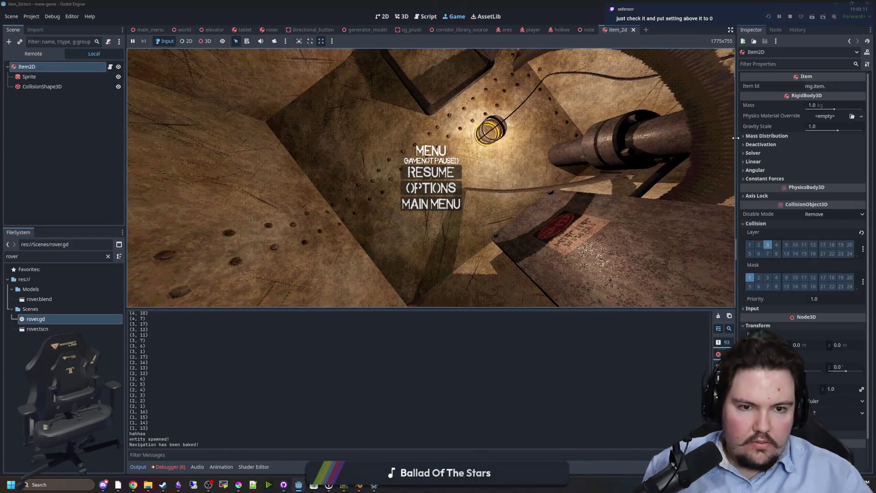
# Step: Widen the Inspector, try another Physics Interpolation Mode on Item2D, then undo it with Ctrl+Z
pyautogui.moveTo(736, 138); pyautogui.dragTo(512, 142)
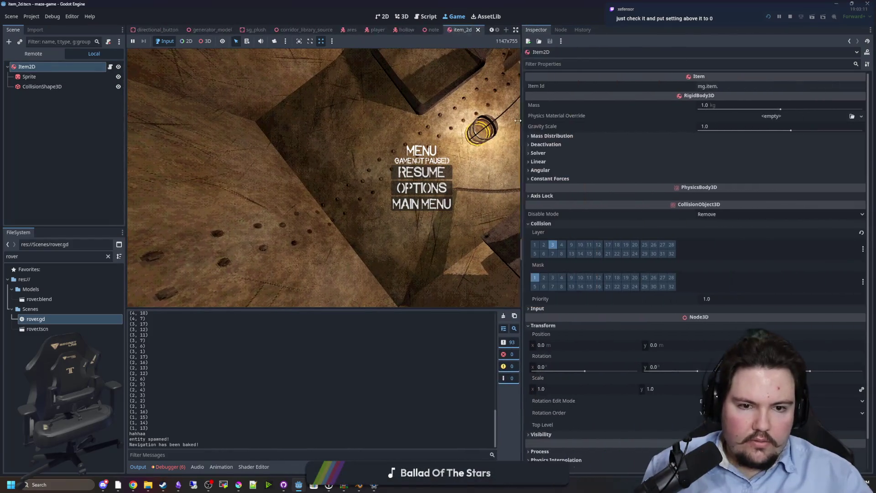
pyautogui.scroll(-2, 536, 309)
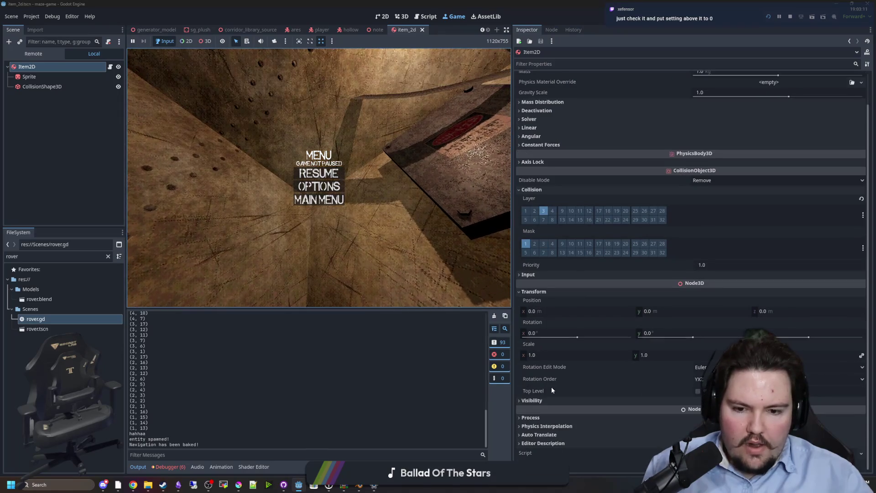
pyautogui.scroll(-1, 578, 439)
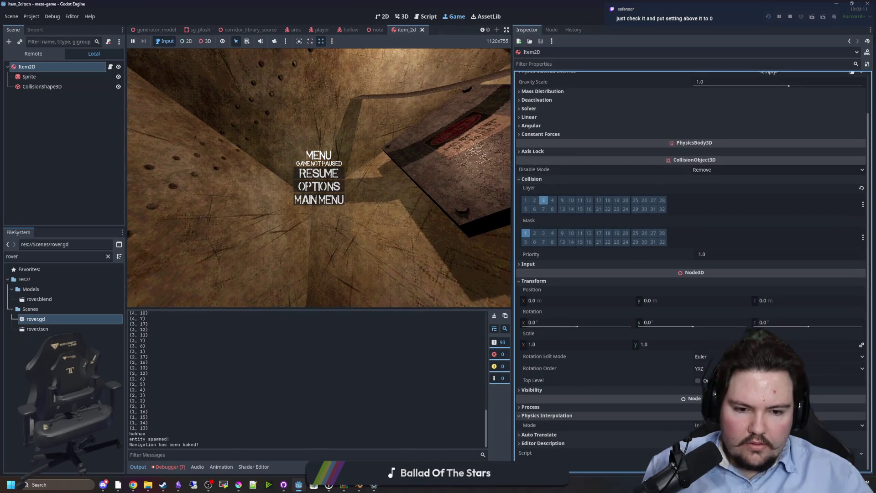
pyautogui.click(849, 425)
pyautogui.click(849, 443)
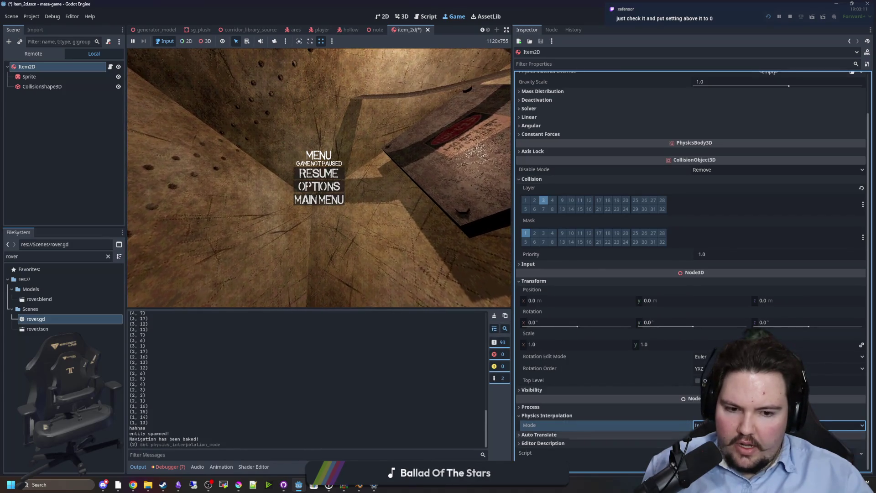
pyautogui.hotkey('ctrl', 'z')
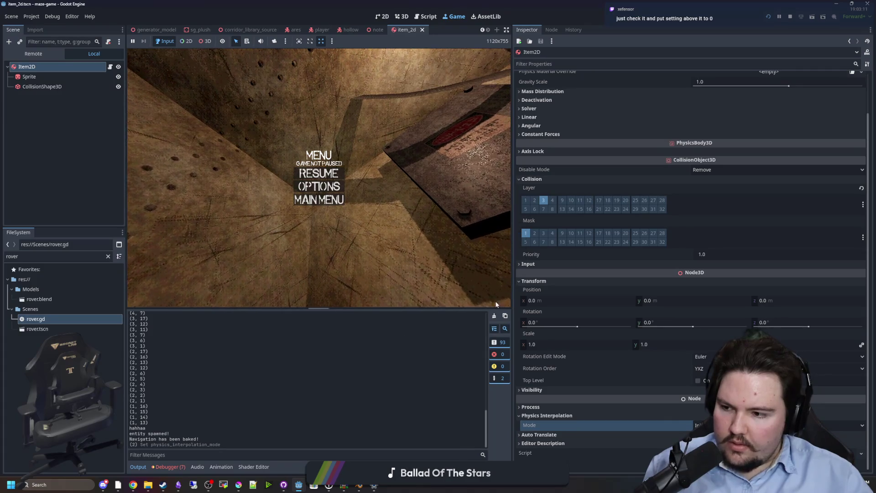
pyautogui.moveTo(513, 301); pyautogui.dragTo(563, 288)
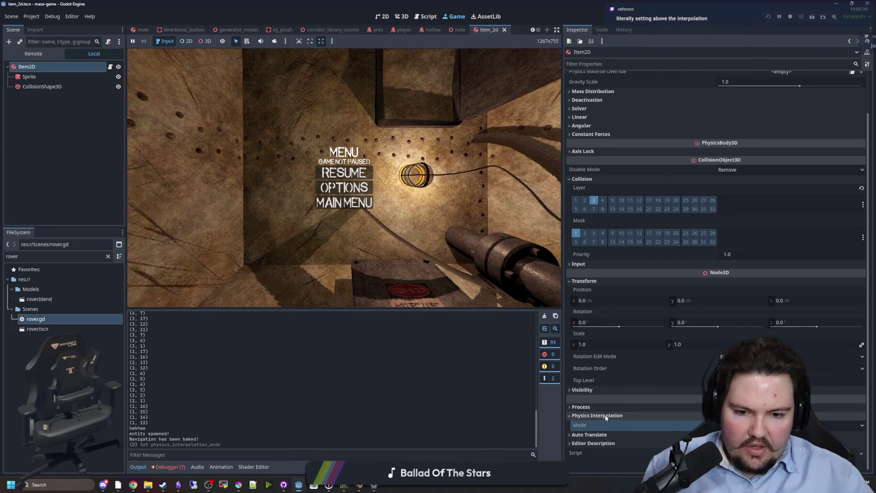
pyautogui.click(39, 18)
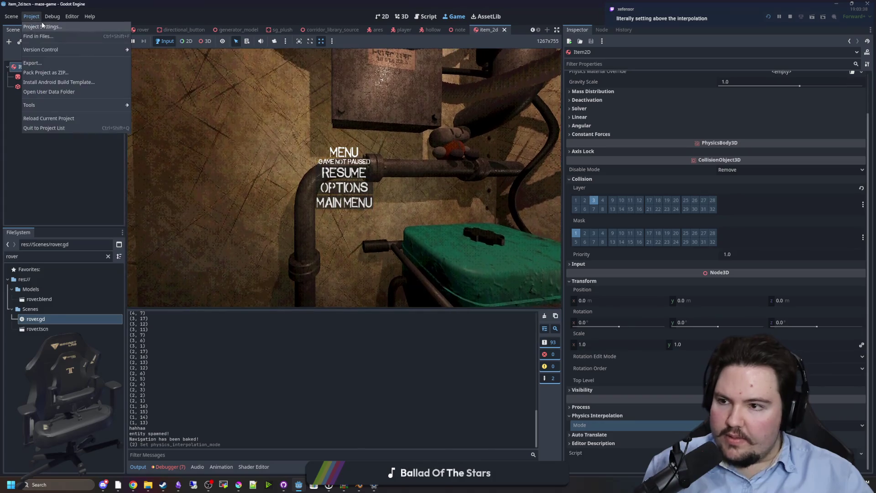
# Step: Lower Physics Jitter Fix to 0.0 in Project Settings, close it, and stop the running game
pyautogui.click(41, 26)
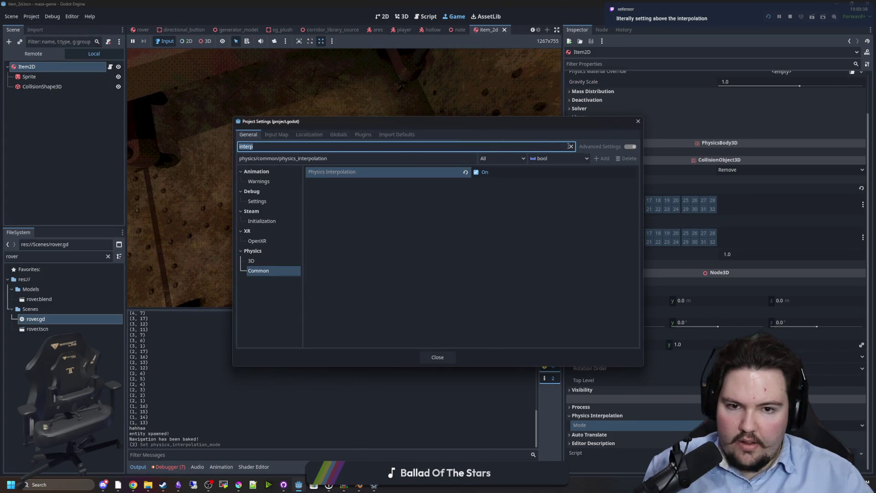
pyautogui.click(571, 147)
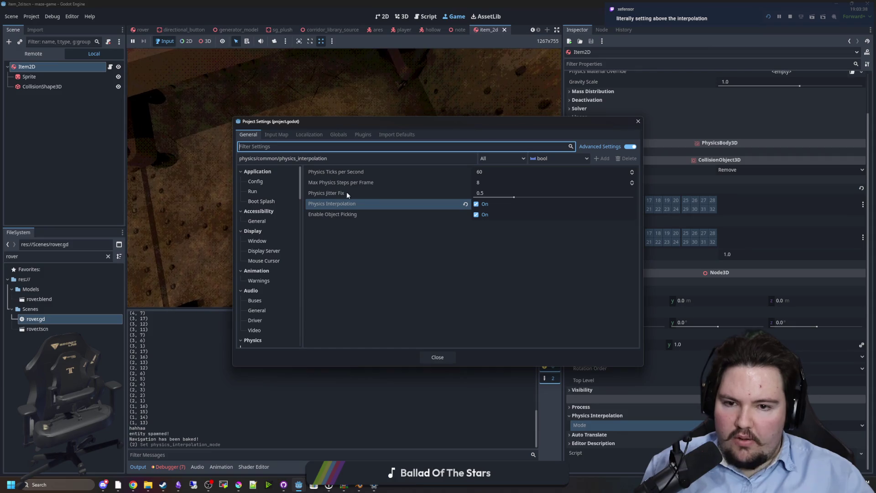
pyautogui.moveTo(346, 193)
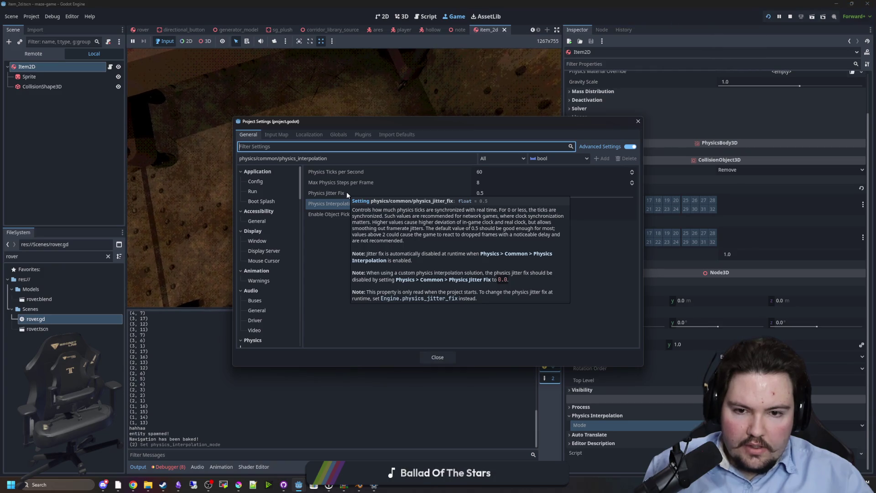
pyautogui.moveTo(514, 197); pyautogui.dragTo(428, 270)
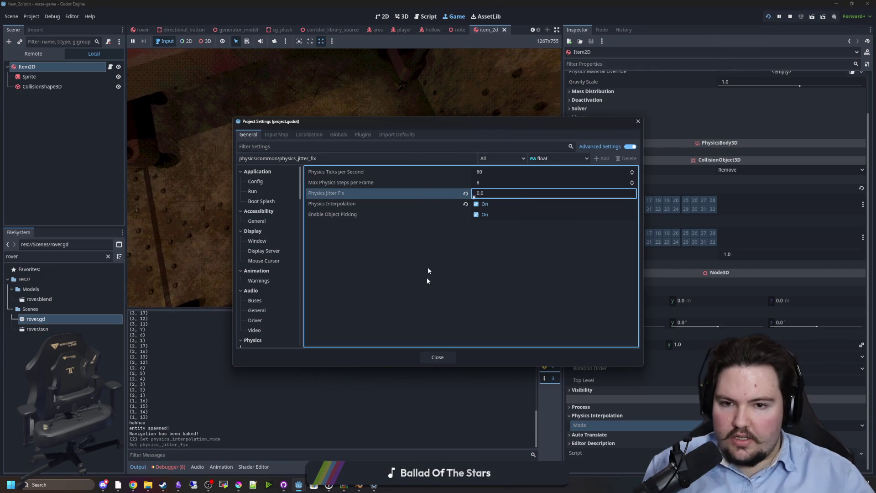
pyautogui.click(437, 357)
pyautogui.click(790, 17)
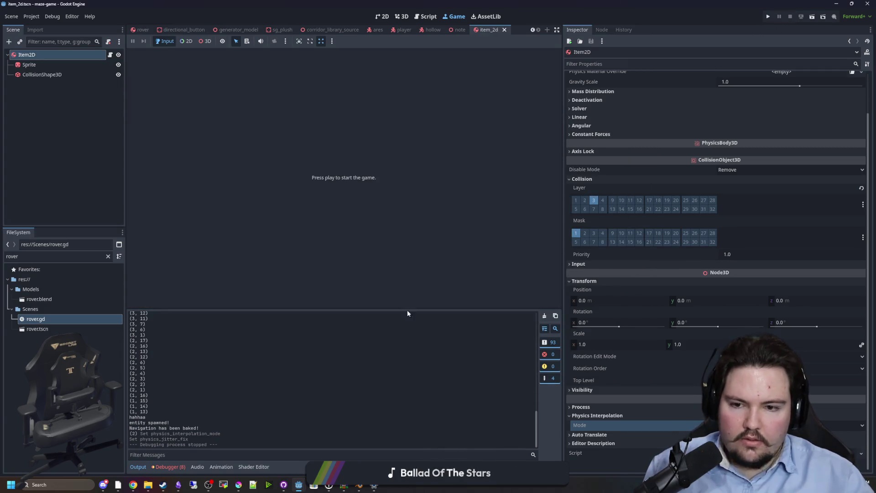
# Step: Relaunch the game, start playing, walk up to the blue bottle, then pause
pyautogui.click(768, 17)
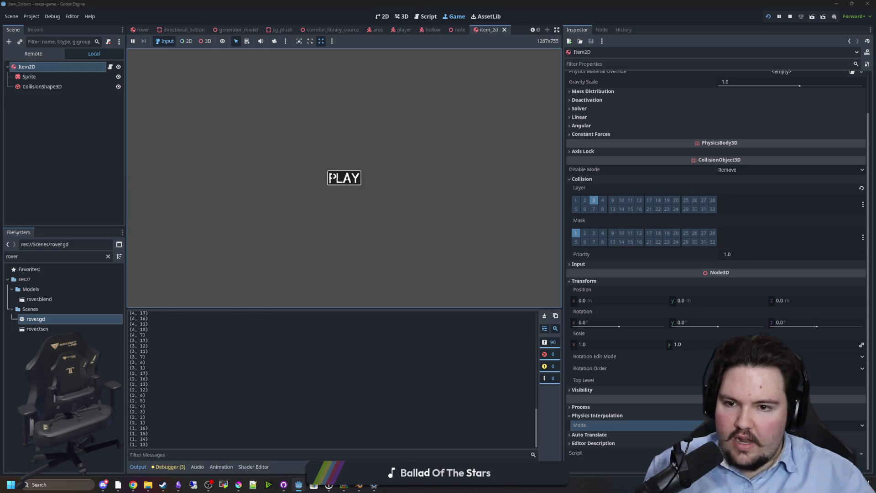
pyautogui.click(331, 177)
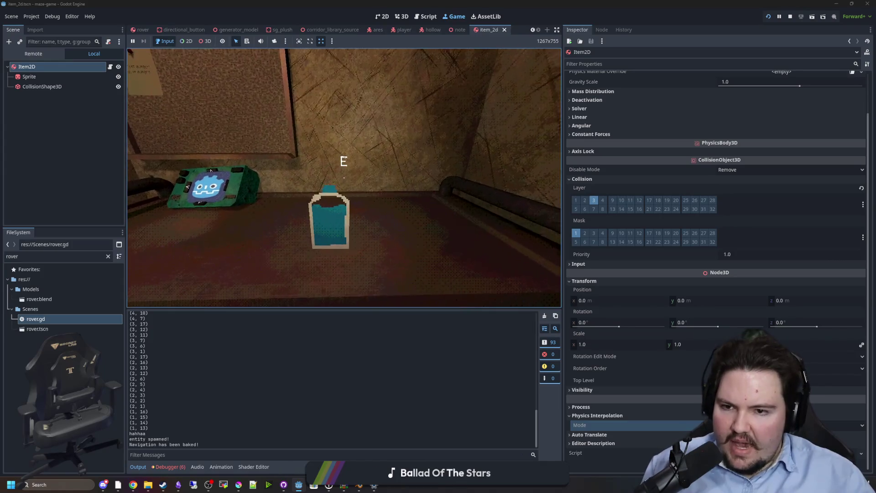
pyautogui.press('Escape')
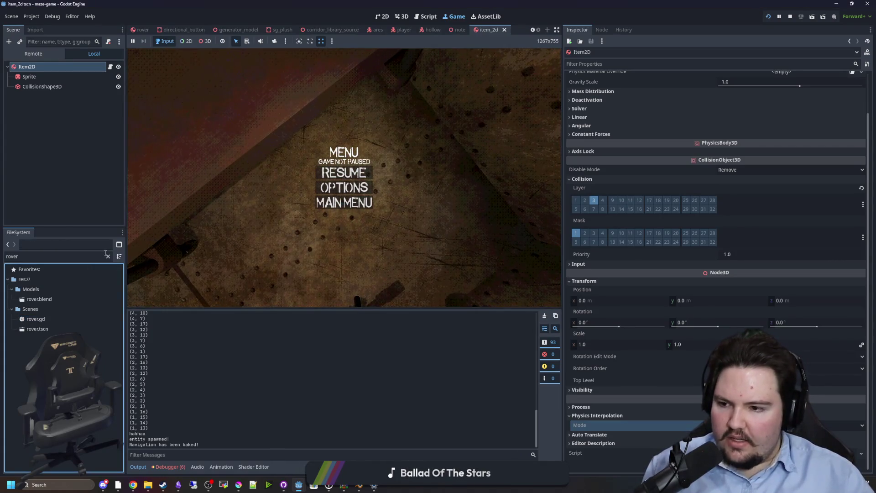
pyautogui.press('Escape')
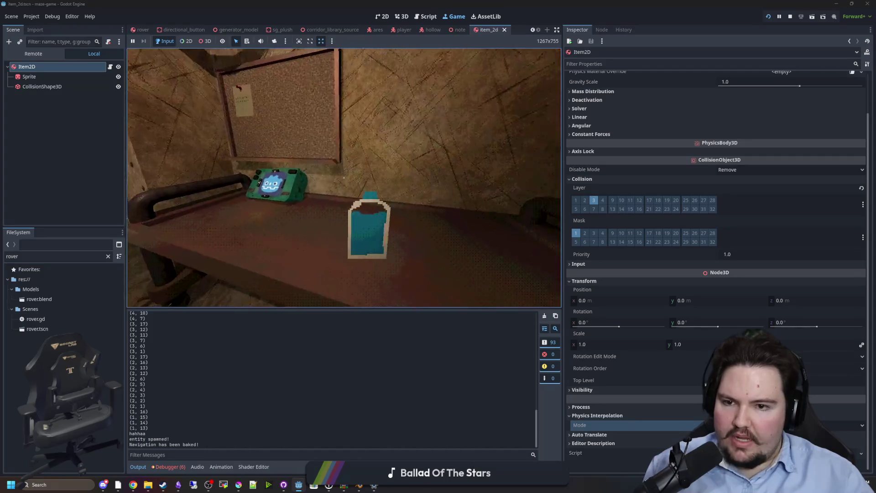
pyautogui.press('w')
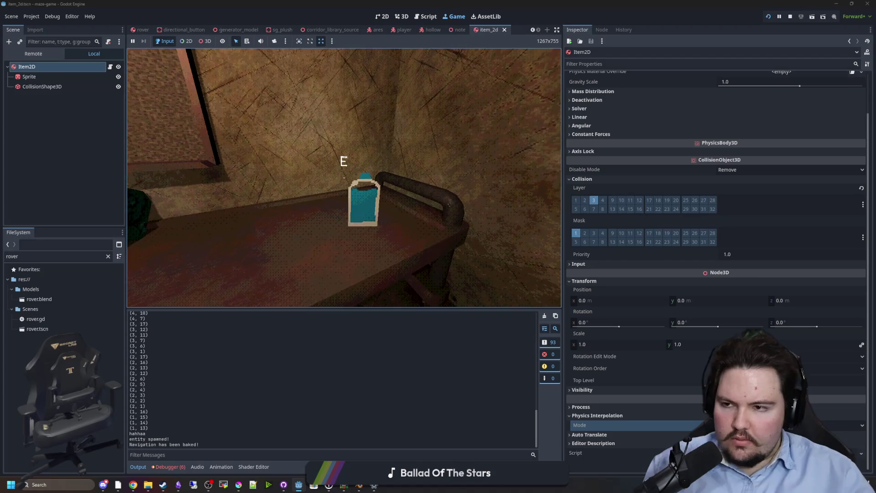
pyautogui.press('Escape')
# Step: Set Physics Jitter Fix back to 0.5, close Project Settings, and stop the game
pyautogui.click(37, 17)
pyautogui.click(42, 27)
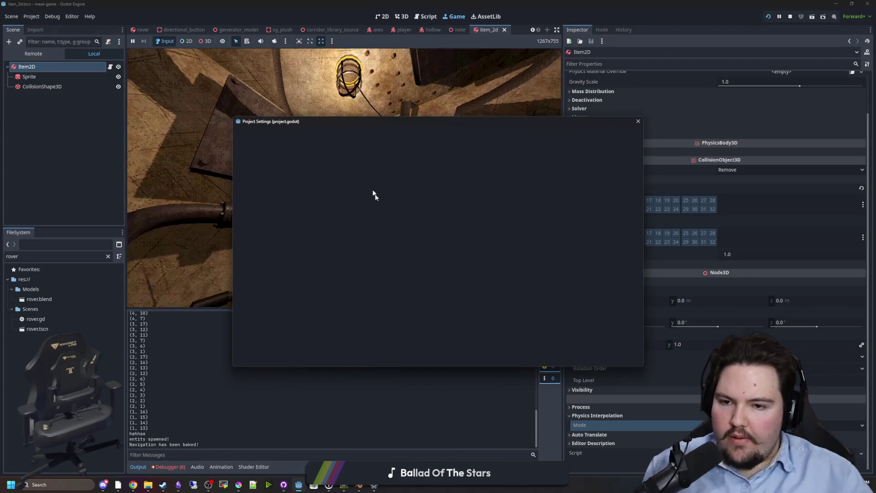
pyautogui.click(491, 194)
pyautogui.press('Return')
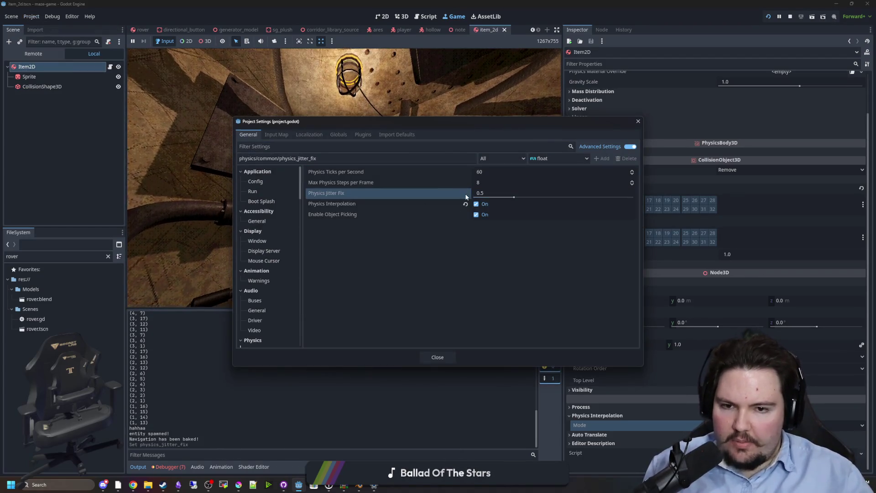
pyautogui.click(437, 357)
pyautogui.click(791, 17)
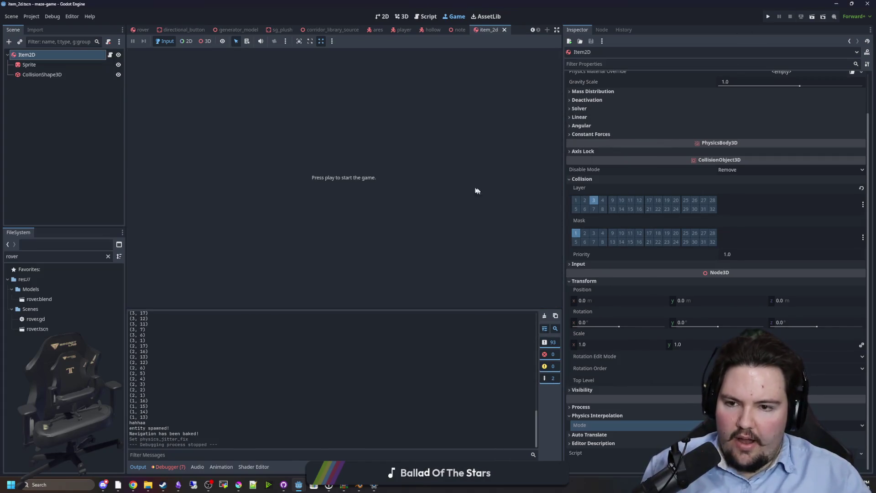
pyautogui.click(109, 256)
# Step: Open player.gd from the FileSystem filtered by 'play' and enlarge the code area
pyautogui.write('play')
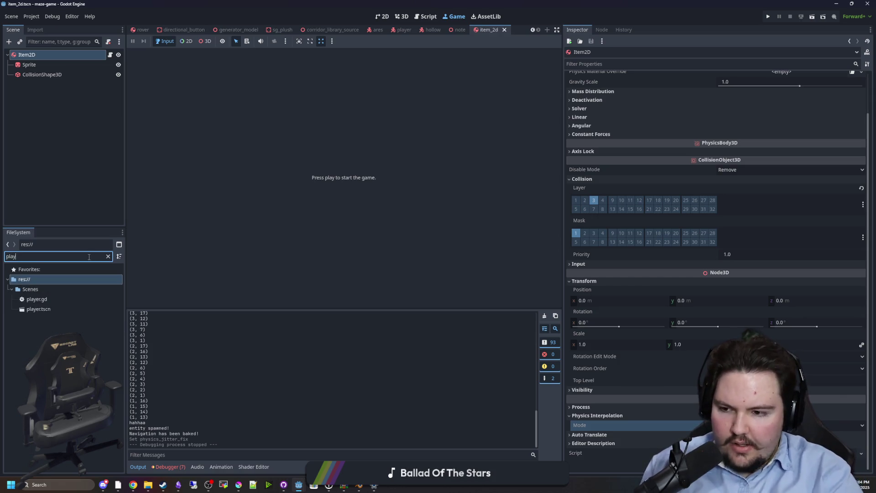
pyautogui.doubleClick(40, 299)
pyautogui.click(366, 178)
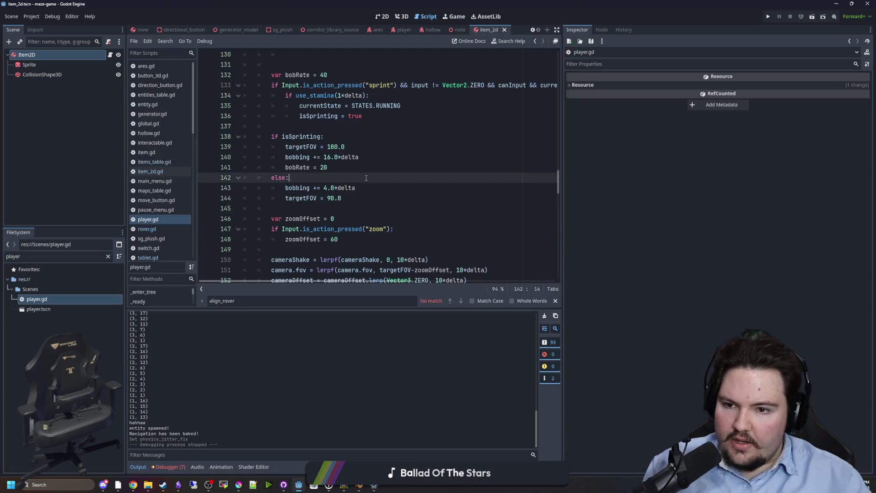
pyautogui.moveTo(379, 309); pyautogui.dragTo(364, 441)
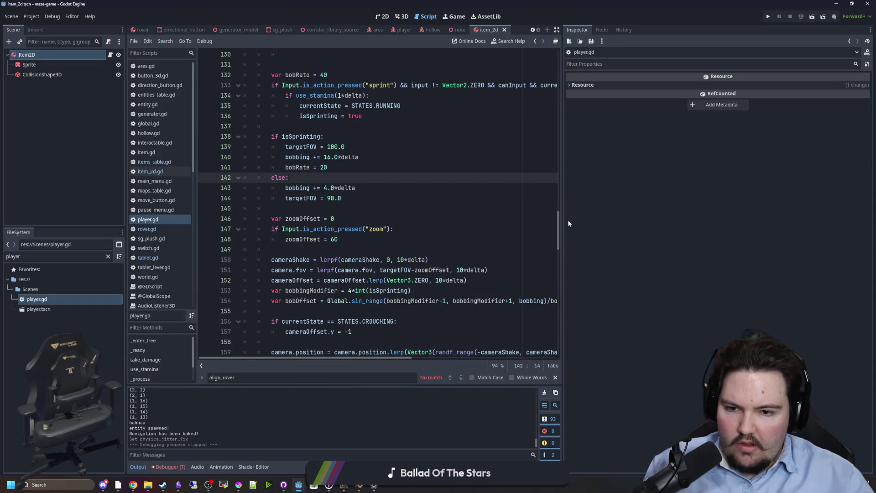
pyautogui.moveTo(562, 216); pyautogui.dragTo(723, 217)
pyautogui.scroll(6, 293, 247)
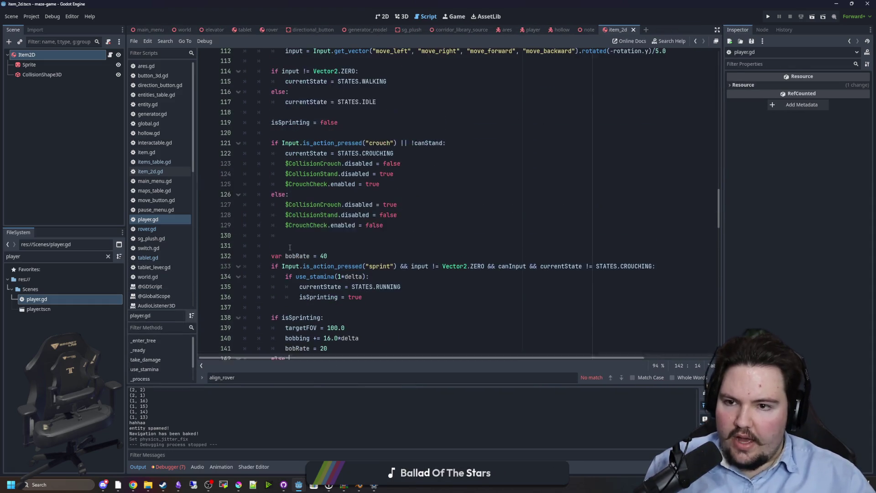
pyautogui.scroll(-7, 293, 247)
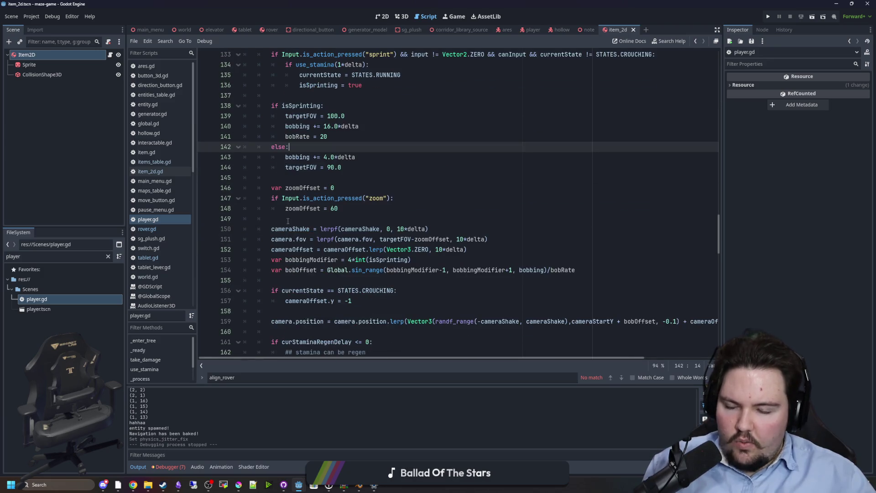
pyautogui.click(288, 219)
pyautogui.scroll(3, 373, 249)
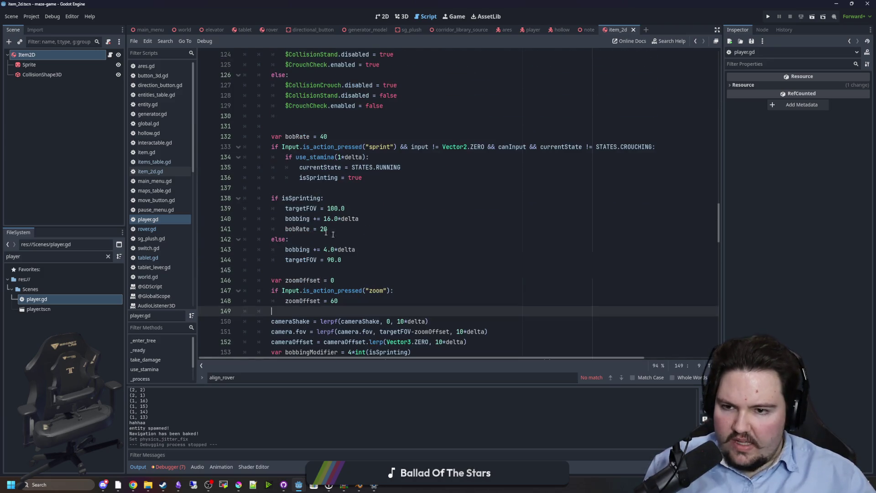
pyautogui.scroll(-10, 347, 228)
pyautogui.scroll(6, 310, 264)
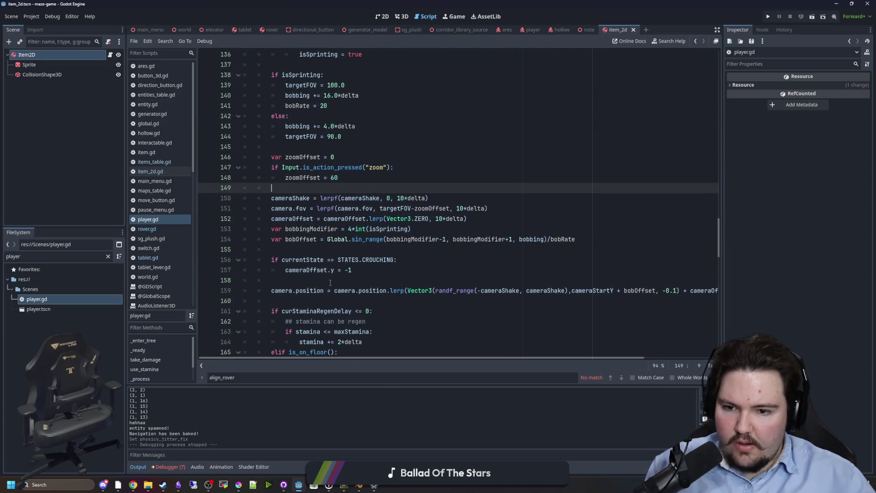
# Step: Search player.gd for heldItem and locate the lerp lines 231–232
pyautogui.hotkey('ctrl', 'f')
pyautogui.write('heldI')
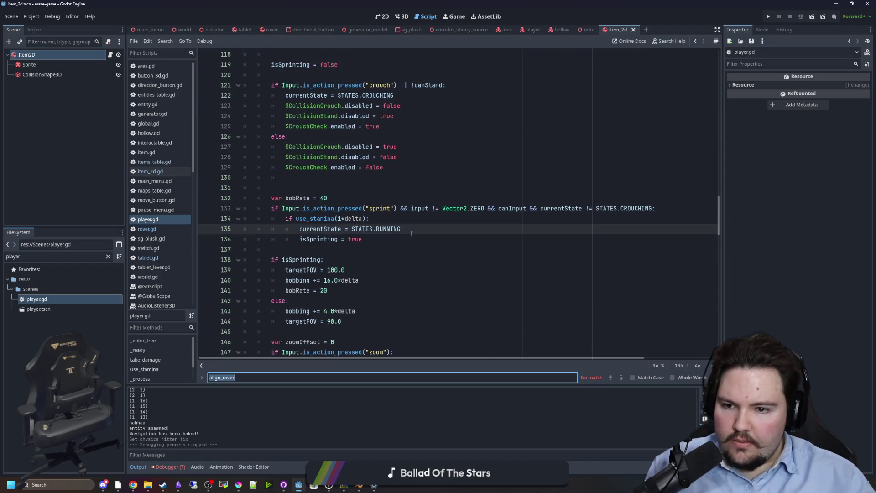
pyautogui.write('tem')
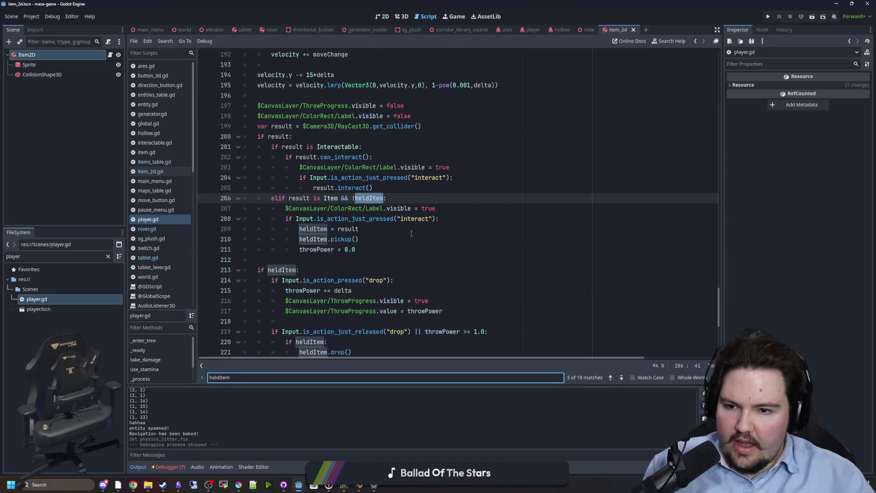
pyautogui.click(394, 238)
pyautogui.scroll(-5, 343, 243)
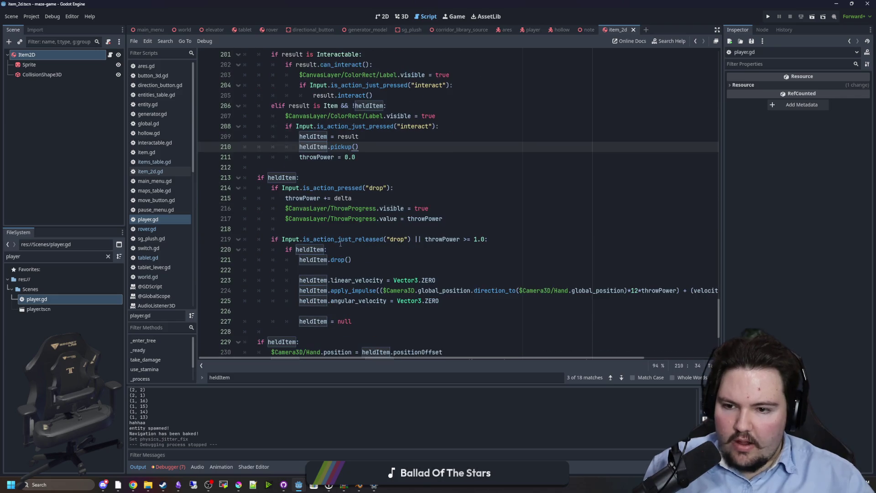
pyautogui.click(377, 203)
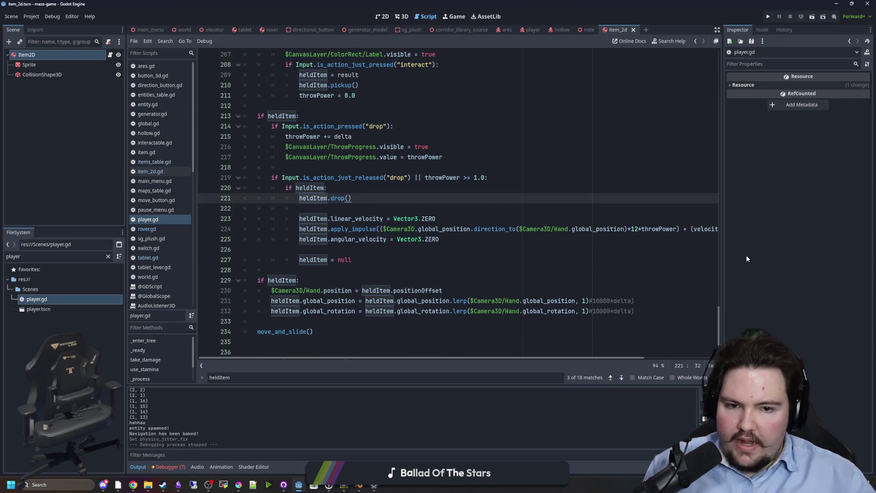
pyautogui.moveTo(723, 244); pyautogui.dragTo(771, 244)
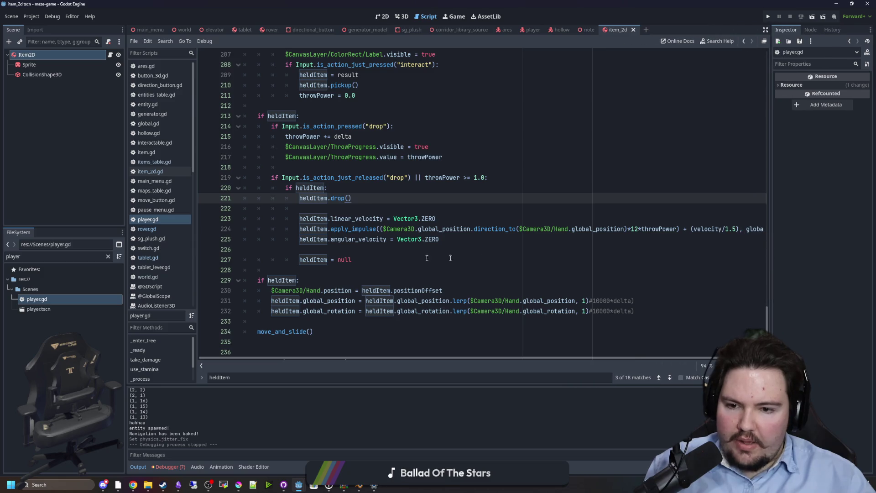
pyautogui.scroll(-2, 548, 228)
pyautogui.click(424, 220)
pyautogui.moveTo(579, 249)
pyautogui.mouseDown()
pyautogui.moveTo(387, 250)
pyautogui.moveTo(588, 239)
pyautogui.mouseUp()
pyautogui.click(467, 219)
pyautogui.scroll(-1, 322, 230)
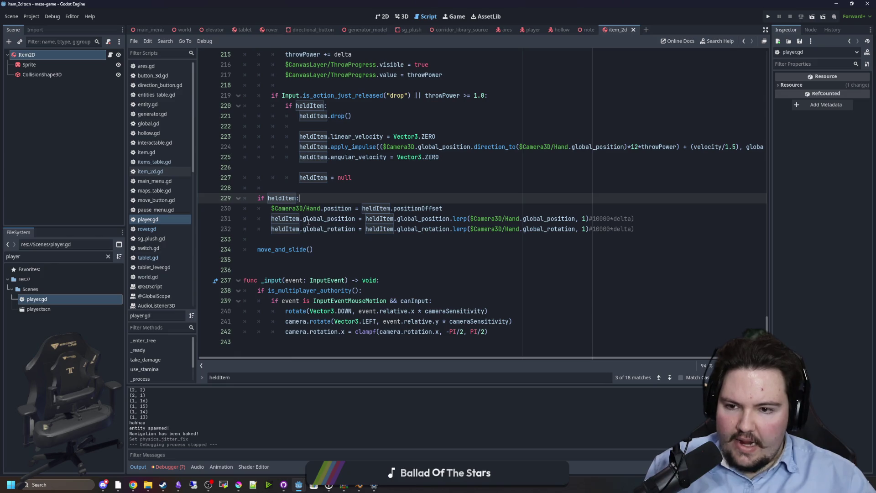
pyautogui.moveTo(306, 219); pyautogui.dragTo(568, 220)
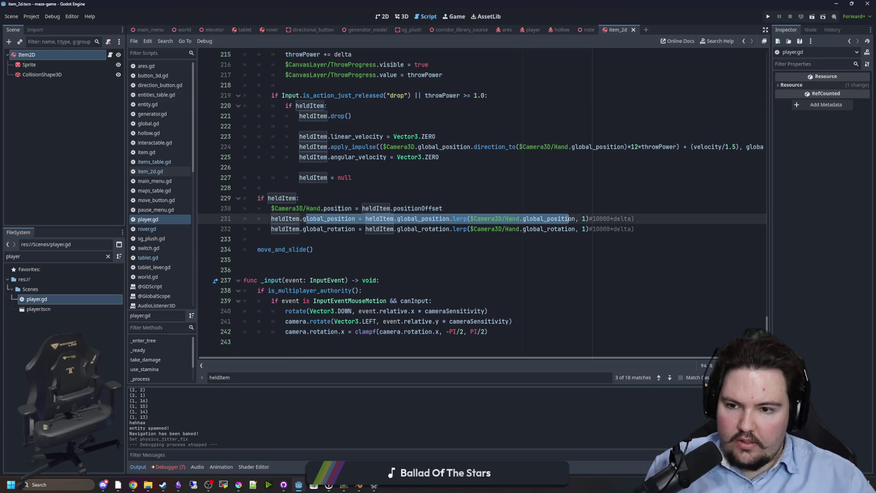
pyautogui.click(355, 198)
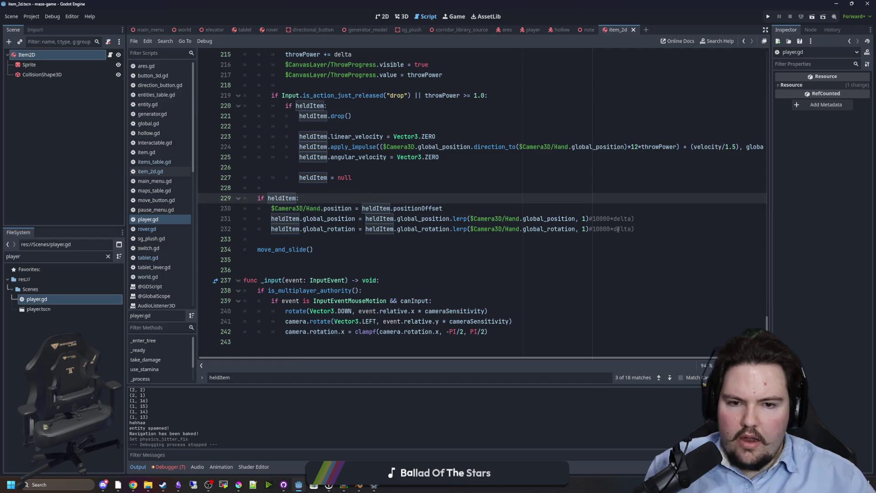
# Step: Change the lerp weights on lines 231–232 to 1*delta, save player.gd, and rerun the game
pyautogui.click(588, 220)
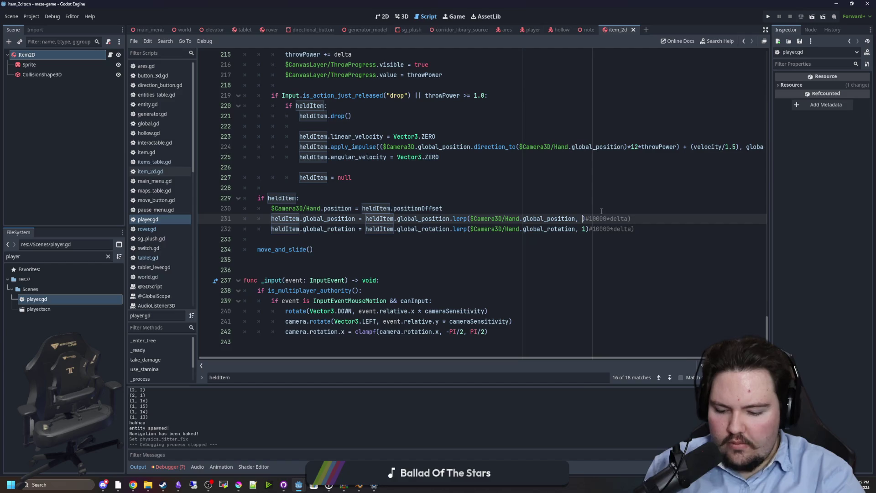
pyautogui.write('1*')
pyautogui.write(')')
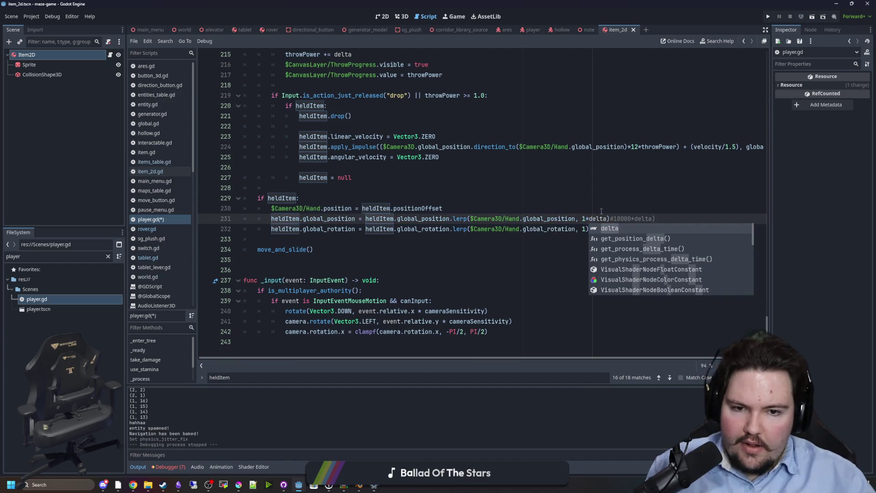
pyautogui.click(601, 210)
pyautogui.click(583, 230)
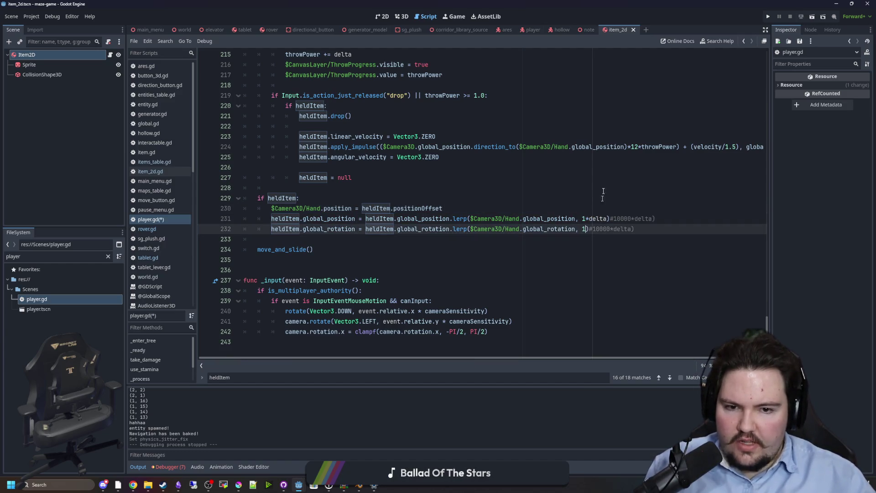
pyautogui.write('*delta')
pyautogui.click(604, 184)
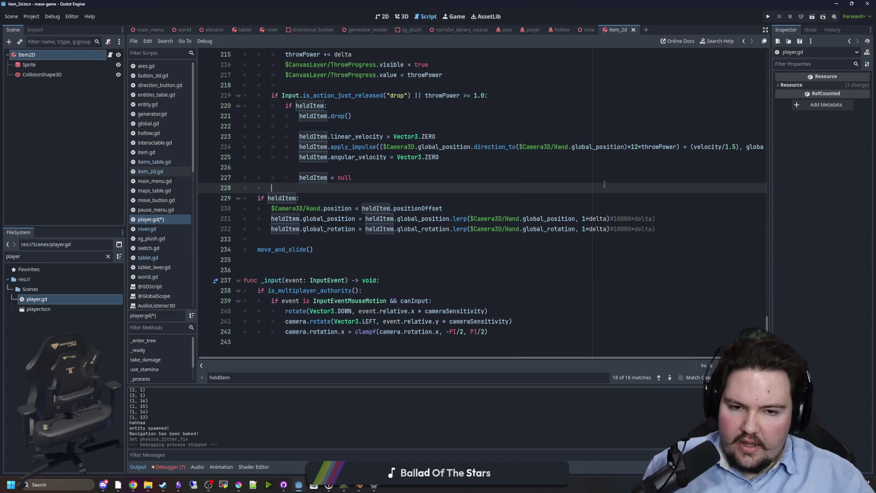
pyautogui.hotkey('ctrl', 's')
pyautogui.click(768, 17)
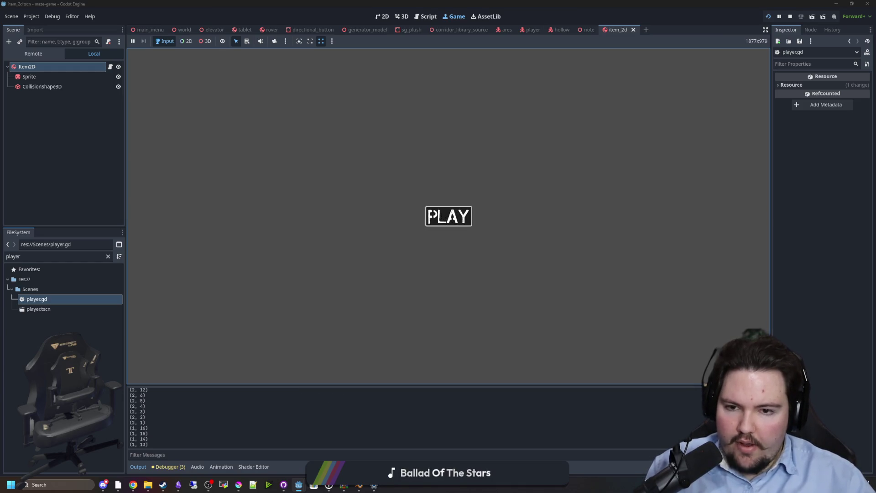
# Step: Playtest walking into the corridor, then stop the game and return to player.gd's held-item block
pyautogui.click(442, 216)
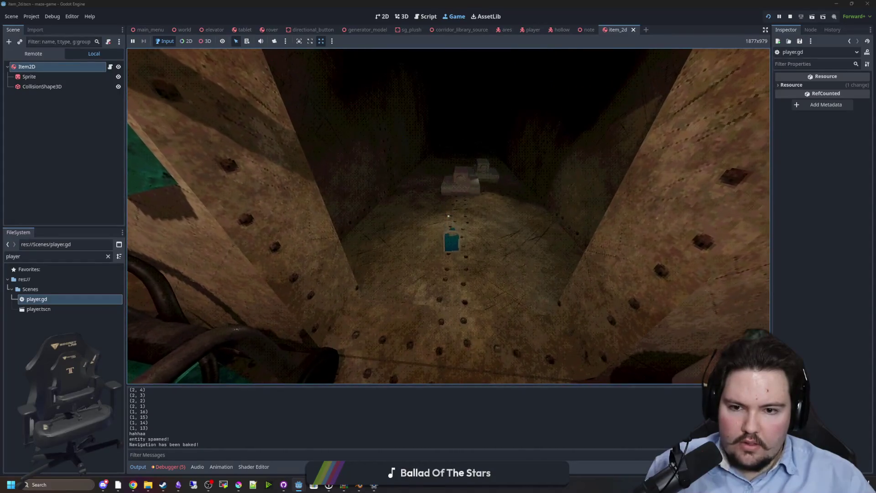
pyautogui.press('w')
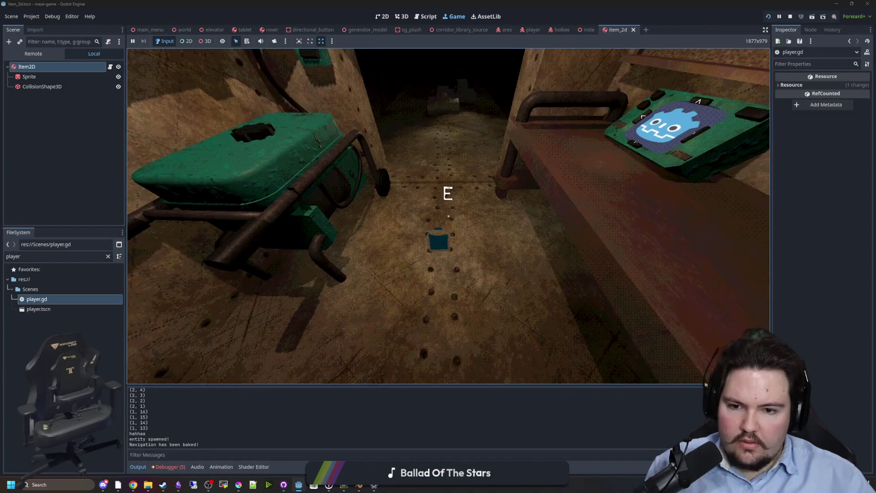
pyautogui.press('s')
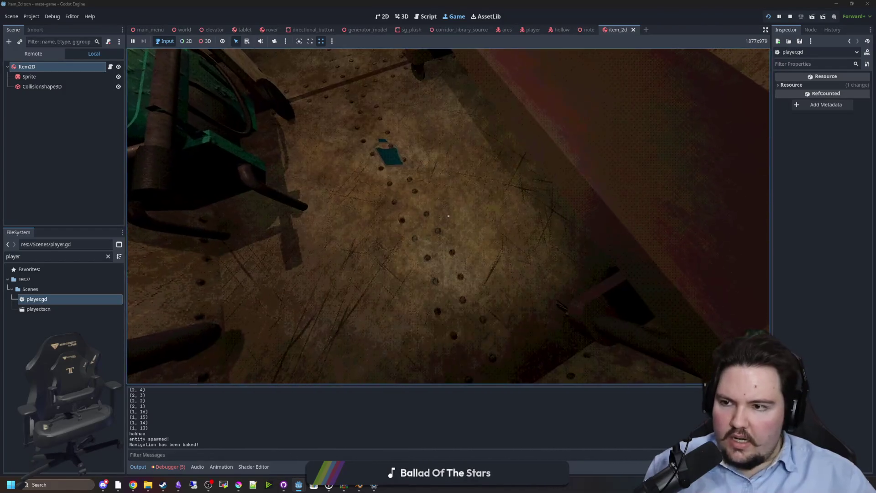
pyautogui.press('super')
pyautogui.click(399, 217)
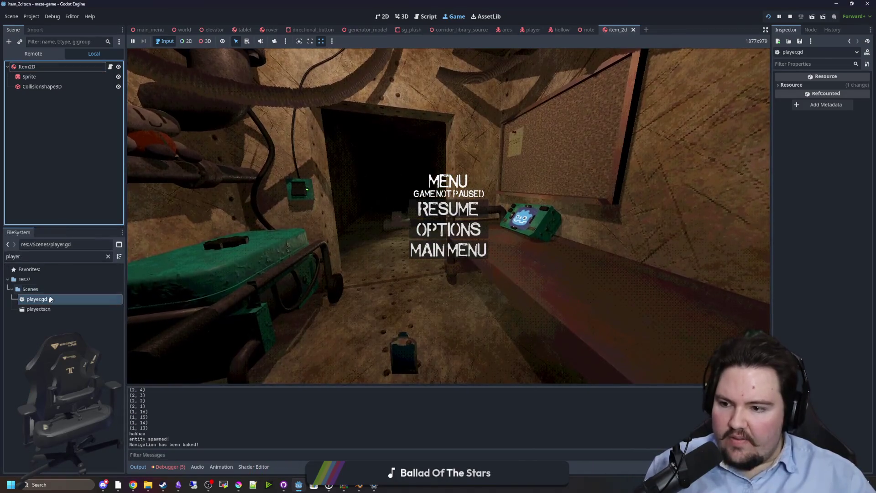
pyautogui.click(428, 16)
pyautogui.click(322, 269)
pyautogui.click(377, 239)
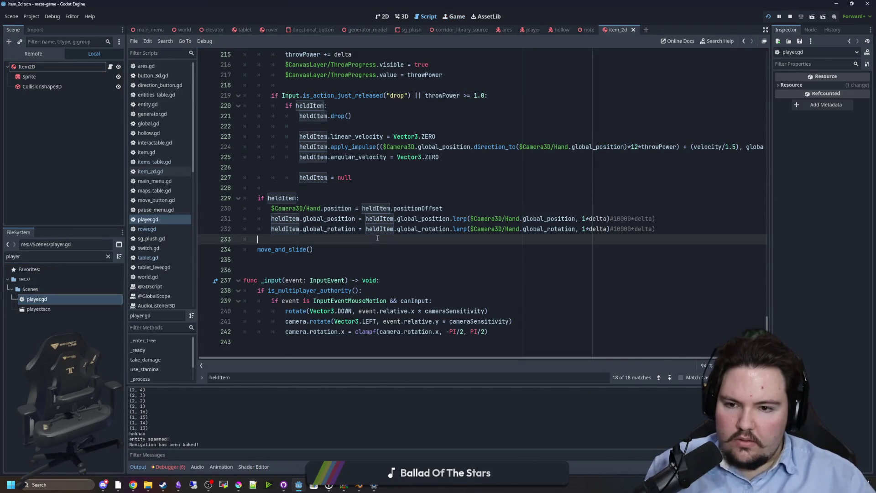
# Step: Add a heldItem.gravity_scale line after the heldItem.pickup() call using autocomplete
pyautogui.click(300, 198)
pyautogui.click(453, 206)
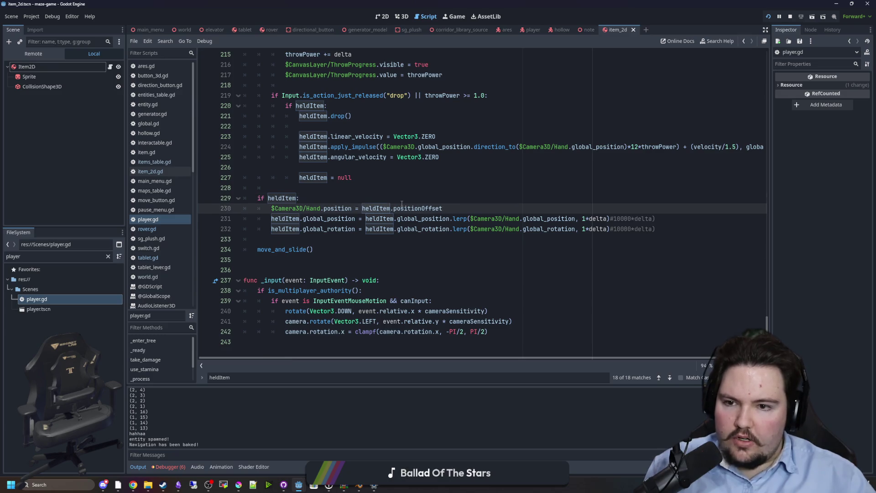
pyautogui.scroll(2, 365, 204)
pyautogui.click(340, 188)
pyautogui.scroll(3, 340, 206)
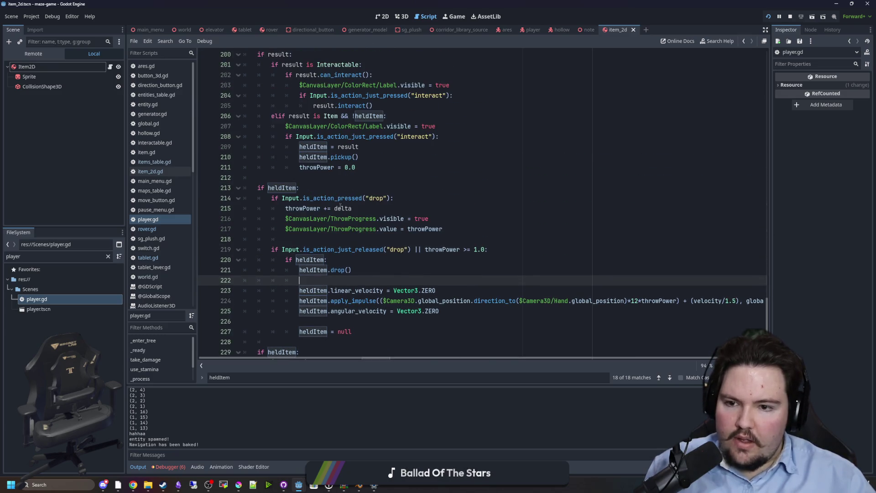
pyautogui.scroll(3, 342, 197)
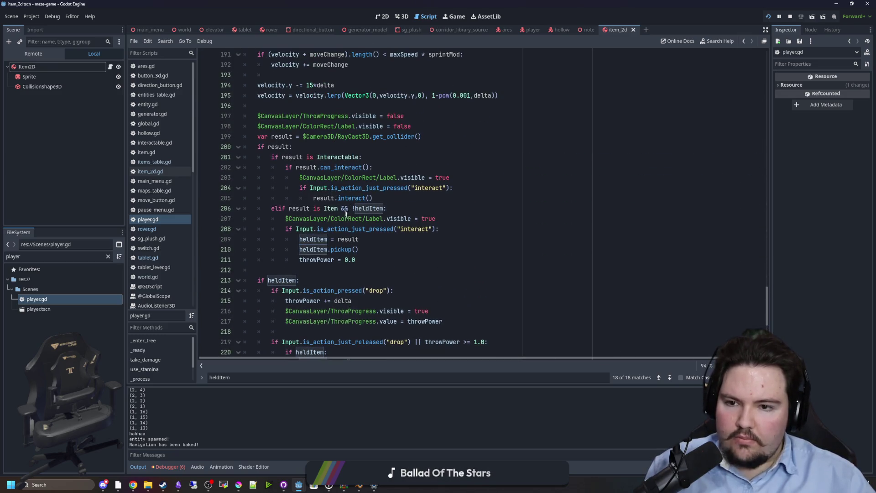
pyautogui.click(382, 249)
pyautogui.press('Return')
pyautogui.write('heldItem')
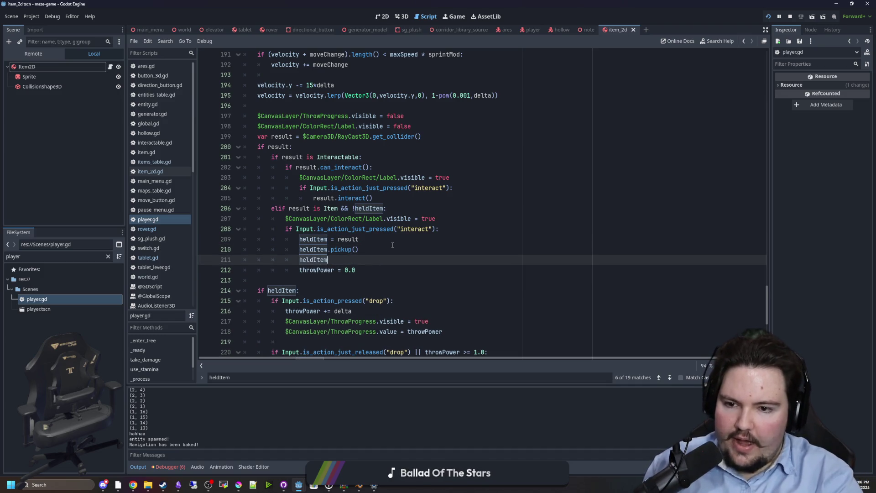
pyautogui.write('.grav')
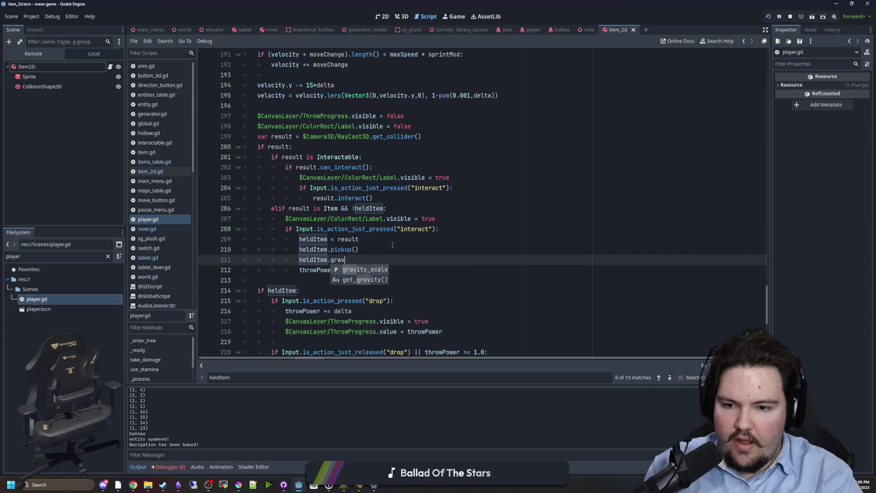
pyautogui.press('Return')
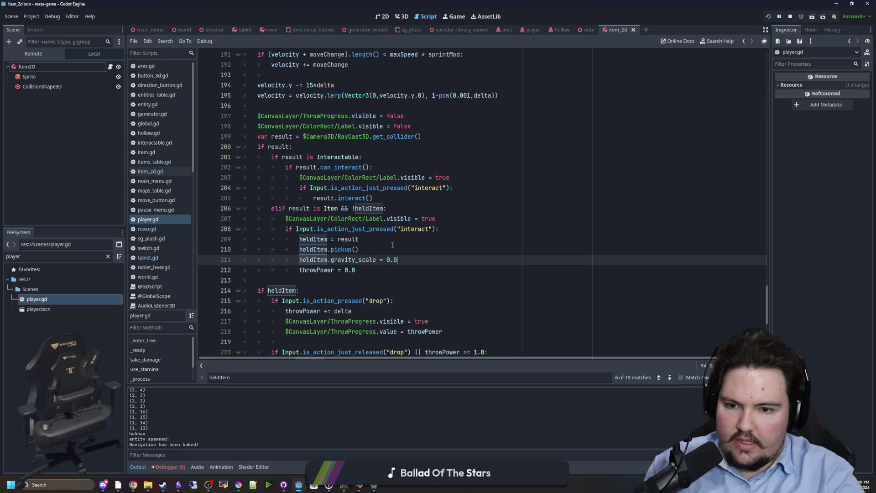
# Step: Check Item2D's Gravity Scale in the Inspector, then delete the trial gravity_scale line
pyautogui.click(392, 245)
pyautogui.click(26, 67)
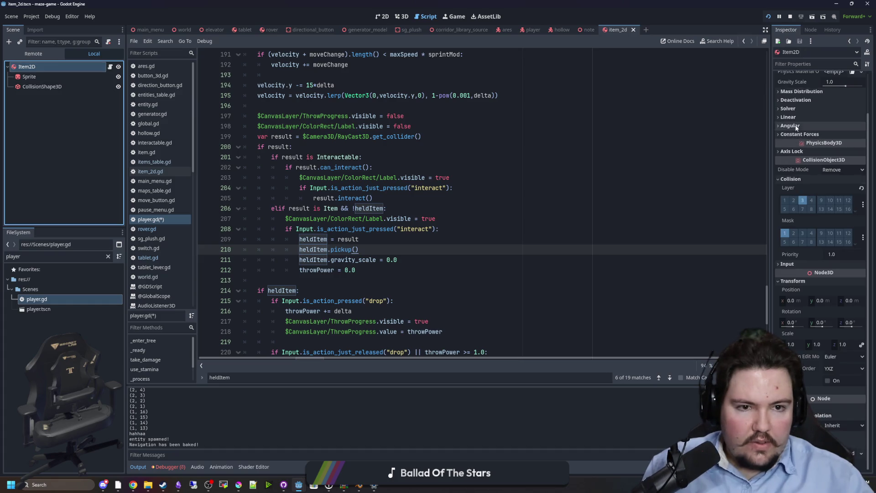
pyautogui.scroll(2, 796, 127)
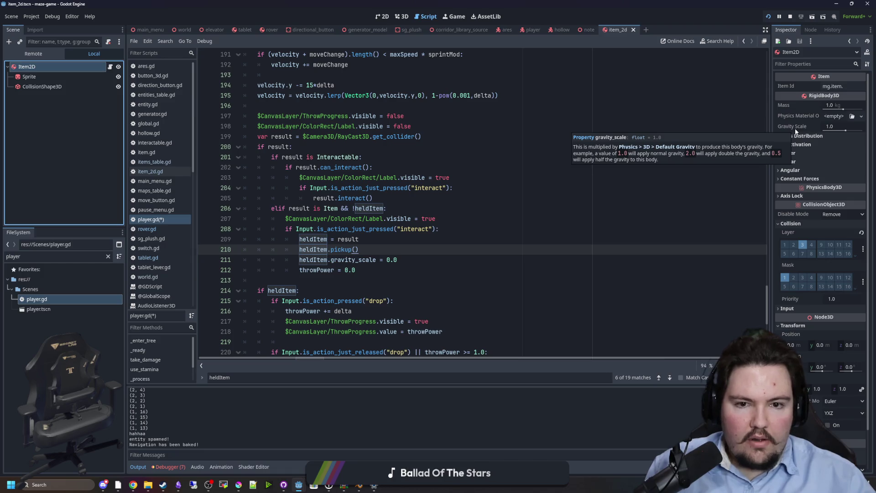
pyautogui.moveTo(397, 260); pyautogui.dragTo(299, 259)
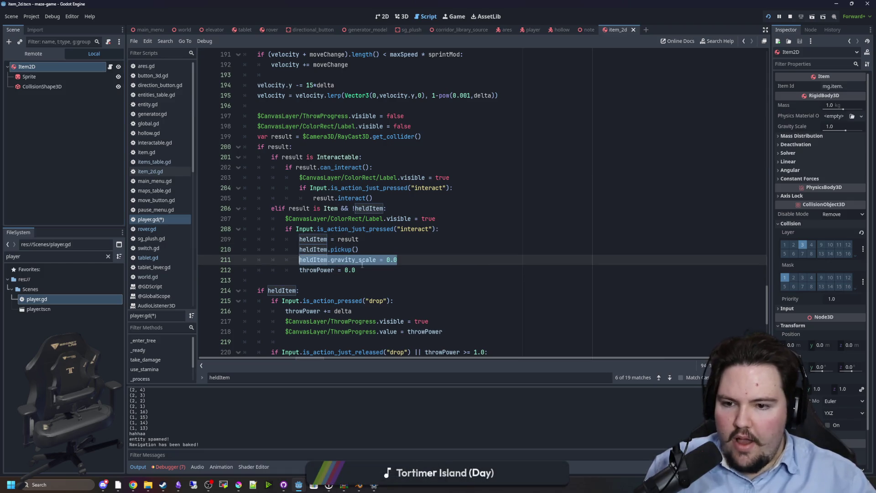
pyautogui.scroll(-3, 362, 265)
pyautogui.scroll(-3, 417, 209)
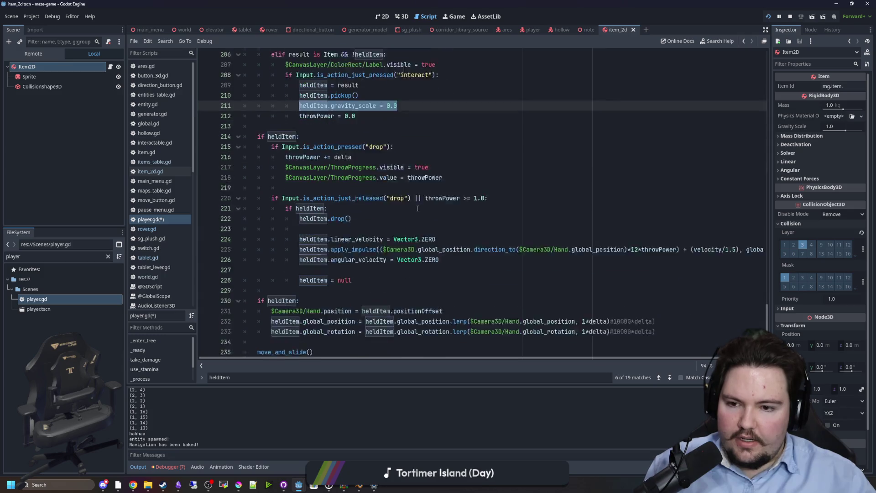
pyautogui.scroll(3, 333, 191)
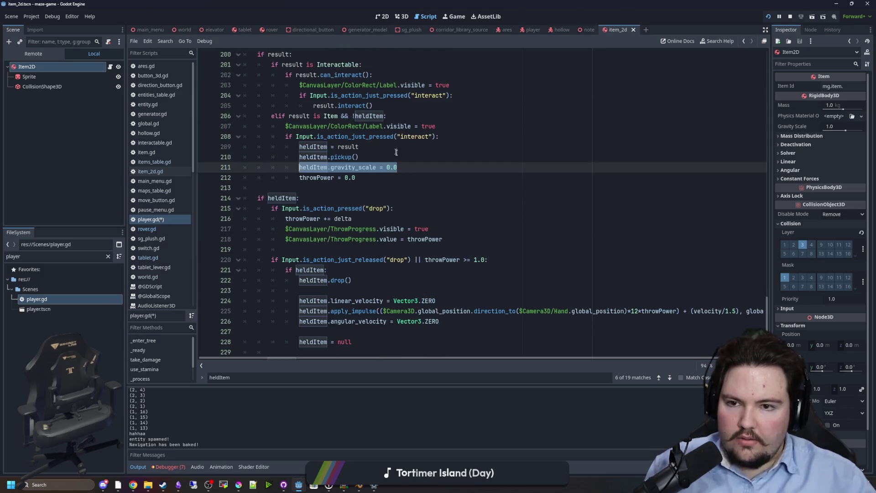
pyautogui.moveTo(397, 167); pyautogui.dragTo(254, 173)
pyautogui.hotkey('ctrl', 'c')
pyautogui.press('BackSpace')
pyautogui.press('BackSpace')
pyautogui.press('BackSpace')
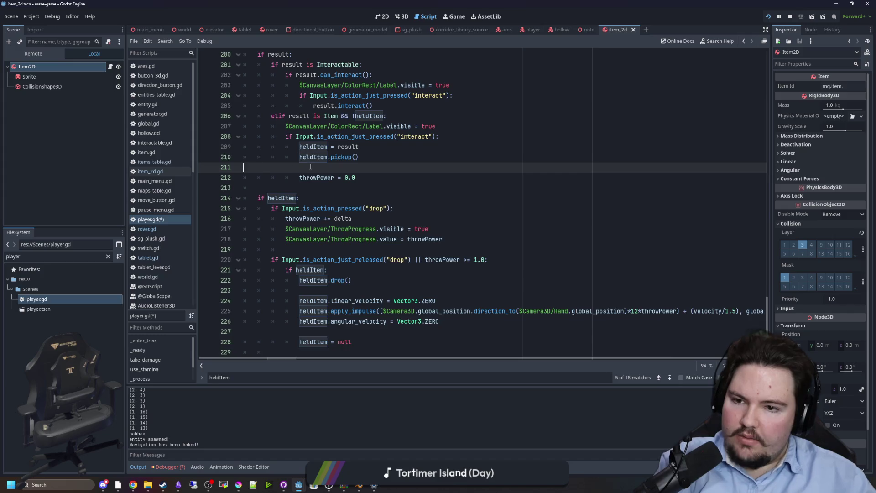
pyautogui.keyDown('ctrl'); pyautogui.click(312, 147); pyautogui.keyUp('ctrl')
# Step: Open item.gd and paste the gravity_scale line into both pickup() and drop()
pyautogui.click(319, 167)
pyautogui.keyDown('ctrl'); pyautogui.click(303, 198); pyautogui.keyUp('ctrl')
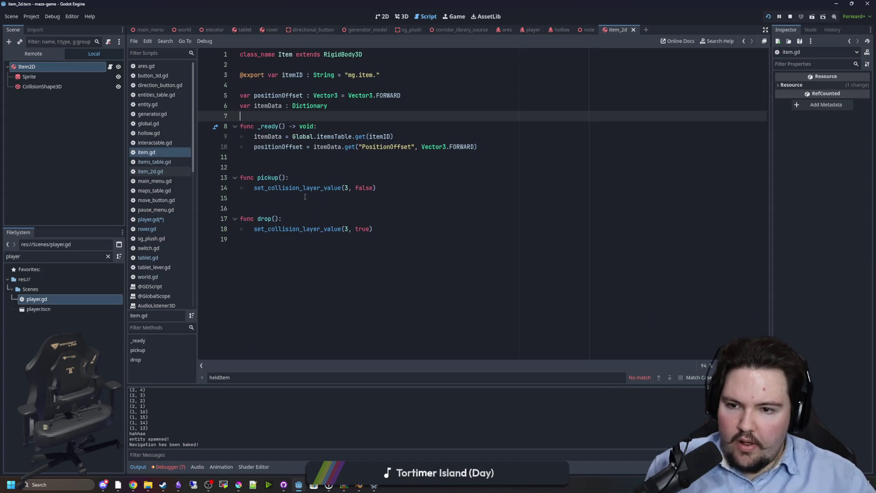
pyautogui.click(319, 178)
pyautogui.press('Return')
pyautogui.hotkey('ctrl', 'v')
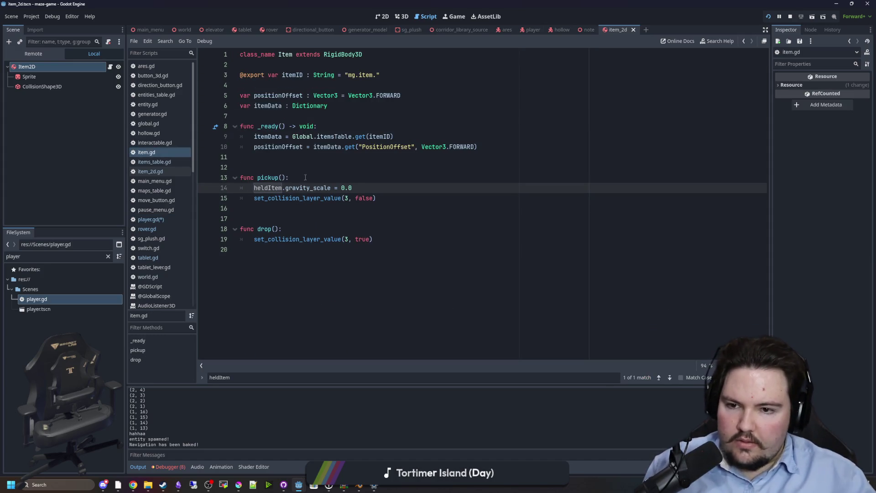
pyautogui.click(296, 230)
pyautogui.press('Return')
pyautogui.hotkey('ctrl', 'v')
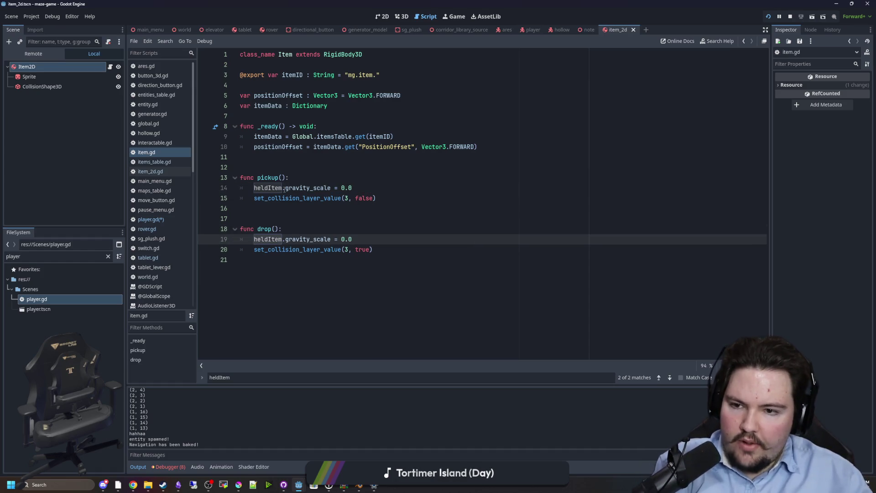
# Step: Remove the heldItem. prefixes, set drop's gravity_scale to 1.0, and save and run the game
pyautogui.moveTo(285, 188); pyautogui.dragTo(254, 188)
pyautogui.press('BackSpace')
pyautogui.moveTo(285, 240); pyautogui.dragTo(257, 242)
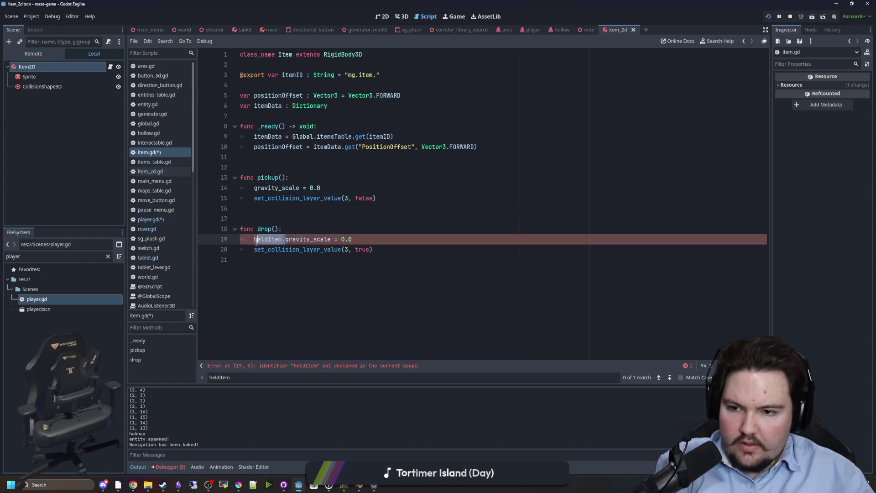
pyautogui.press('BackSpace')
pyautogui.click(351, 243)
pyautogui.write('1')
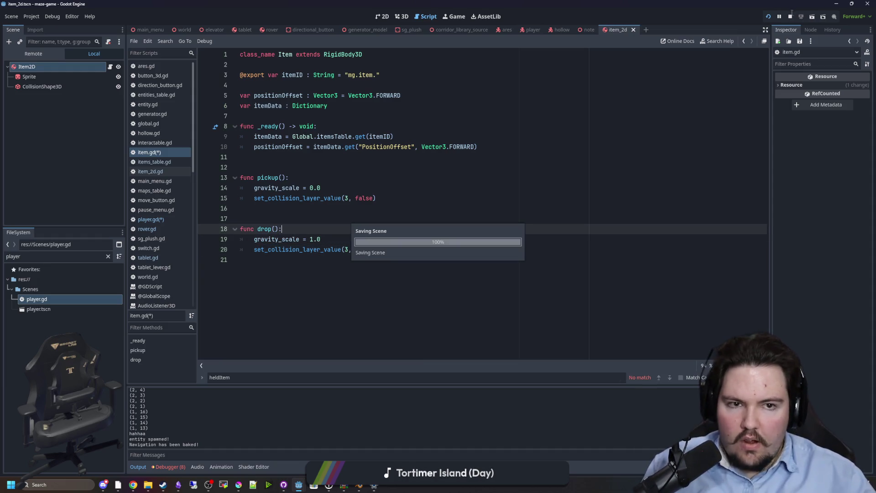
pyautogui.click(770, 18)
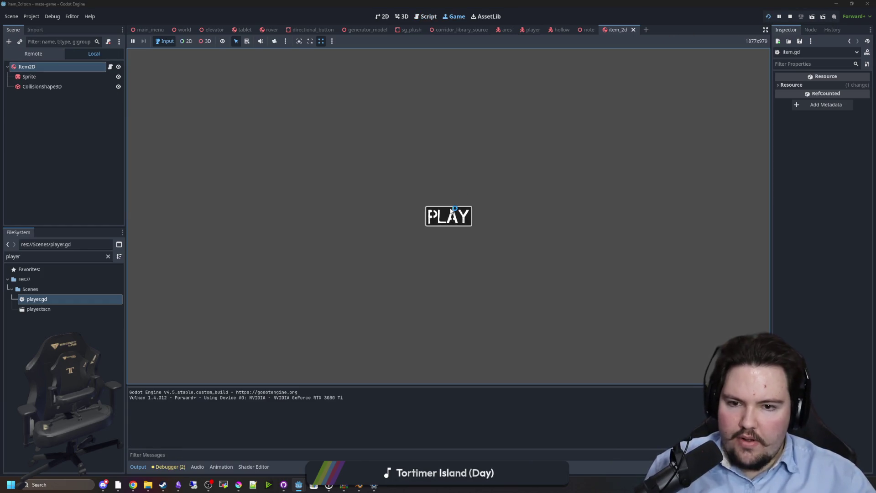
# Step: Play until the blue bottle is held, stop the game with F8, and save item.gd
pyautogui.click(450, 215)
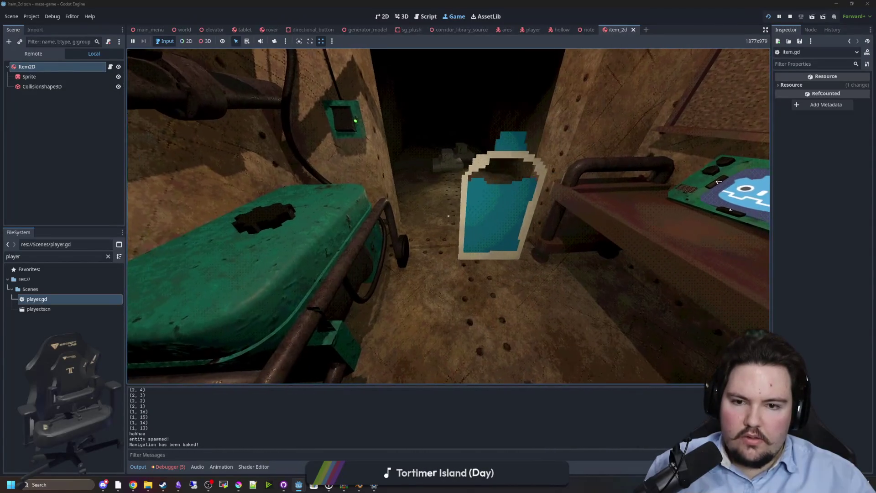
pyautogui.press('super')
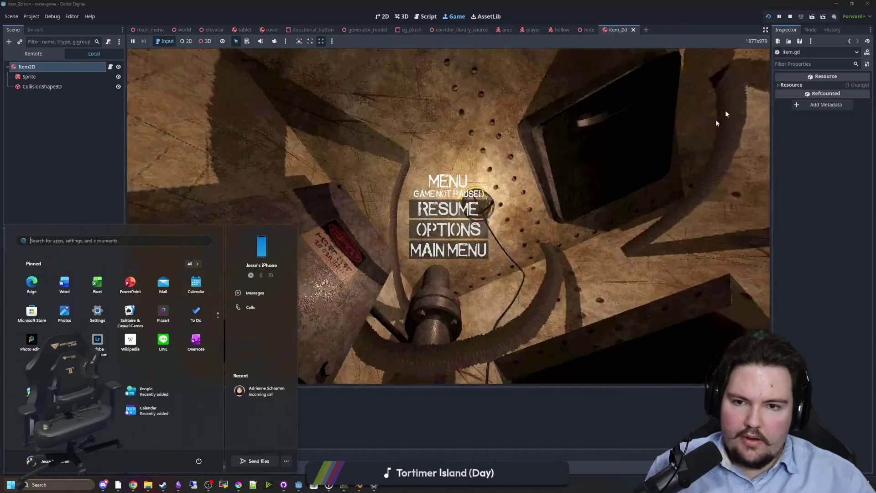
pyautogui.press('F8')
pyautogui.click(487, 198)
pyautogui.hotkey('ctrl', 's')
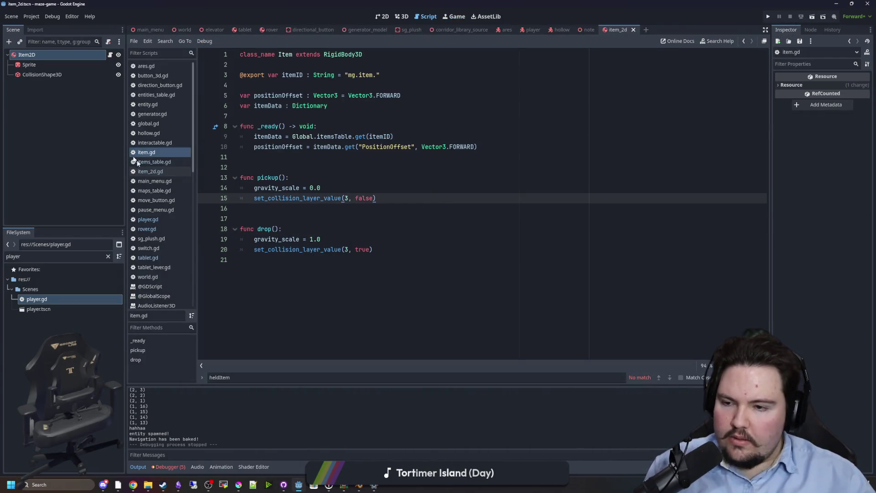
# Step: Change both held-item lerp weights on lines 231–232 of player.gd to 10*delta and rerun the game
pyautogui.hotkey('ctrl', 's')
pyautogui.click(160, 219)
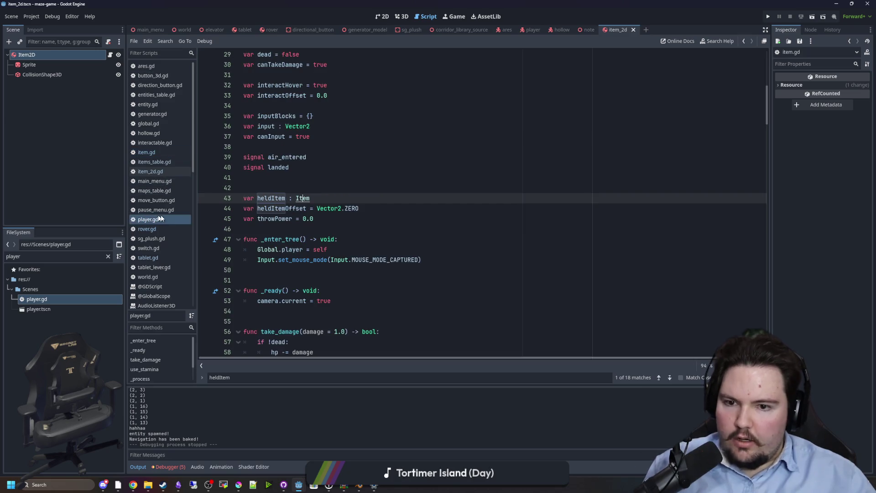
pyautogui.moveTo(767, 105); pyautogui.dragTo(771, 338)
pyautogui.click(586, 218)
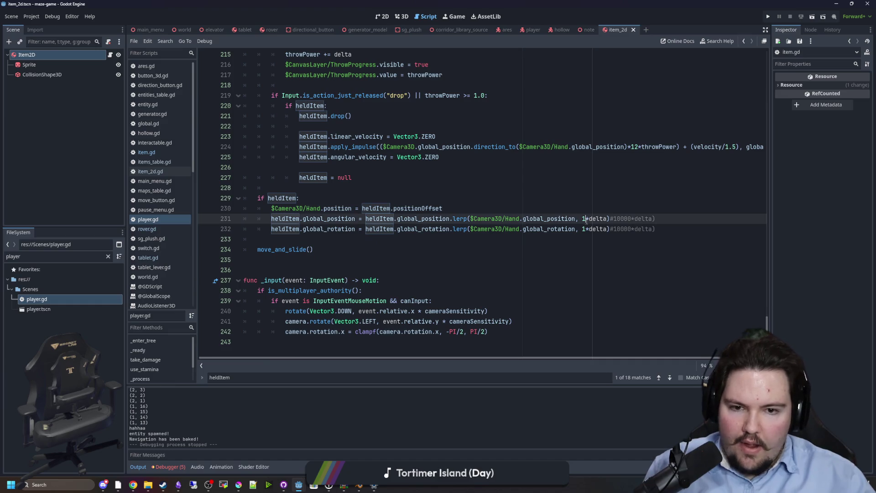
pyautogui.write('0')
pyautogui.click(586, 229)
pyautogui.write('0')
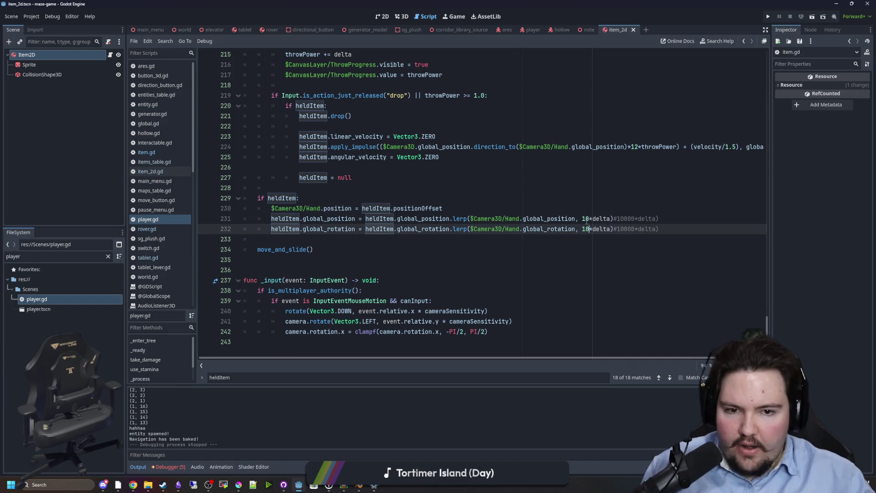
pyautogui.click(768, 17)
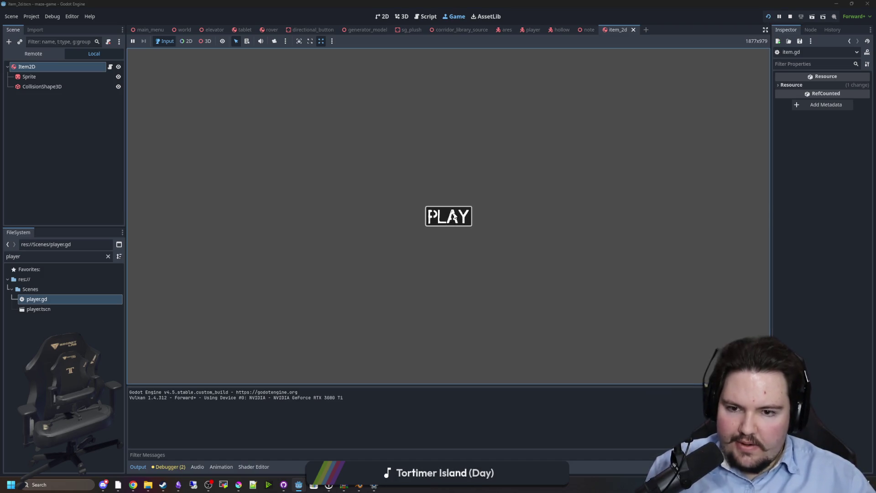
# Step: Start playing and walk down the corridor toward the blue bottle
pyautogui.click(448, 215)
pyautogui.press('w')
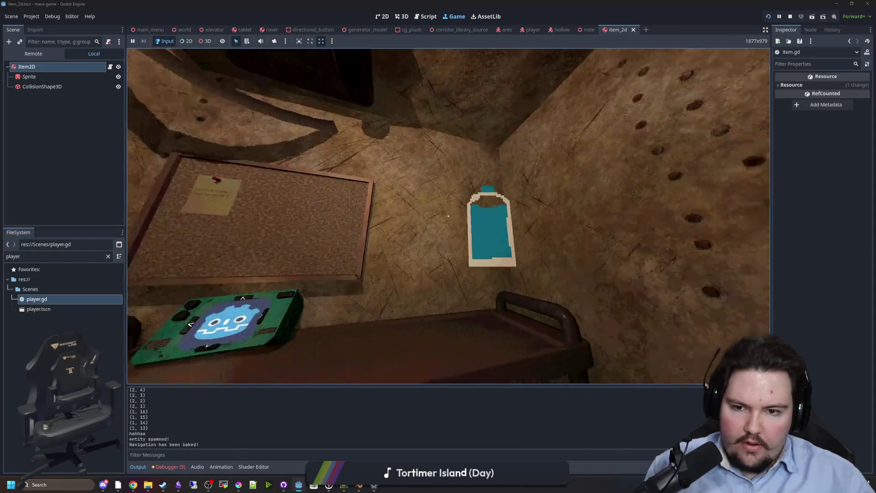
pyautogui.moveTo(449, 216)
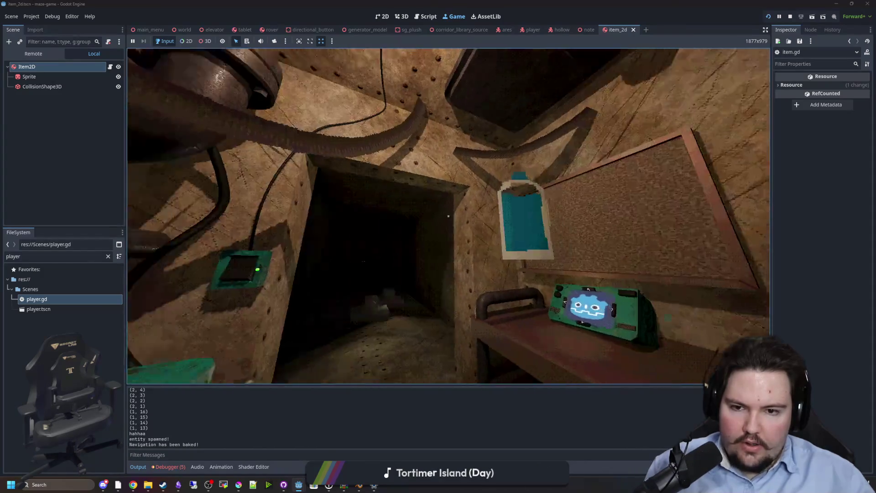
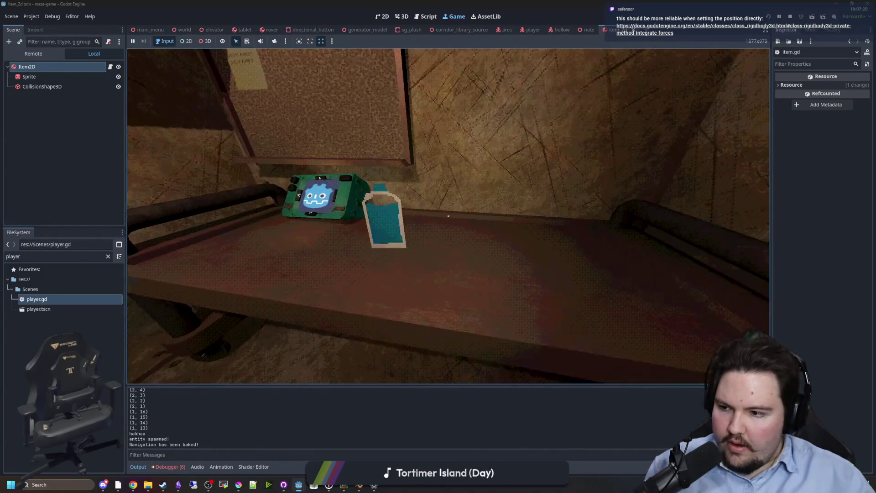
# Step: Bring up the game's in-game menu, then switch to the RigidBody3D documentation in Chrome
pyautogui.press('super')
pyautogui.press('Escape')
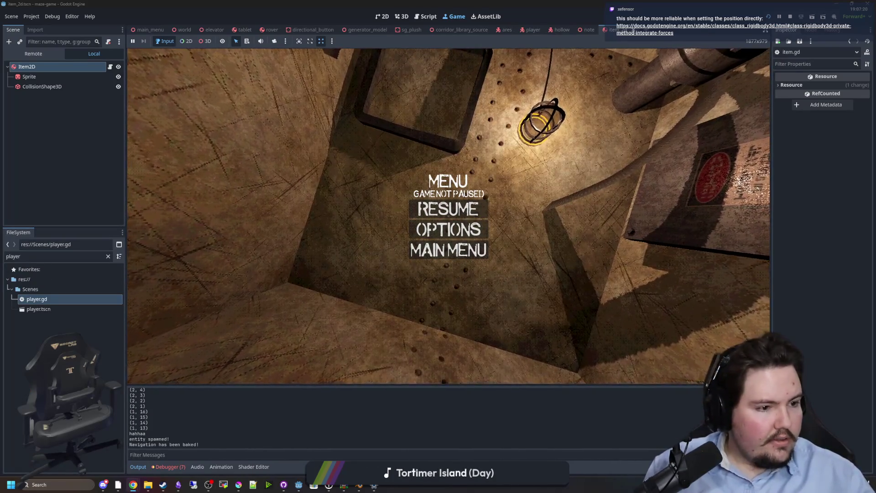
pyautogui.hotkey('alt', 'Tab')
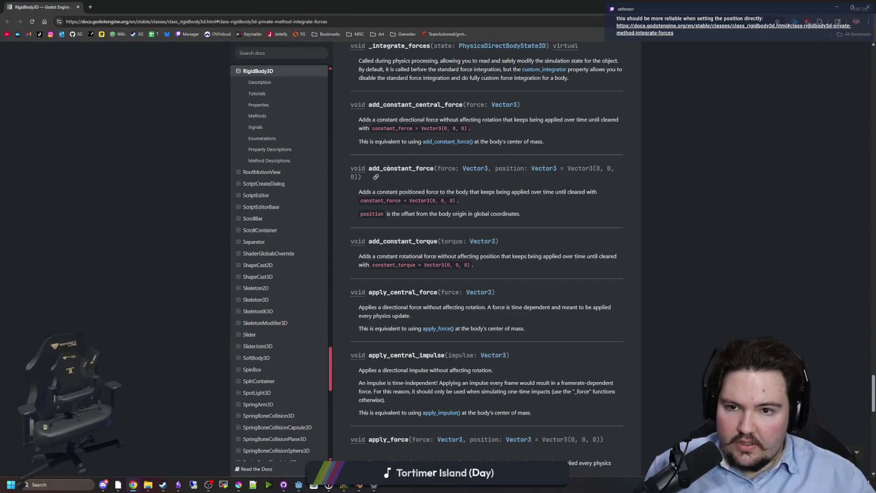
# Step: Read the _integrate_forces method description in the RigidBody3D docs, then return to the Godot editor
pyautogui.scroll(1, 422, 76)
pyautogui.scroll(1, 454, 104)
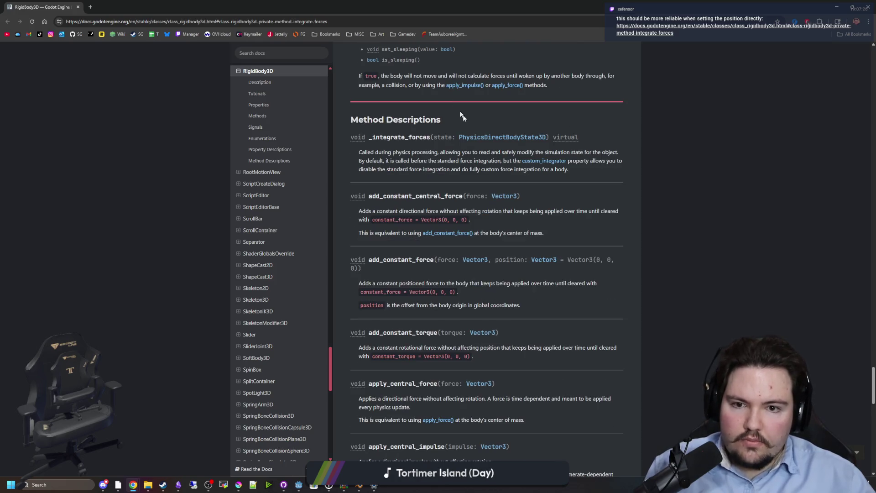
pyautogui.moveTo(492, 152)
pyautogui.mouseDown()
pyautogui.moveTo(614, 150)
pyautogui.moveTo(424, 161)
pyautogui.moveTo(437, 169)
pyautogui.moveTo(609, 160)
pyautogui.moveTo(447, 179)
pyautogui.moveTo(430, 170)
pyautogui.moveTo(555, 172)
pyautogui.mouseUp()
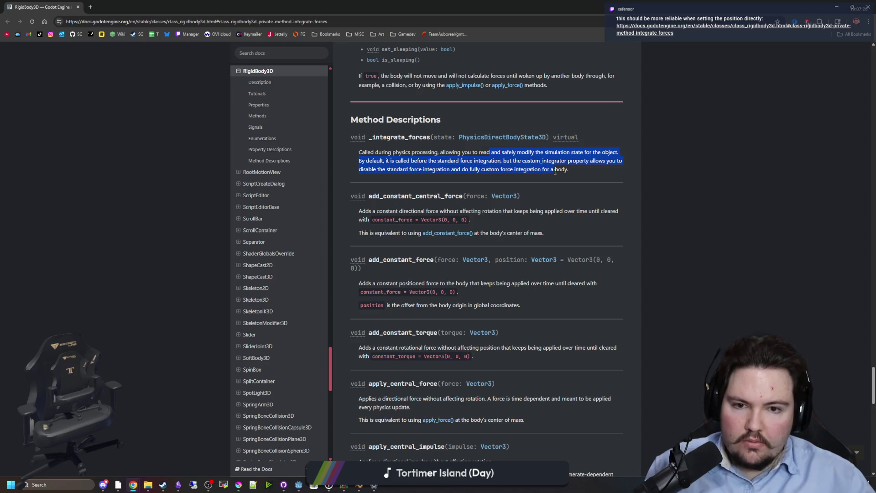
pyautogui.click(482, 161)
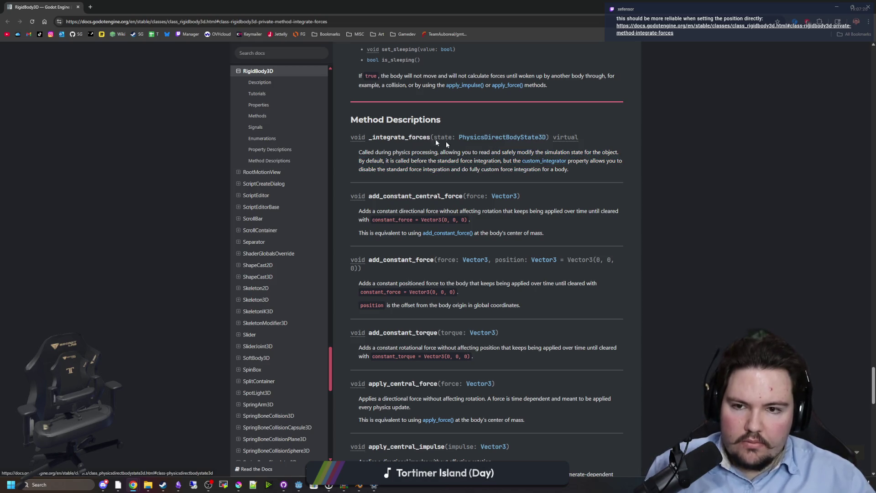
pyautogui.doubleClick(394, 137)
pyautogui.hotkey('alt', 'Tab')
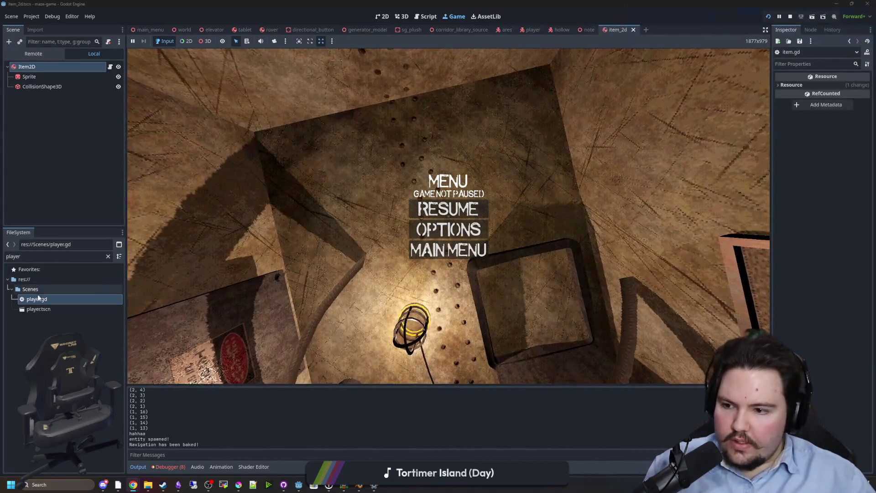
# Step: Open player.gd from the FileSystem dock in the script editor
pyautogui.doubleClick(39, 299)
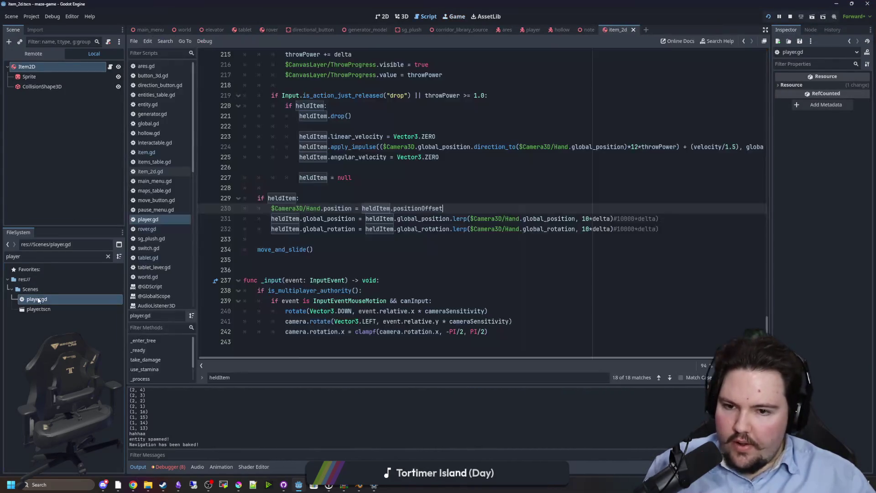
pyautogui.click(369, 244)
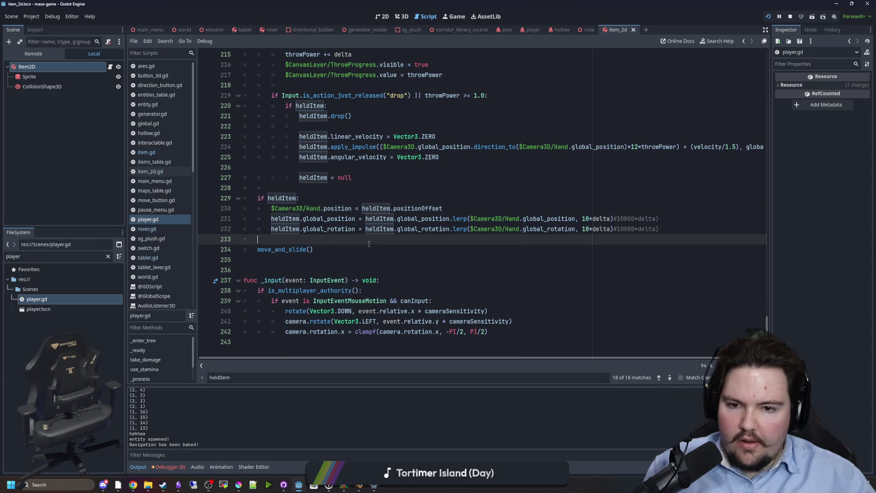
pyautogui.scroll(13, 374, 244)
pyautogui.scroll(-11, 297, 228)
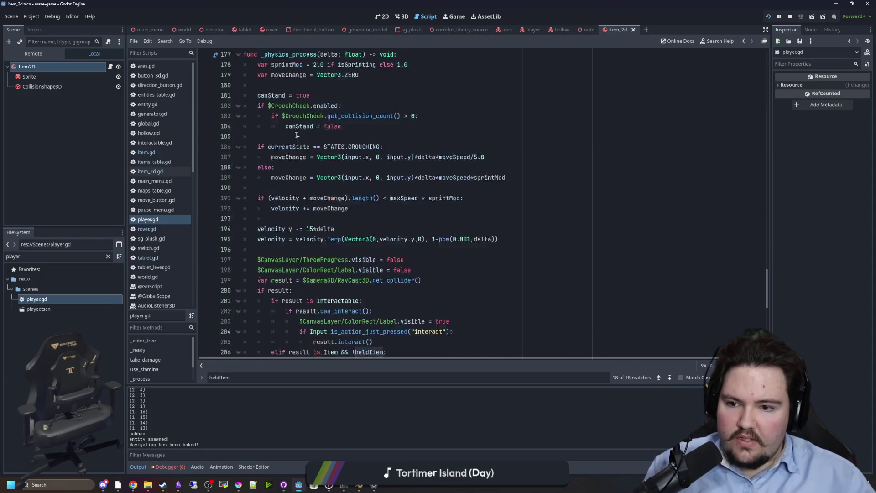
pyautogui.scroll(-1, 301, 259)
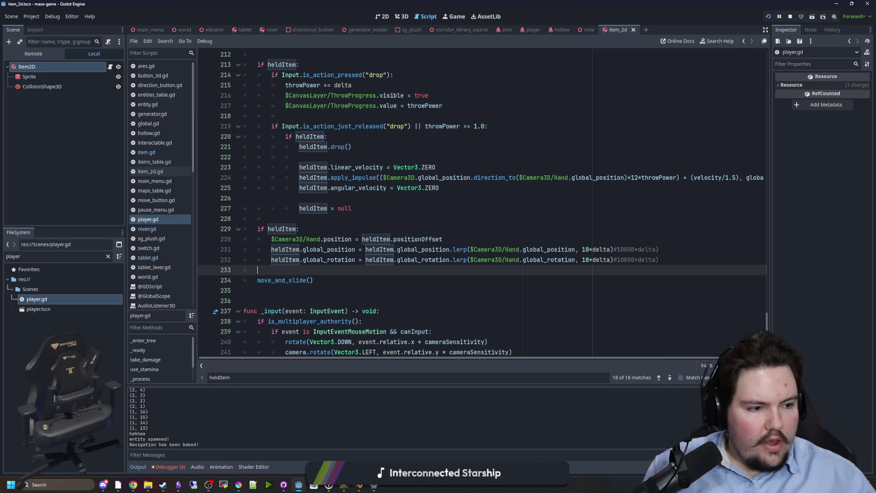
# Step: Add blank lines below the hand-position line in the if heldItem block and select the two lerp lines
pyautogui.click(402, 208)
pyautogui.press('Down')
pyautogui.press('Down')
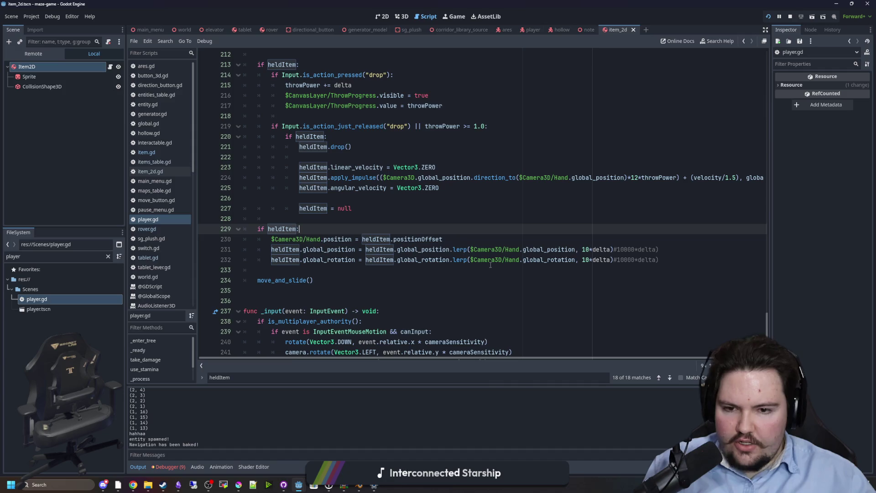
pyautogui.scroll(-1, 506, 218)
pyautogui.click(511, 208)
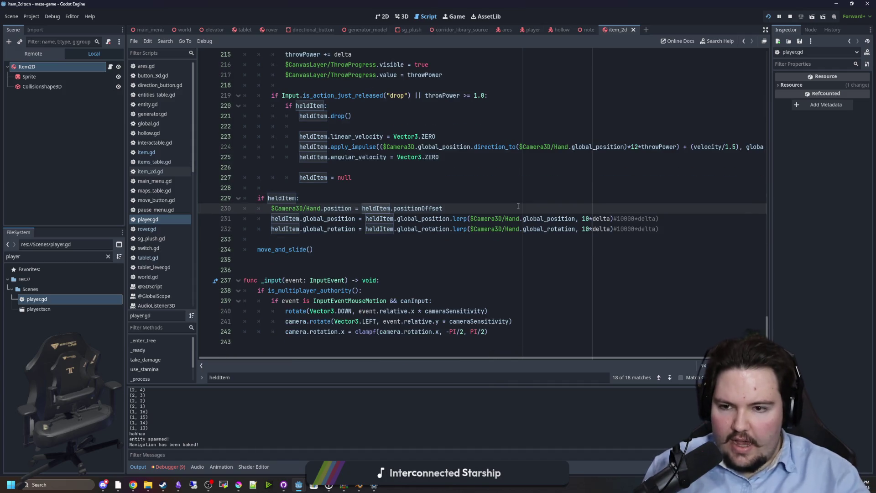
pyautogui.press('Return')
pyautogui.press('Return')
pyautogui.press('Return')
pyautogui.press('Up')
pyautogui.moveTo(266, 266); pyautogui.dragTo(269, 250)
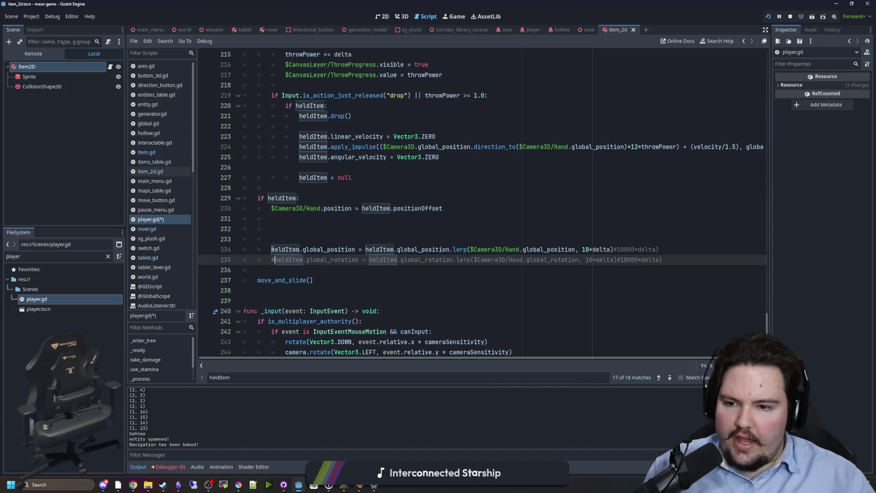
# Step: Comment out the two lerp lines with Ctrl+K and copy the heldItem text onto empty line 232
pyautogui.hotkey('ctrl', 'k')
pyautogui.click(285, 232)
pyautogui.moveTo(358, 250); pyautogui.dragTo(277, 251)
pyautogui.hotkey('ctrl', 'c')
pyautogui.click(273, 229)
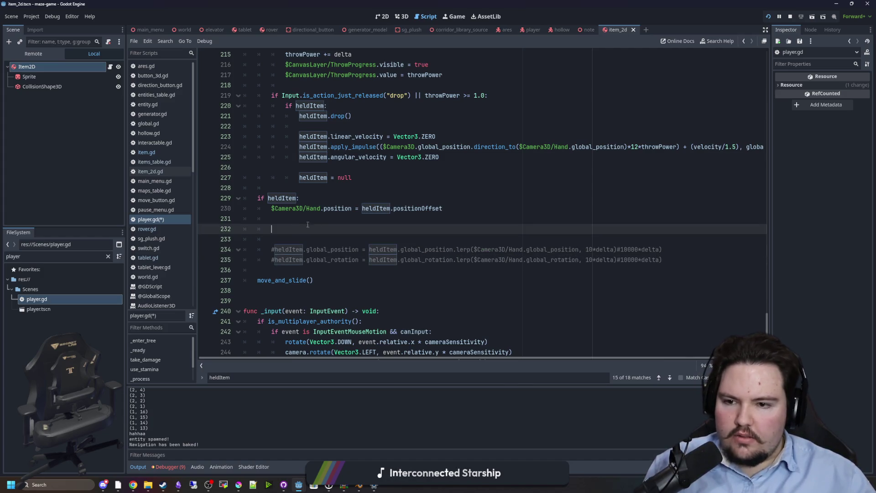
pyautogui.hotkey('ctrl', 'v')
# Step: Turn line 232 into heldItem.apply_force() via autocomplete and open its reference page
pyautogui.press('BackSpace')
pyautogui.press('BackSpace')
pyautogui.press('BackSpace')
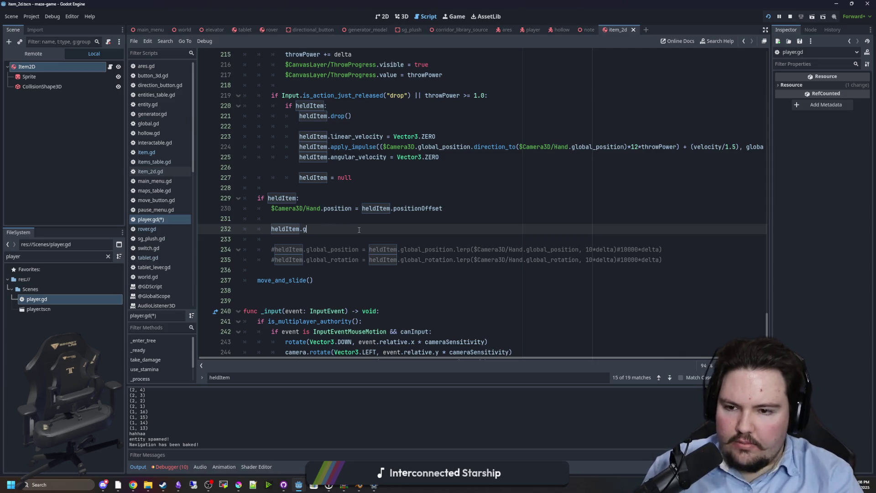
pyautogui.write('ove_t')
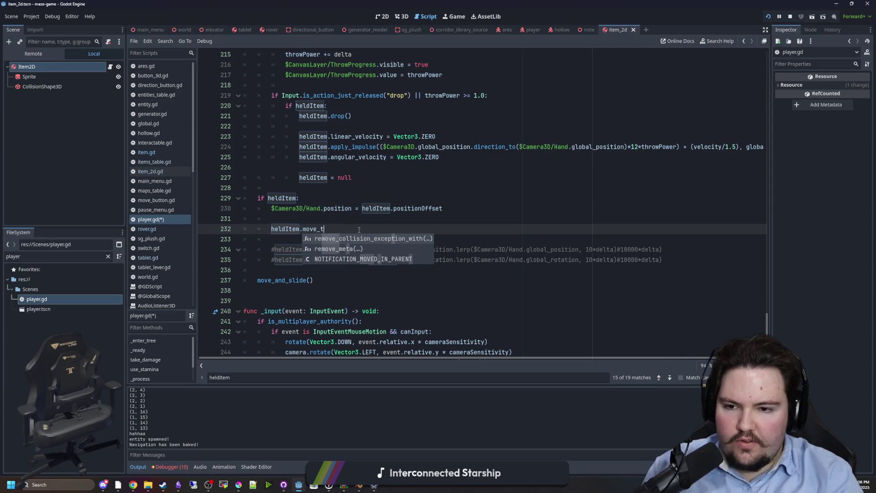
pyautogui.press('BackSpace')
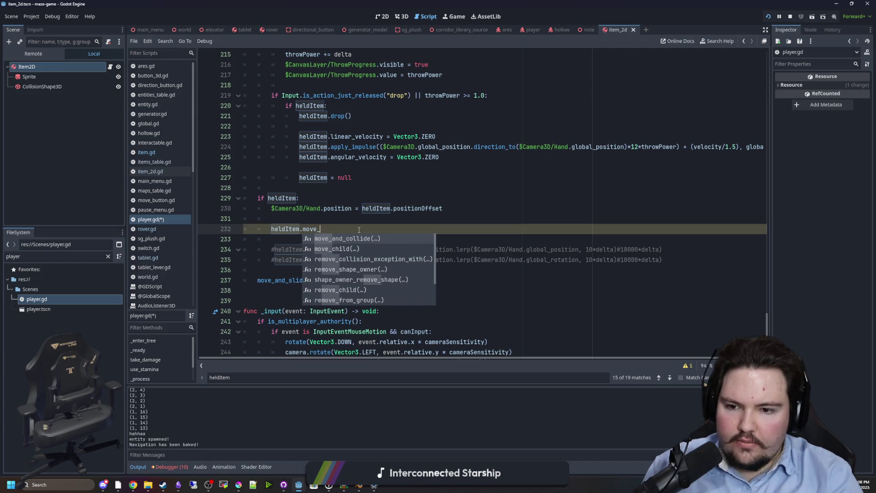
pyautogui.press('BackSpace')
pyautogui.press('BackSpace')
pyautogui.press('BackSpace')
pyautogui.write('a')
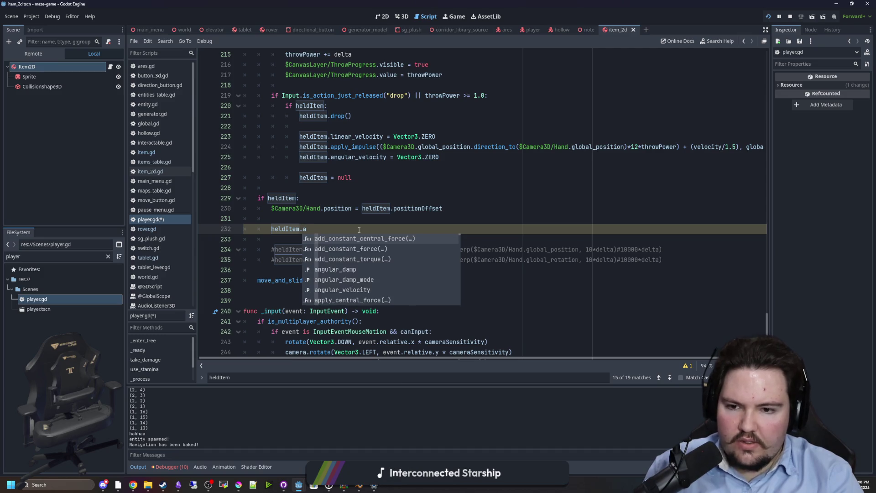
pyautogui.write('p')
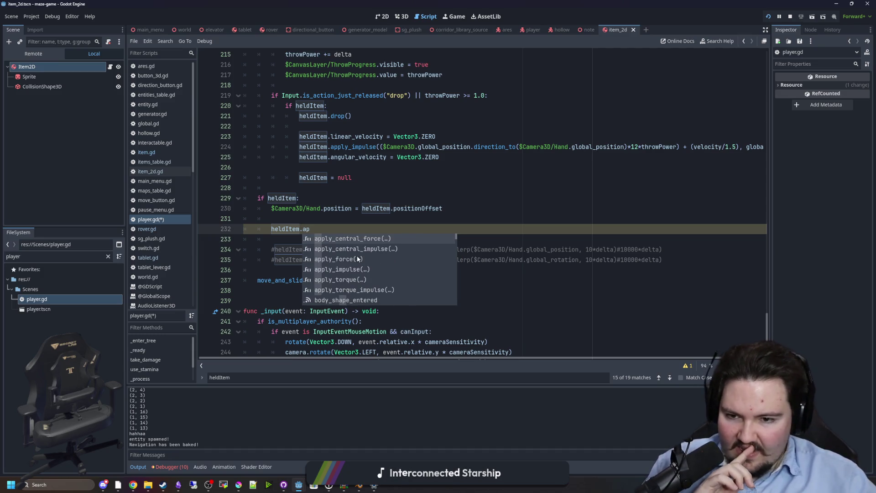
pyautogui.click(357, 258)
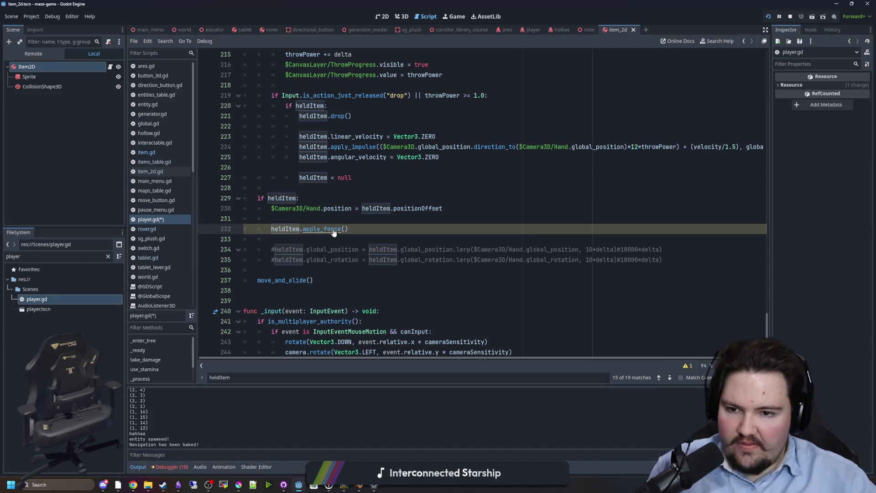
pyautogui.keyDown('ctrl'); pyautogui.click(330, 228); pyautogui.keyUp('ctrl')
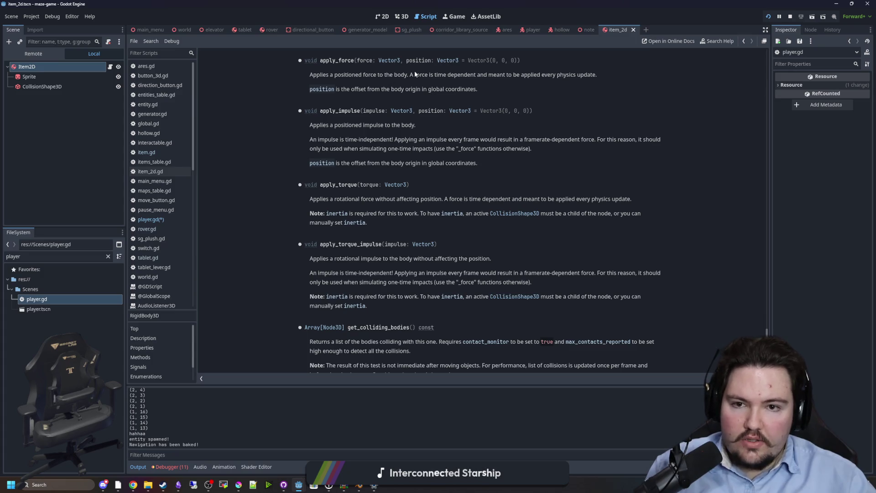
# Step: Read the apply_force per-physics-update note and the apply_impulse framerate warning
pyautogui.moveTo(414, 75); pyautogui.dragTo(596, 78)
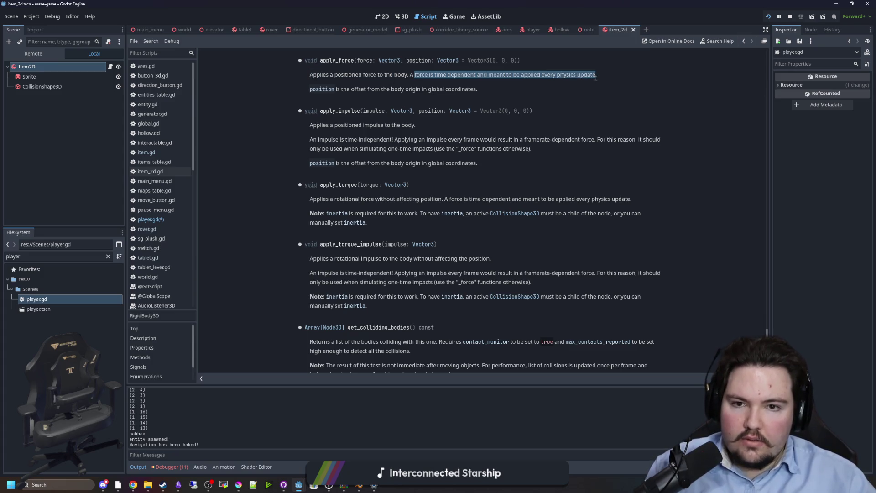
pyautogui.click(493, 118)
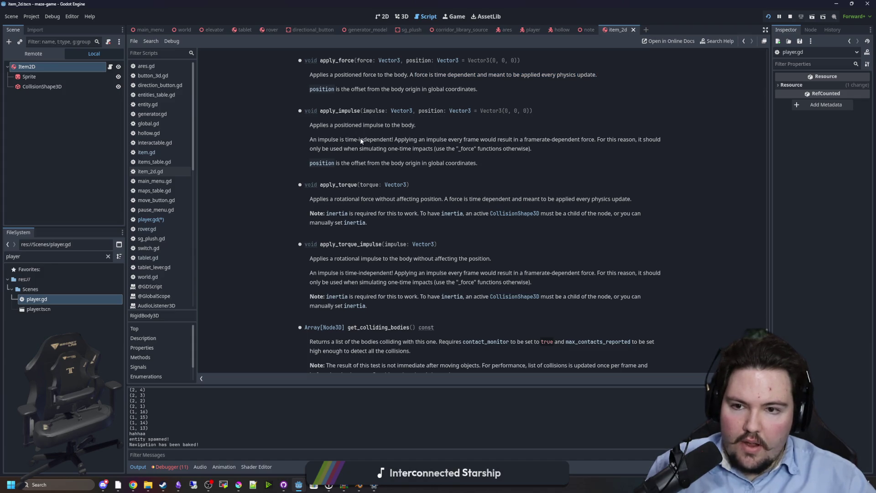
pyautogui.moveTo(360, 137)
pyautogui.mouseDown()
pyautogui.moveTo(652, 144)
pyautogui.moveTo(436, 142)
pyautogui.moveTo(399, 149)
pyautogui.mouseUp()
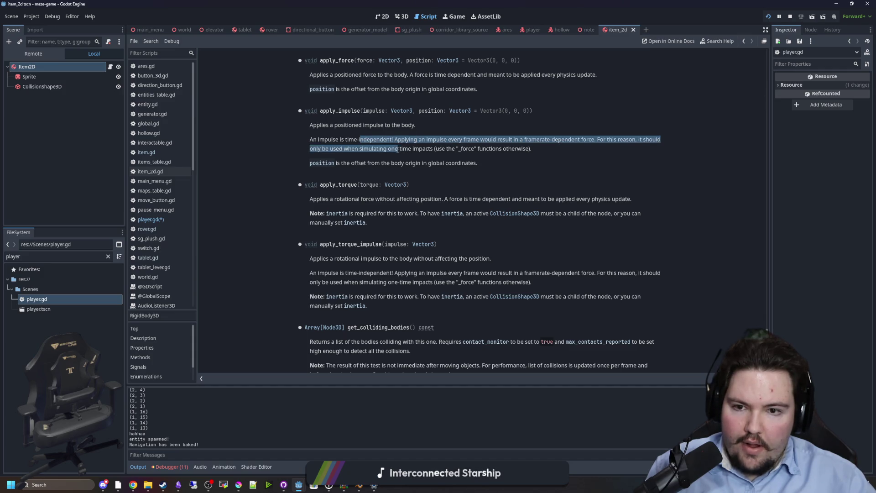
pyautogui.click(382, 174)
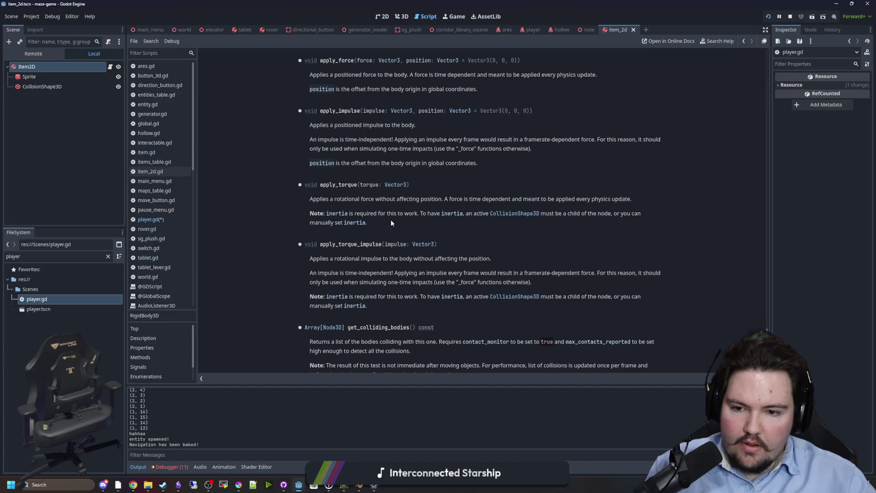
# Step: Find the add_constant_force entry, select its name, and go back to player.gd
pyautogui.scroll(3, 391, 220)
pyautogui.scroll(3, 383, 171)
pyautogui.scroll(3, 383, 171)
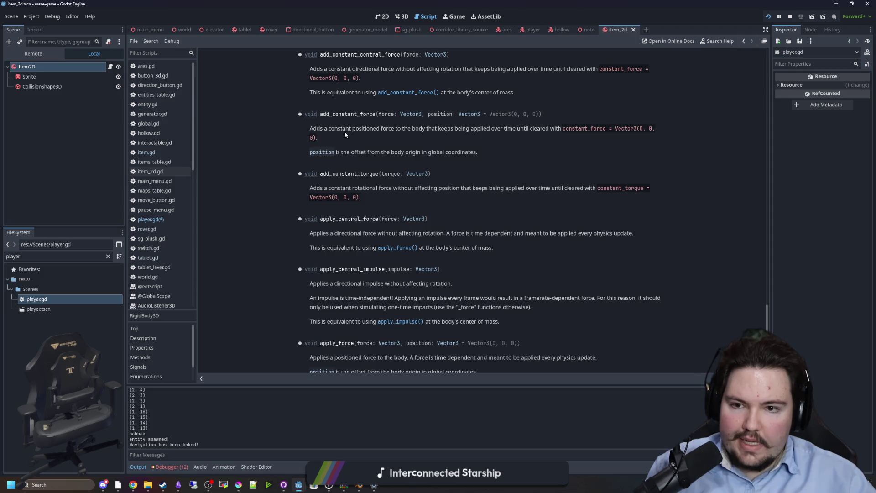
pyautogui.moveTo(345, 133); pyautogui.dragTo(445, 132)
pyautogui.moveTo(546, 134); pyautogui.dragTo(561, 132)
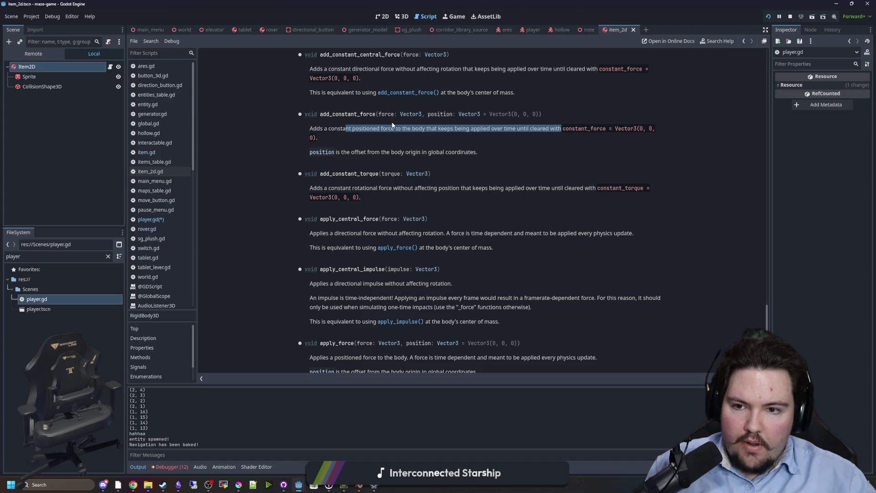
pyautogui.click(373, 138)
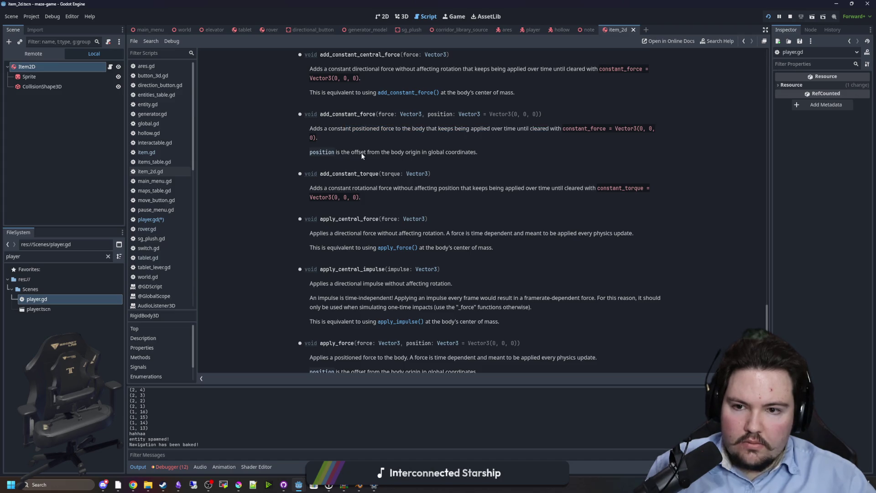
pyautogui.moveTo(362, 156); pyautogui.dragTo(447, 155)
pyautogui.click(449, 156)
pyautogui.doubleClick(354, 115)
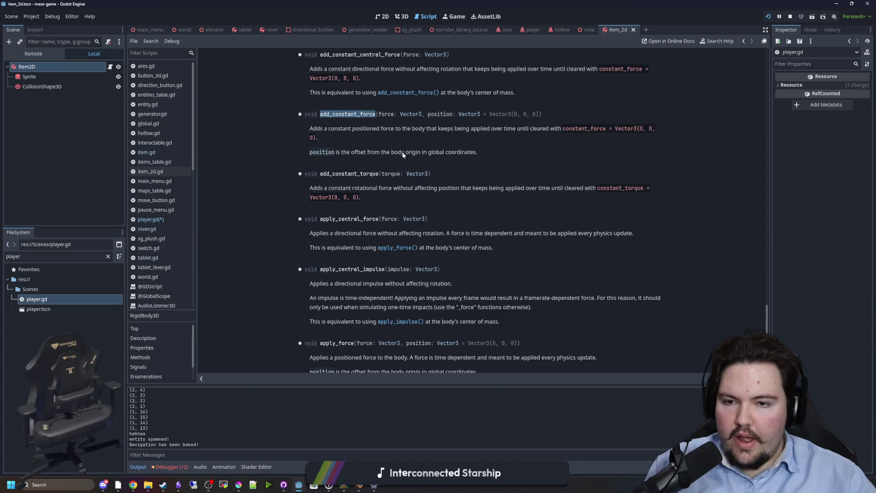
pyautogui.hotkey('alt', 'Left')
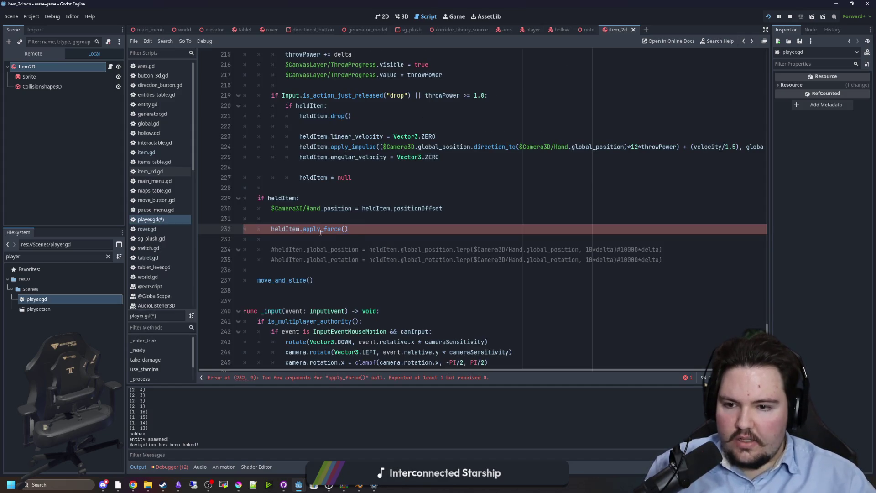
# Step: Write heldItem.add_constant_force on its own line 231 above the apply_force call
pyautogui.press('Up')
pyautogui.hotkey('ctrl', 'v')
pyautogui.press('Return')
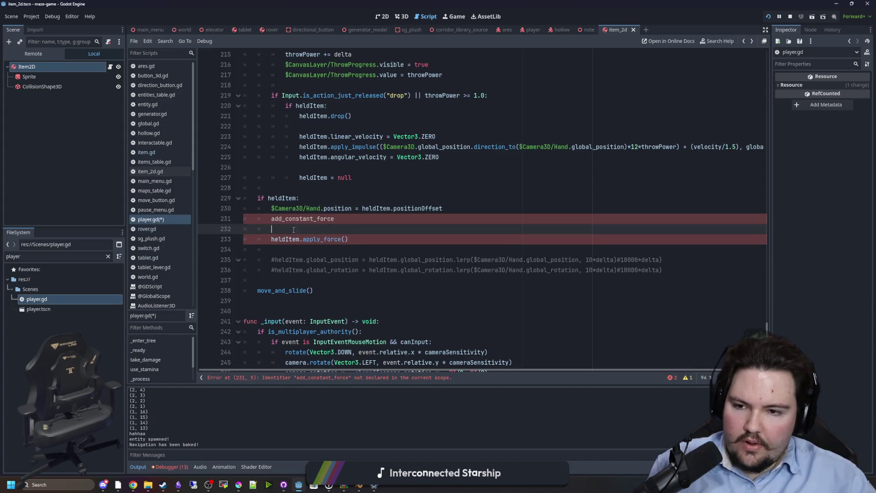
pyautogui.doubleClick(297, 241)
pyautogui.hotkey('ctrl', 'c')
pyautogui.click(269, 220)
pyautogui.hotkey('ctrl', 'v')
pyautogui.write('.')
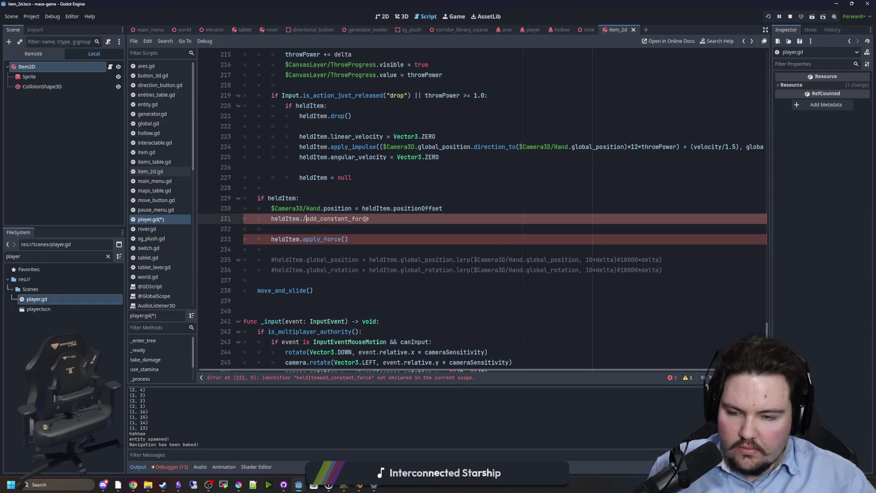
# Step: Check the add_constant_force parameters, then add the argument heldItem.global_position.direction_to()
pyautogui.keyDown('ctrl'); pyautogui.click(337, 219); pyautogui.keyUp('ctrl')
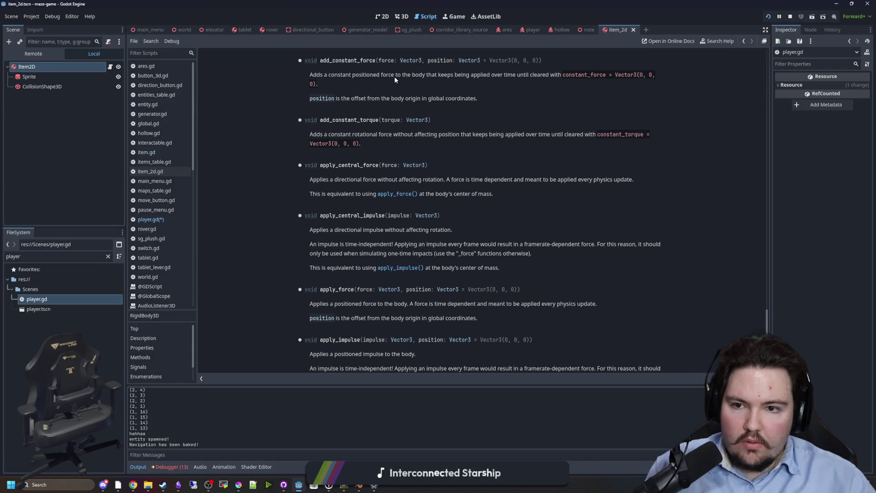
pyautogui.moveTo(352, 98); pyautogui.dragTo(478, 98)
pyautogui.hotkey('alt', 'Left')
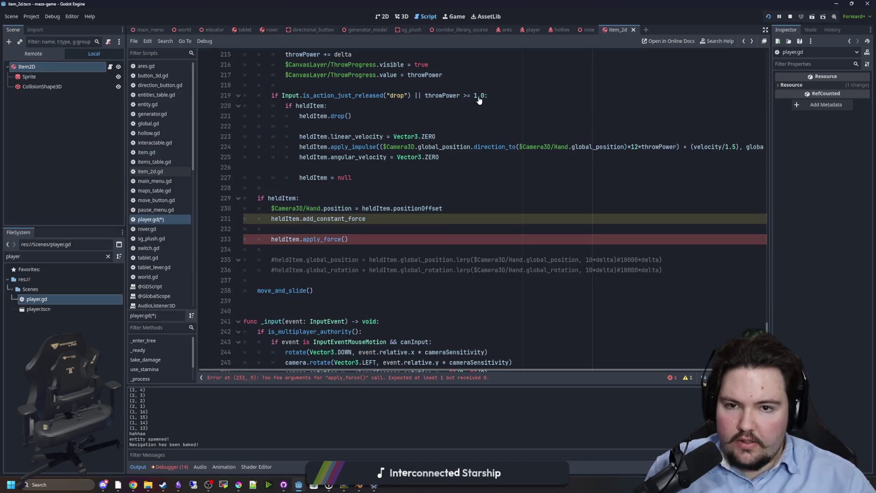
pyautogui.write('(,')
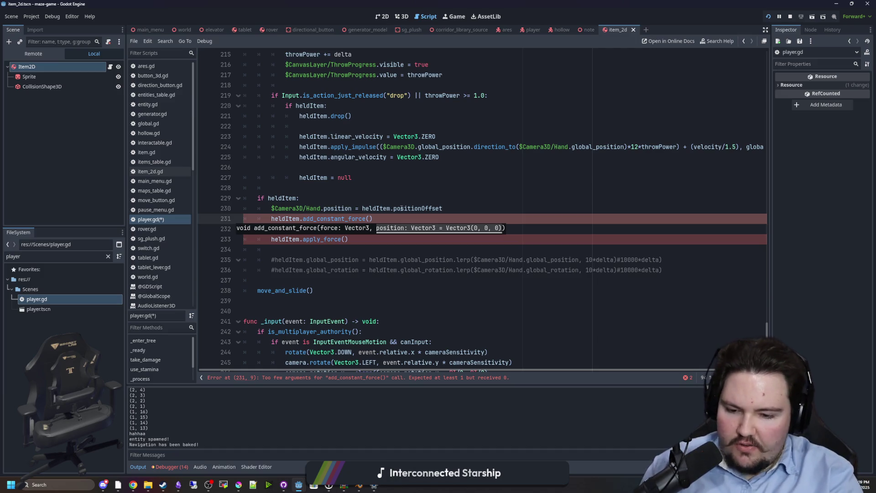
pyautogui.write('heldItem.')
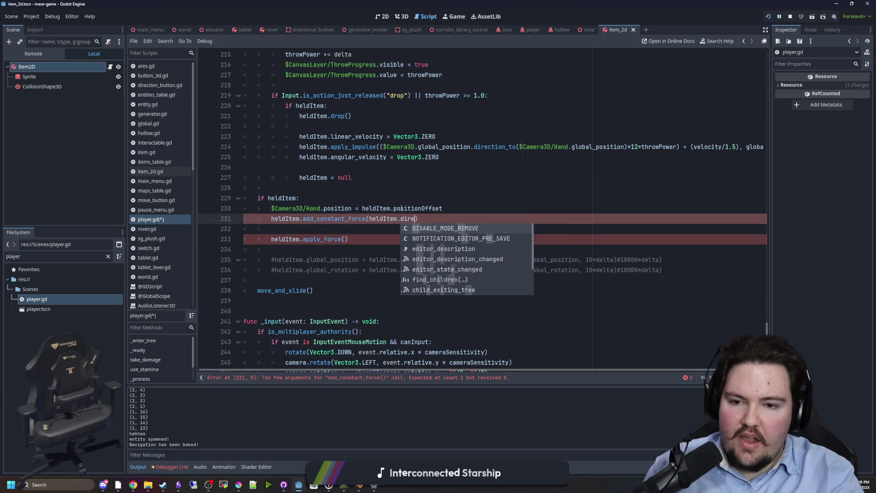
pyautogui.write('gl')
pyautogui.write('obal_position.')
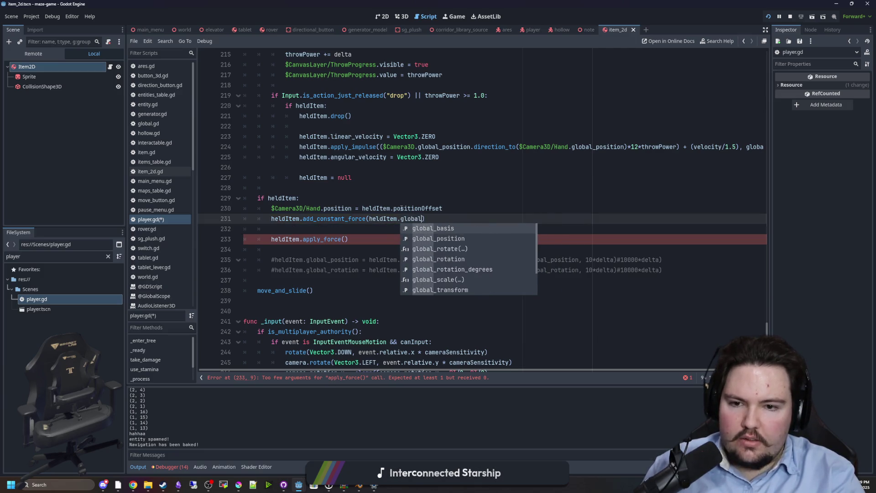
pyautogui.write('direc')
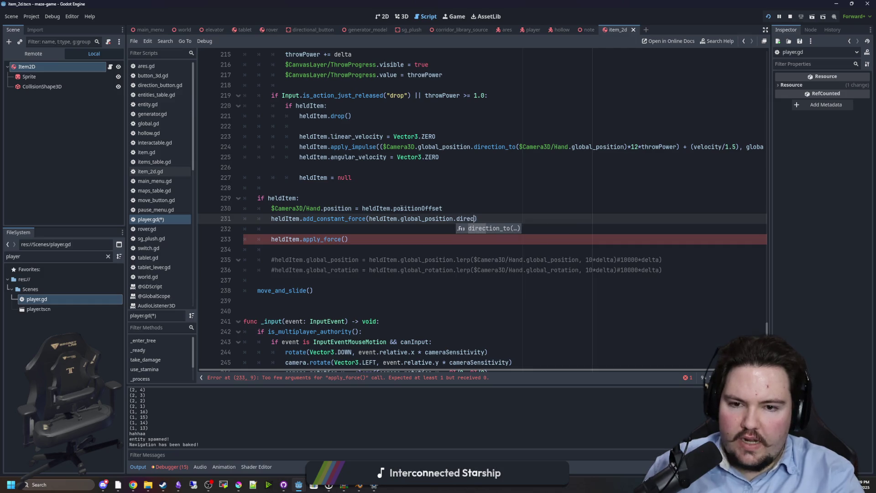
pyautogui.press('Return')
pyautogui.click(320, 250)
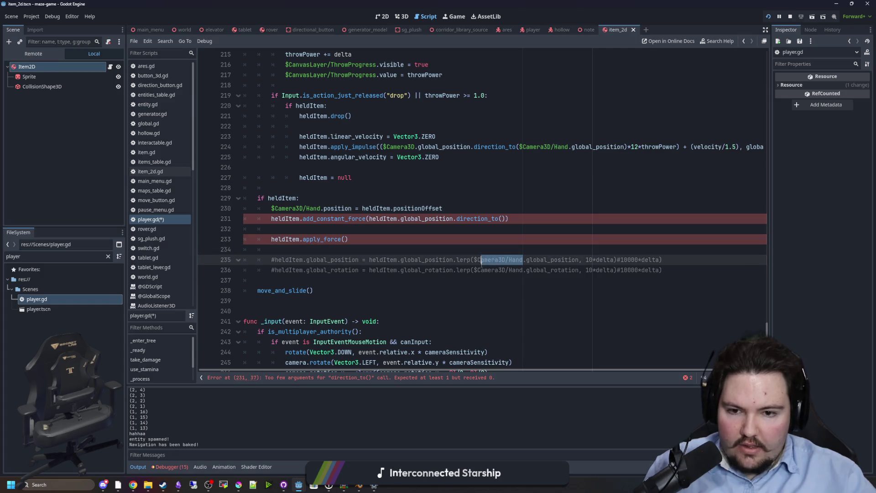
# Step: Pass $Camera3D/Hand.global_position into direction_to and comment out the apply_force line with #
pyautogui.moveTo(579, 260); pyautogui.dragTo(481, 260)
pyautogui.hotkey('ctrl', 'c')
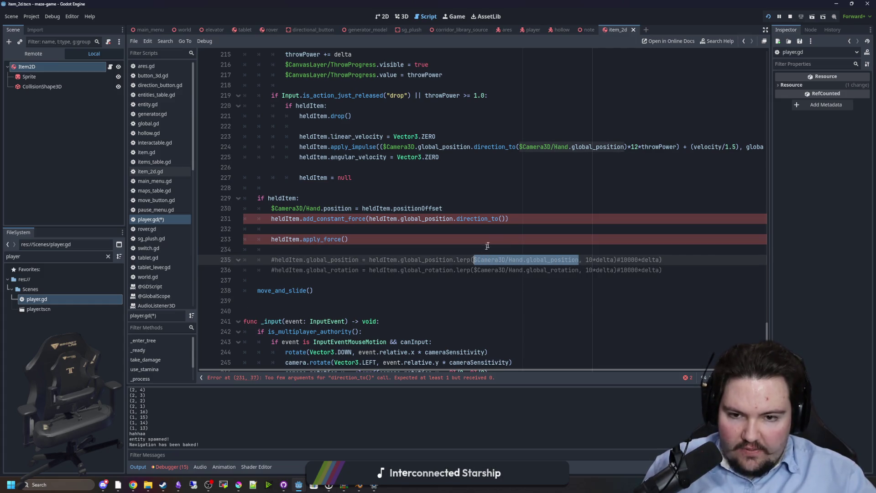
pyautogui.click(504, 218)
pyautogui.hotkey('ctrl', 'v')
pyautogui.click(473, 232)
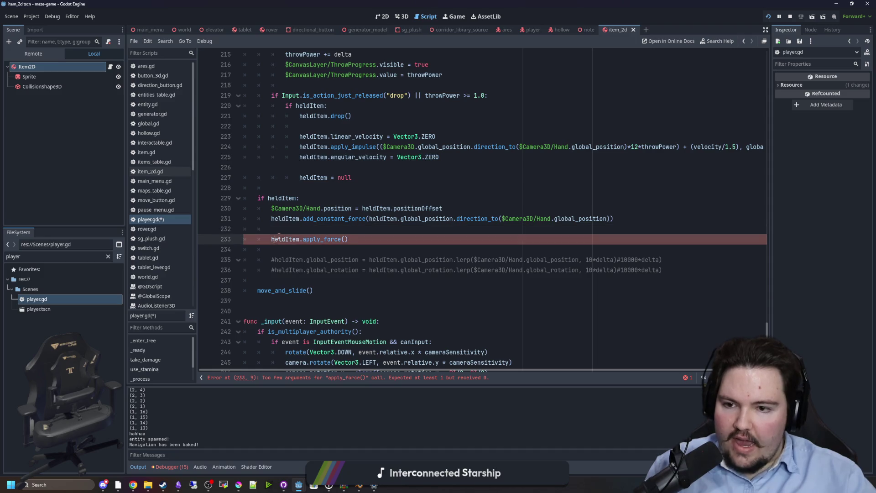
pyautogui.click(271, 239)
pyautogui.write('#')
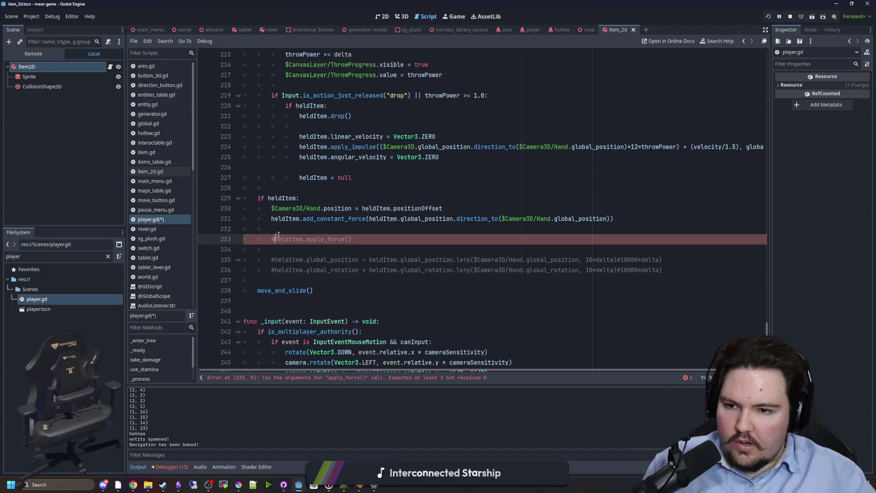
pyautogui.click(453, 16)
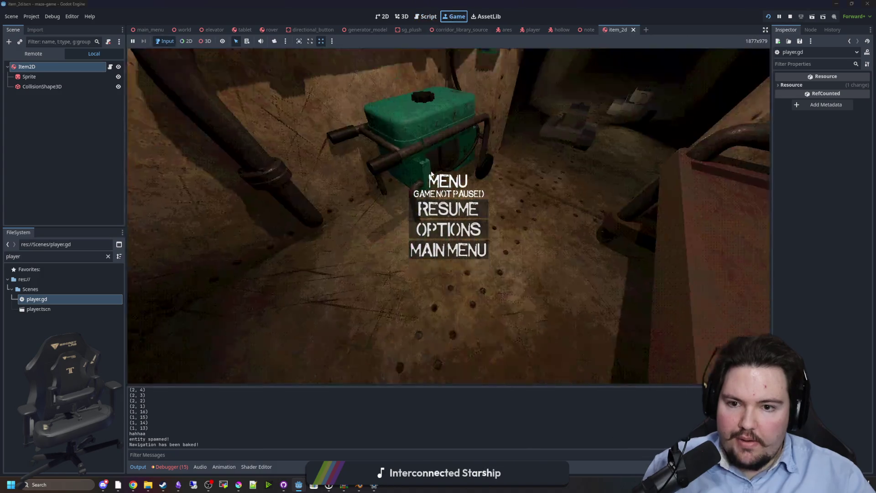
# Step: Resume the game, walk to the desk, pick up an item and swing it to test the force
pyautogui.click(449, 212)
pyautogui.press('w')
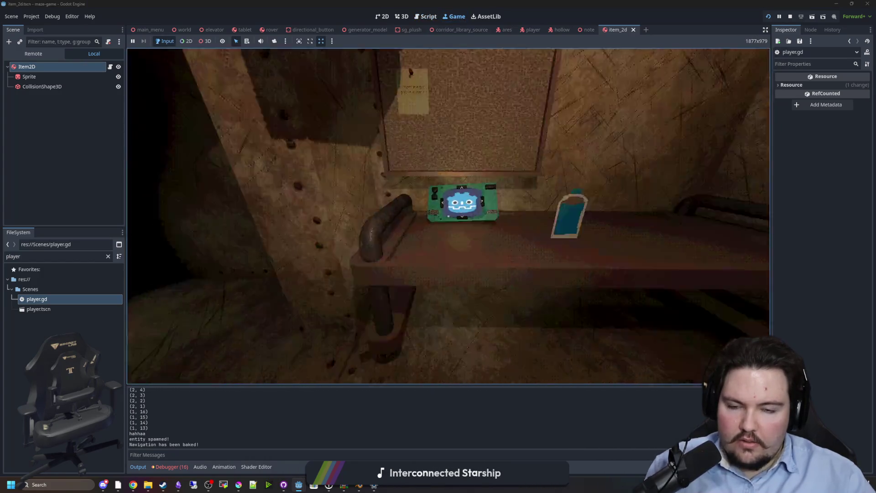
pyautogui.moveTo(448, 216)
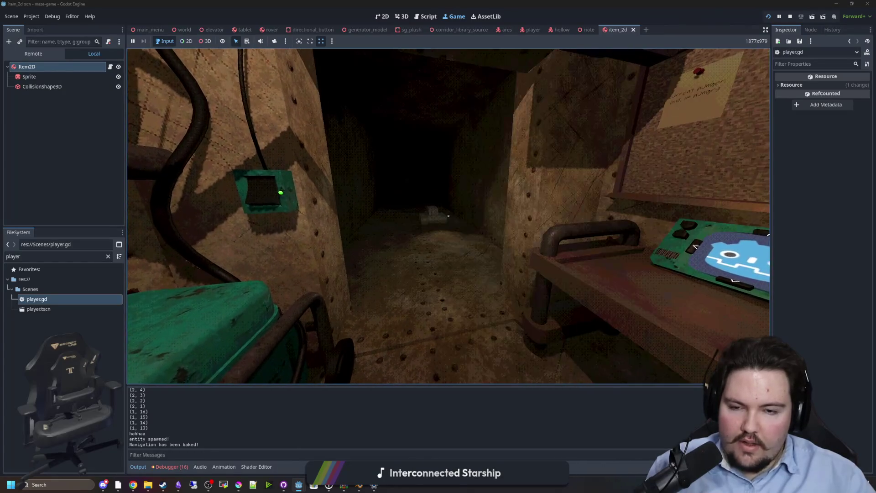
pyautogui.press('1')
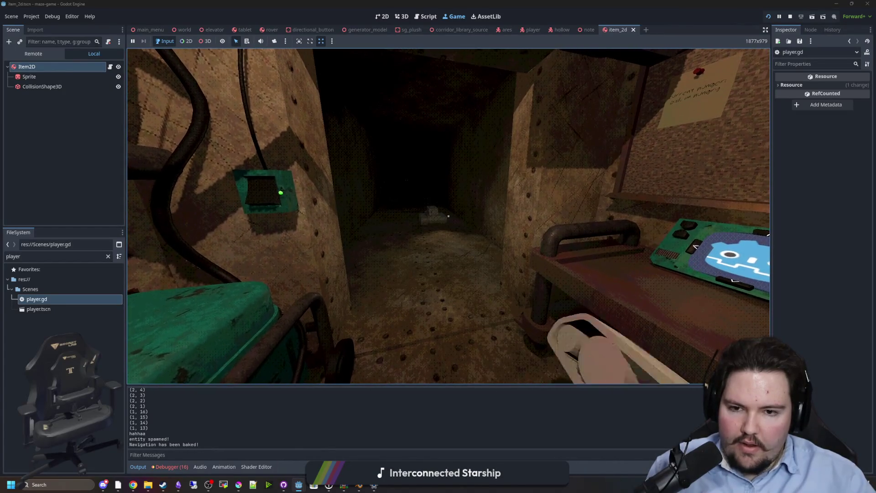
pyautogui.click(449, 216)
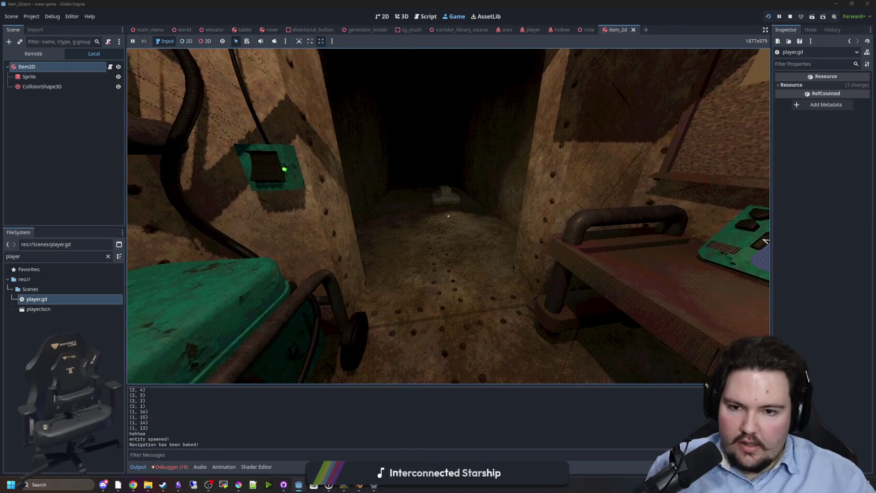
# Step: Walk the held item through the corridor and side room, then stop the game
pyautogui.press('w')
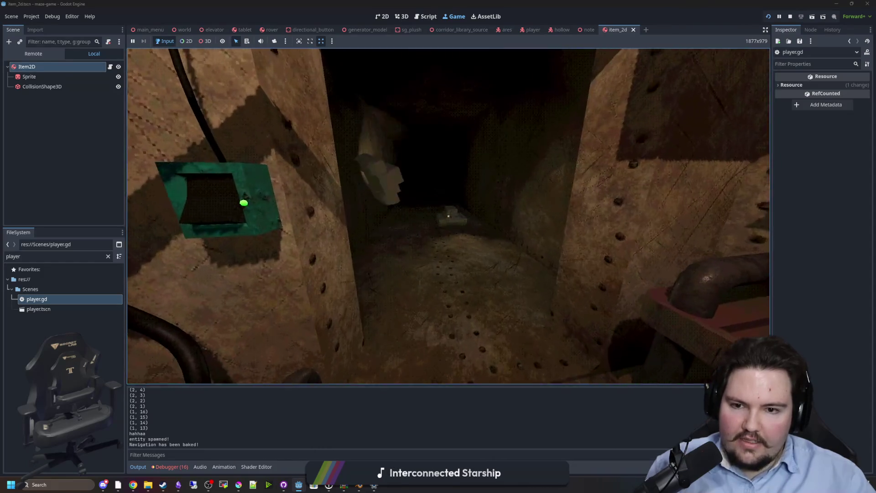
pyautogui.press('w')
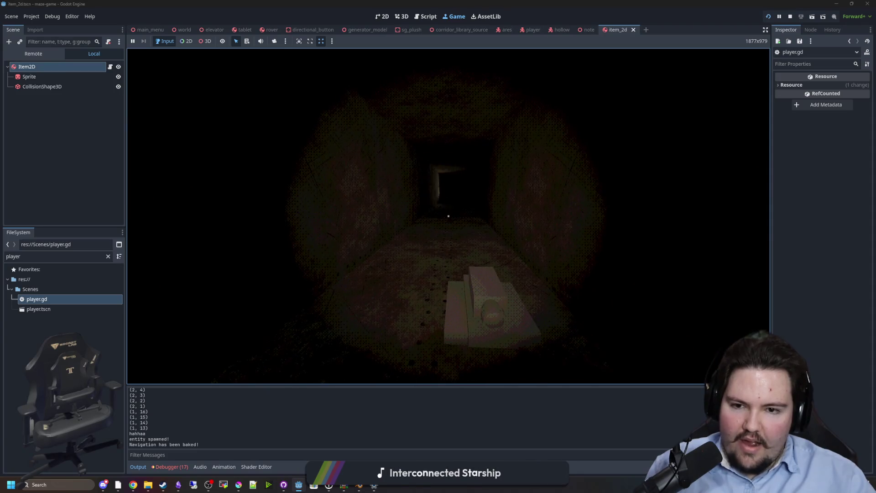
pyautogui.press('w')
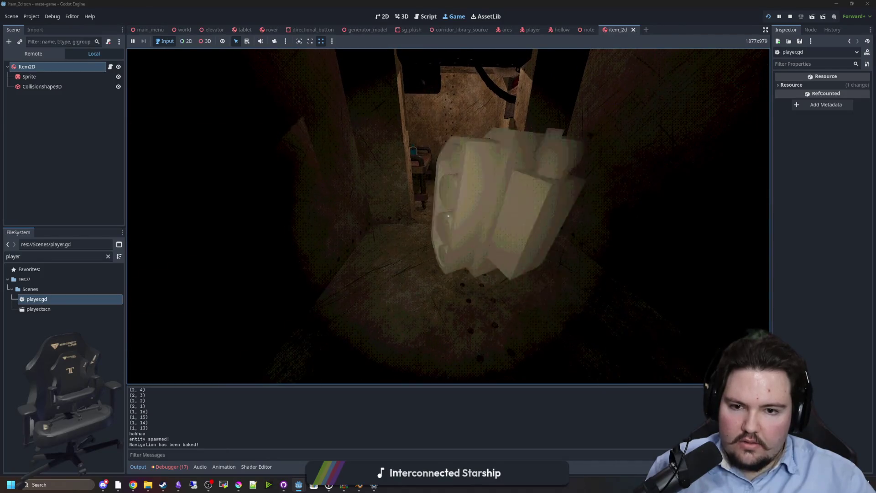
pyautogui.press('w')
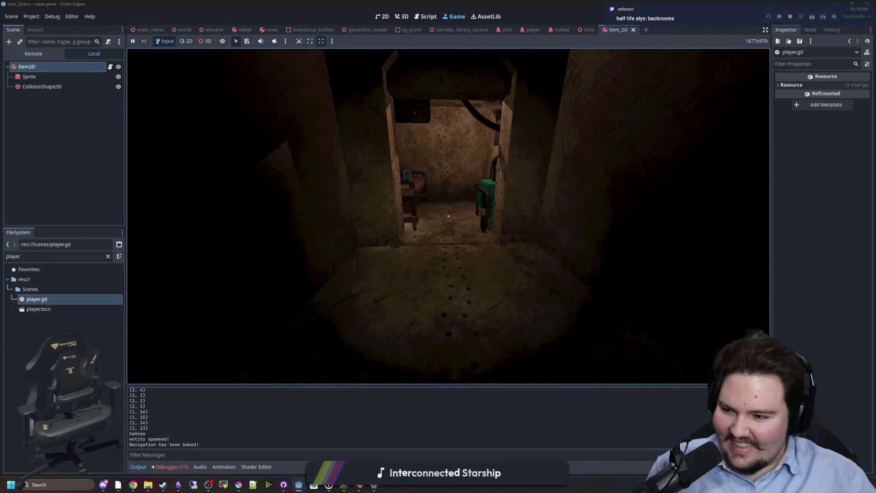
pyautogui.press('w')
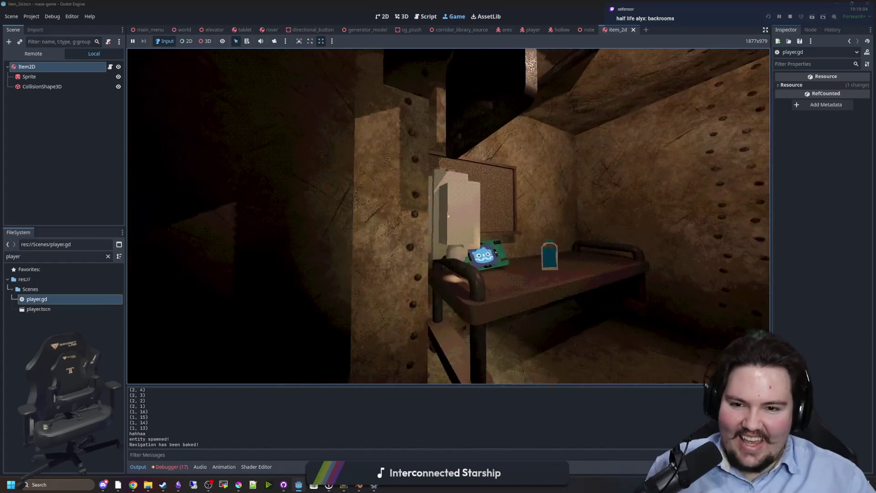
pyautogui.press('s')
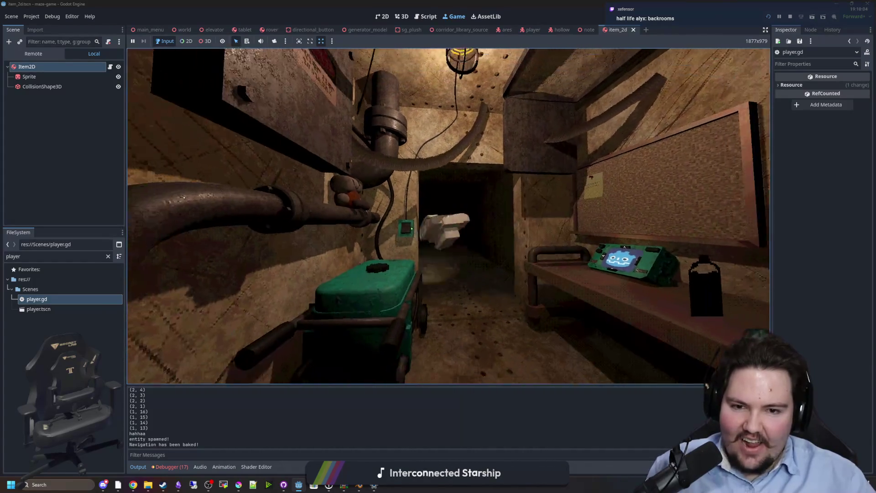
pyautogui.press('w')
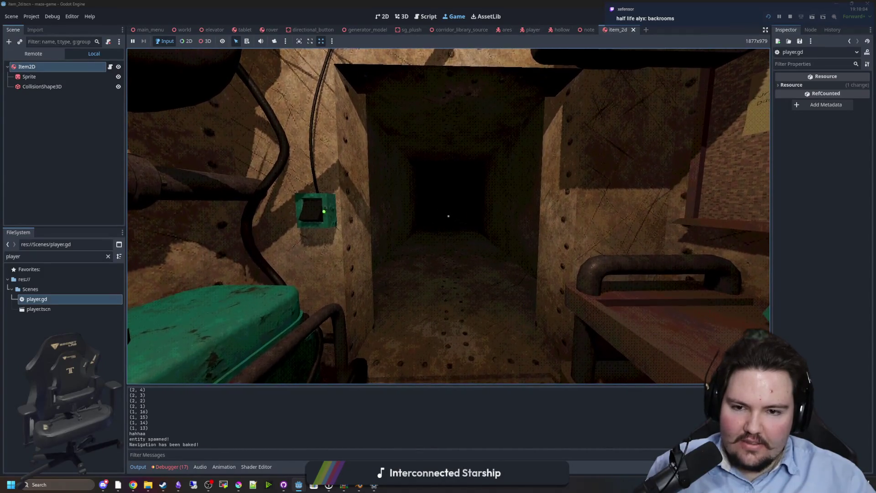
pyautogui.press('s')
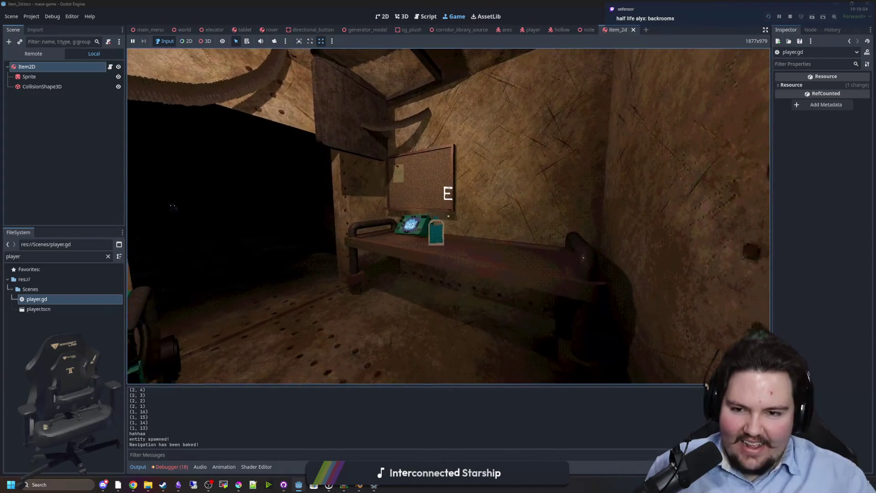
pyautogui.press('super')
pyautogui.click(790, 17)
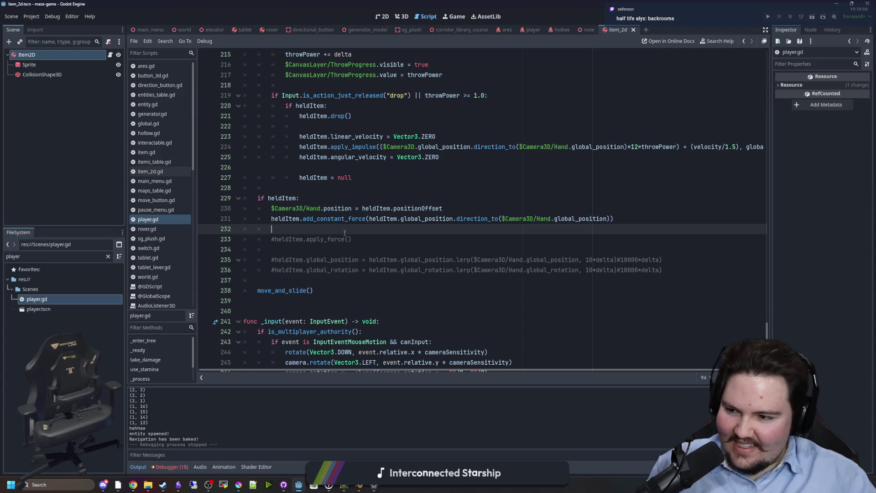
# Step: Open the add_constant_force help page and read the add_constant_central_force description
pyautogui.keyDown('ctrl'); pyautogui.click(365, 218); pyautogui.keyUp('ctrl')
pyautogui.scroll(1, 365, 218)
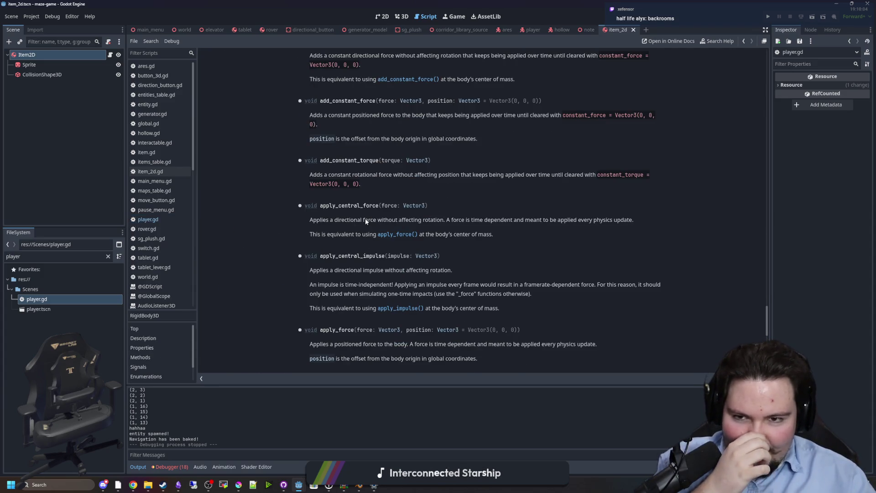
pyautogui.scroll(3, 366, 218)
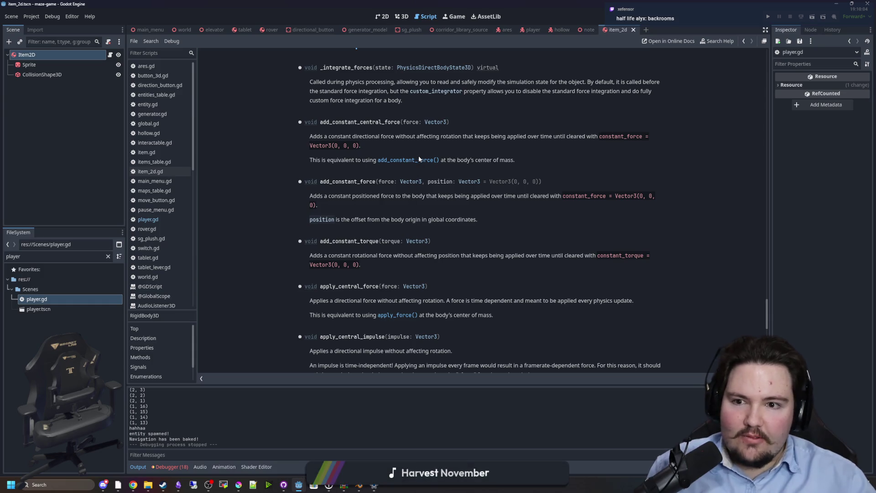
pyautogui.moveTo(458, 136); pyautogui.dragTo(596, 137)
pyautogui.click(595, 138)
# Step: Scroll through the RigidBody3D reference to read the apply_force description
pyautogui.scroll(3, 384, 154)
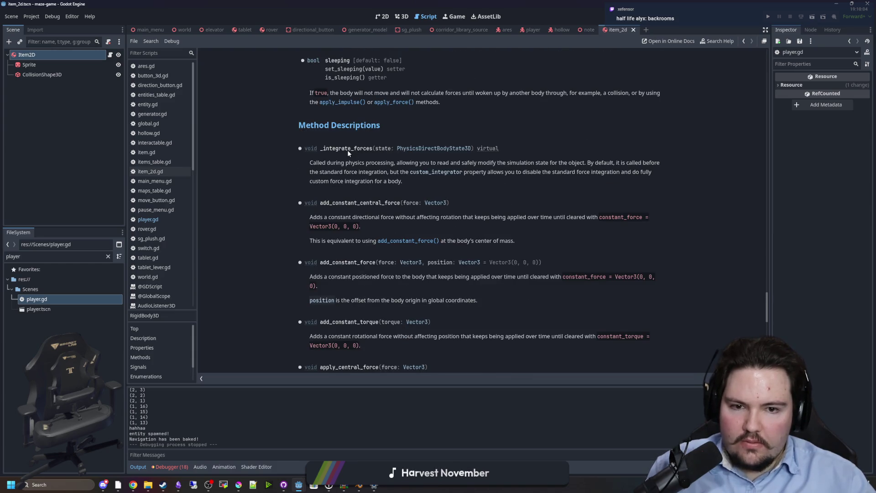
pyautogui.scroll(-9, 348, 151)
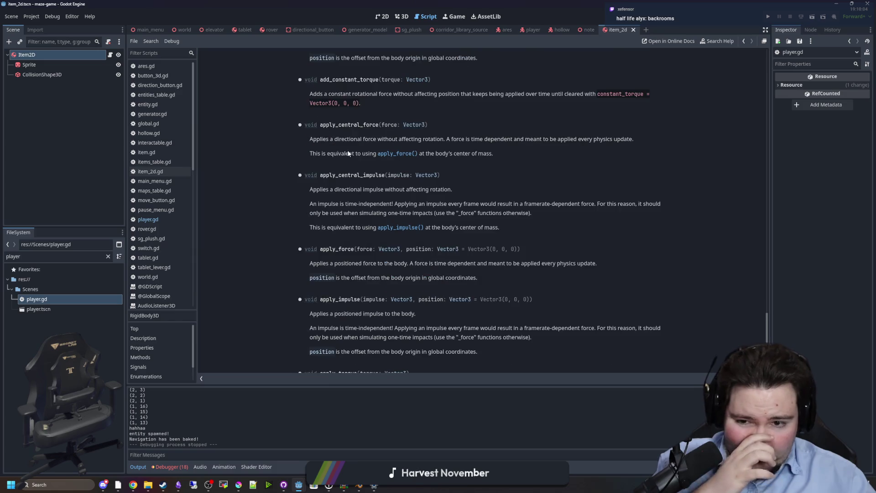
pyautogui.scroll(-5, 414, 162)
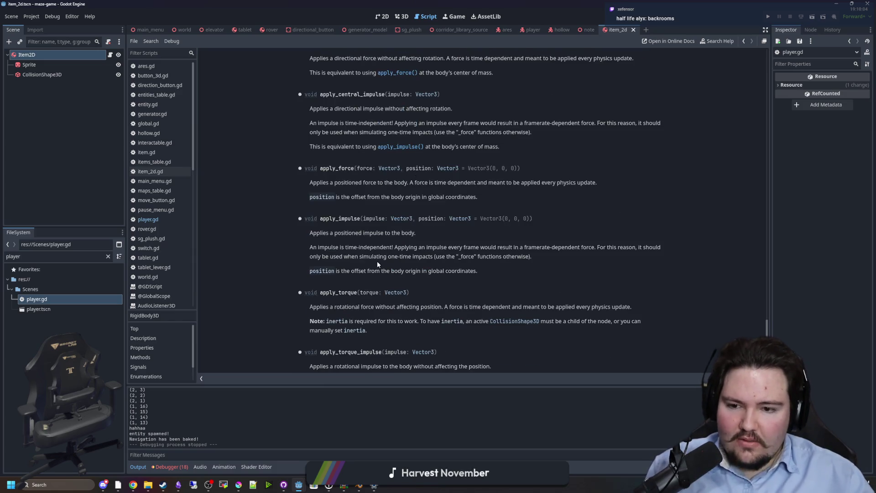
pyautogui.scroll(-8, 377, 262)
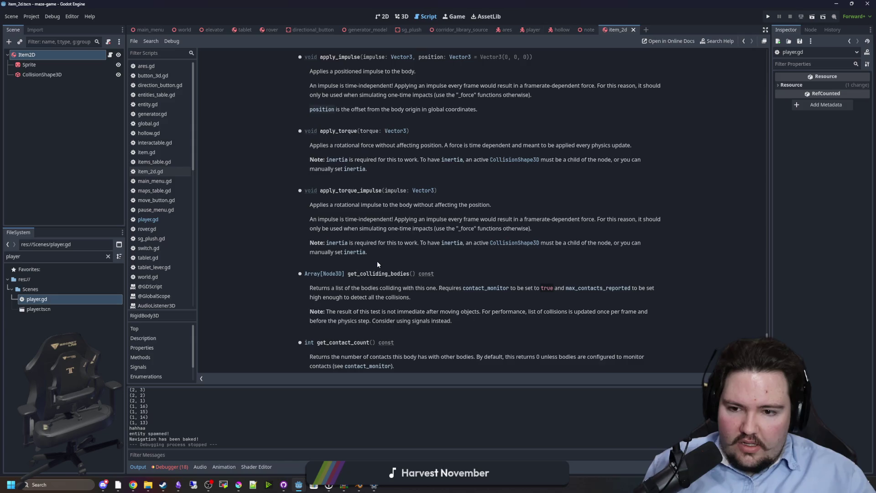
pyautogui.scroll(-2, 377, 262)
pyautogui.scroll(9, 347, 214)
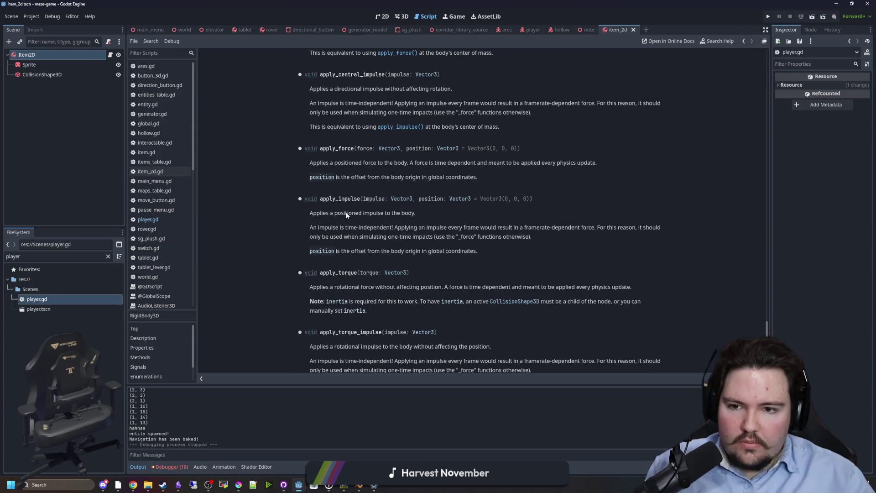
pyautogui.moveTo(338, 167); pyautogui.dragTo(464, 164)
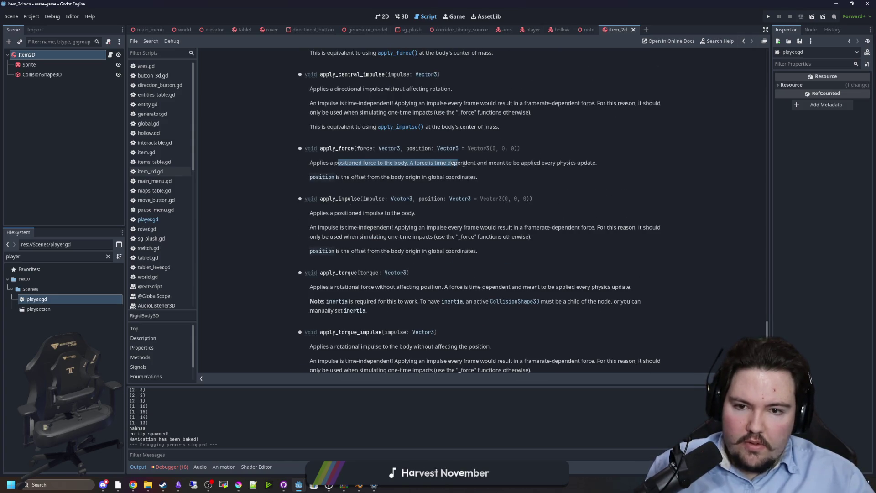
pyautogui.click(575, 163)
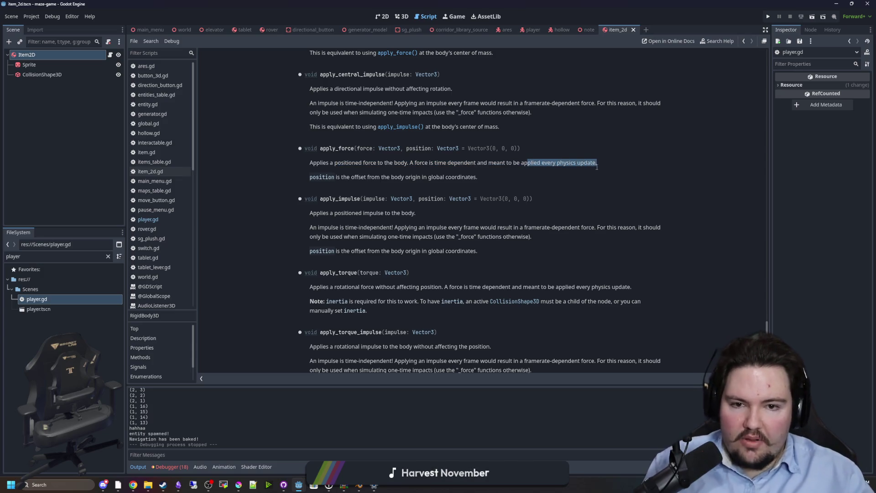
pyautogui.click(544, 166)
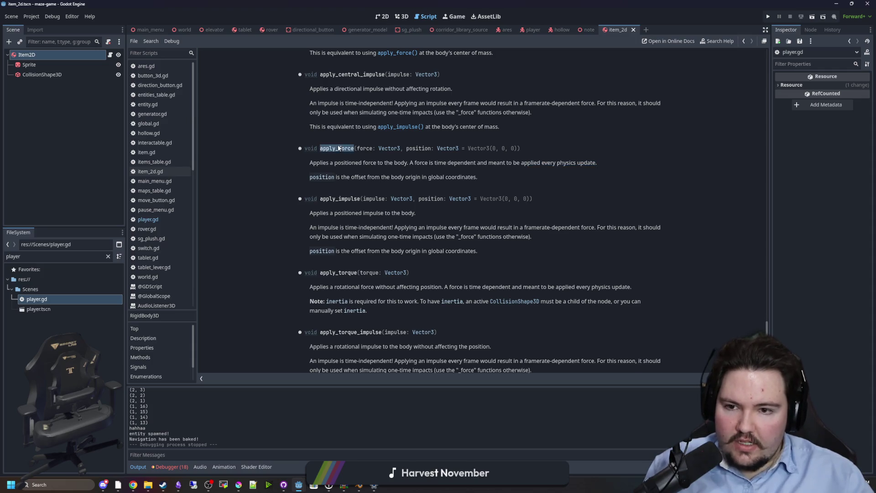
# Step: Replace add_constant_force with apply_force on line 231, then rerun the game and press PLAY
pyautogui.hotkey('ctrl', 'c')
pyautogui.hotkey('alt', 'Left')
pyautogui.doubleClick(322, 219)
pyautogui.hotkey('ctrl', 'v')
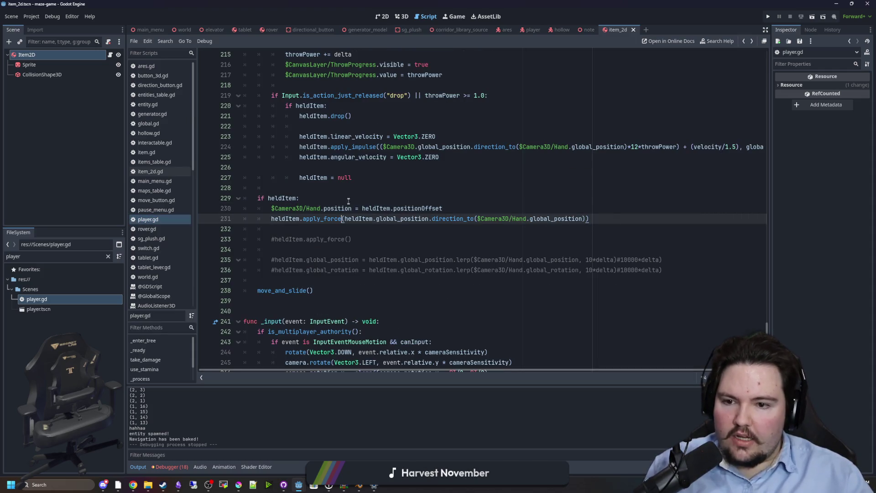
pyautogui.click(348, 202)
pyautogui.click(346, 229)
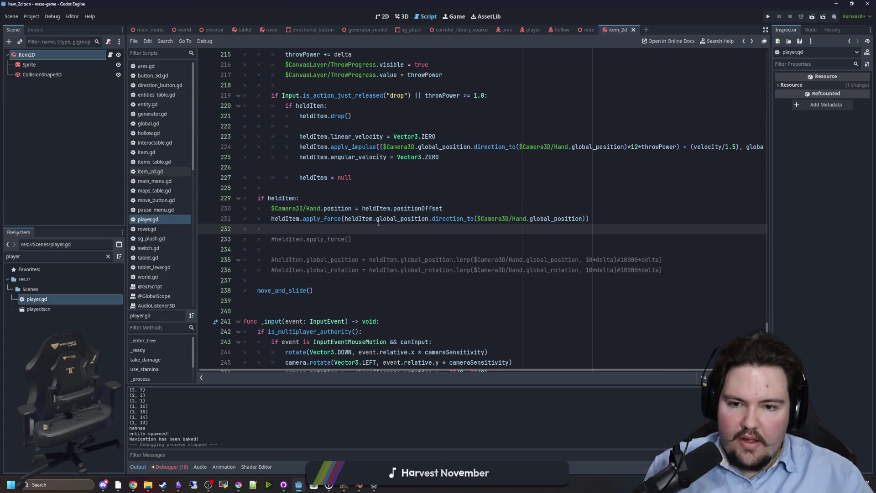
pyautogui.click(770, 18)
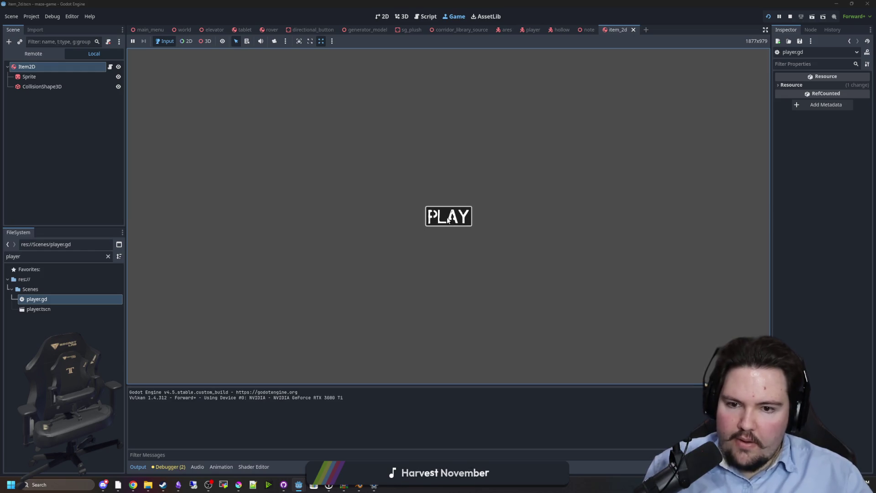
pyautogui.click(448, 215)
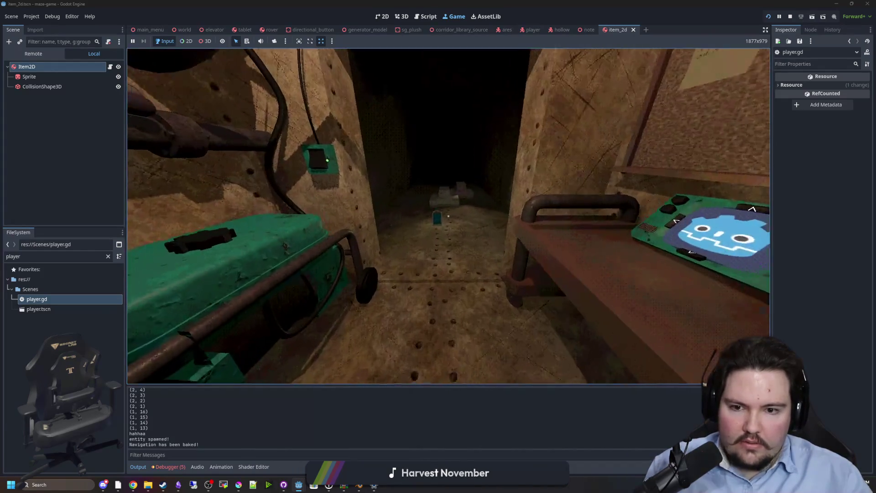